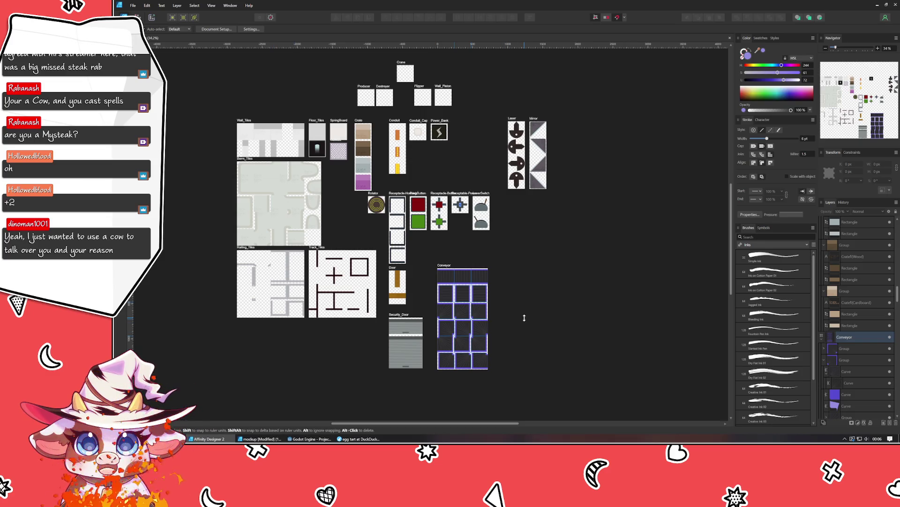
scroll(510, 309, down, 2)
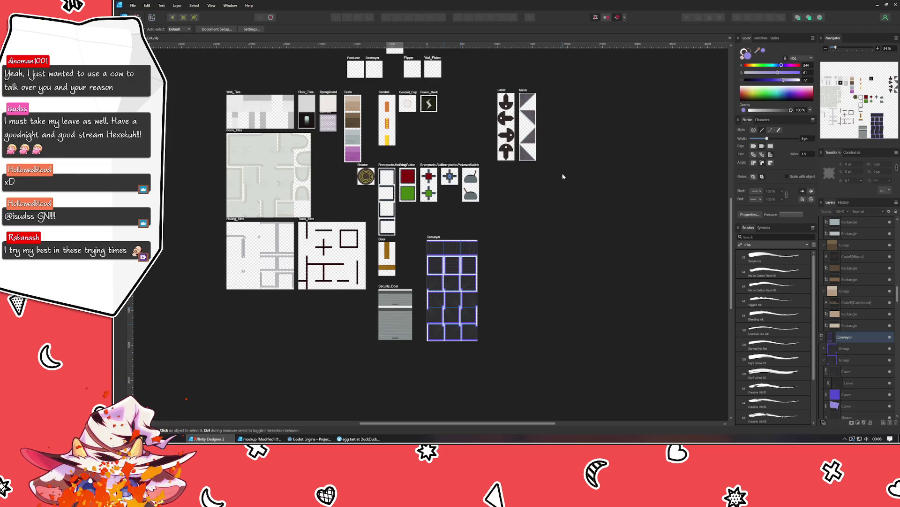
scroll(563, 176, up, 2)
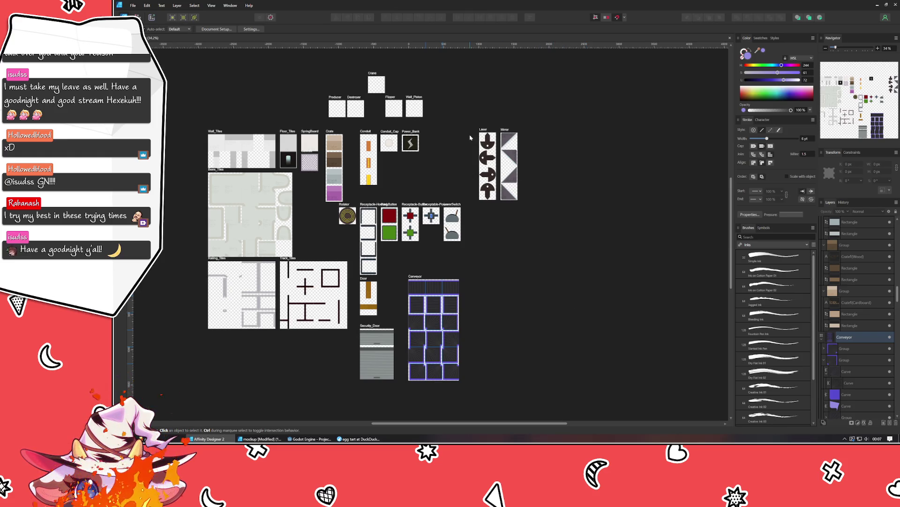
Pull the Producer artboard out of the top row of tile artboards
drag(305, 74, 450, 122)
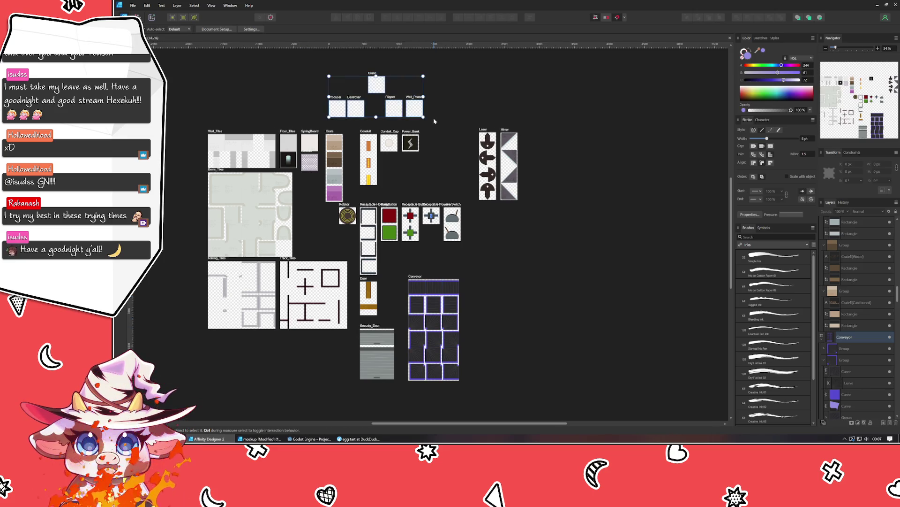
click(491, 256)
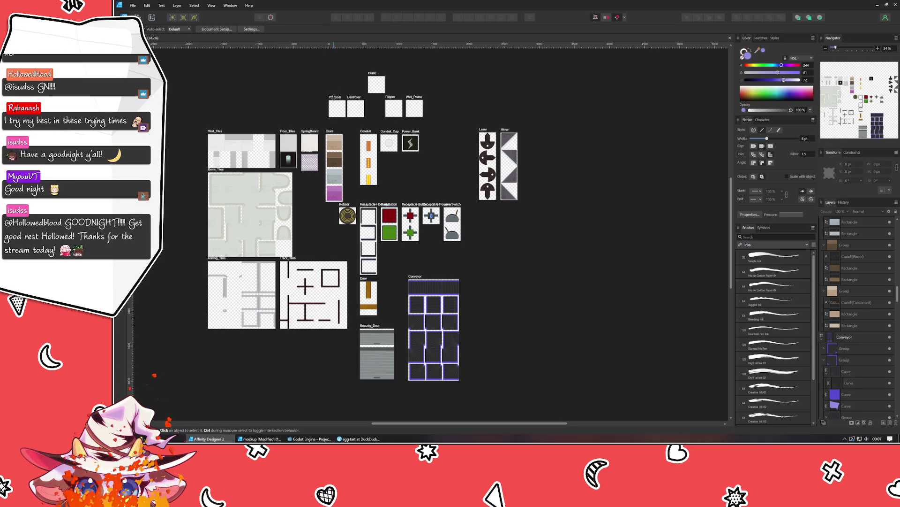
mouse_move(338, 106)
mouse_down()
mouse_move(454, 191)
mouse_move(491, 314)
mouse_up()
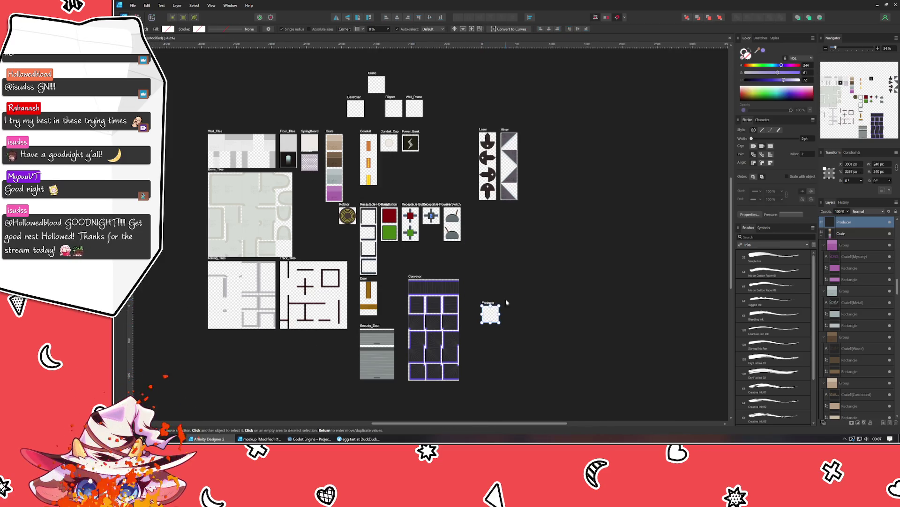
drag(485, 325, 496, 230)
Move the Producer artboard up so it sits lined up beside Power_Bank
click(491, 314)
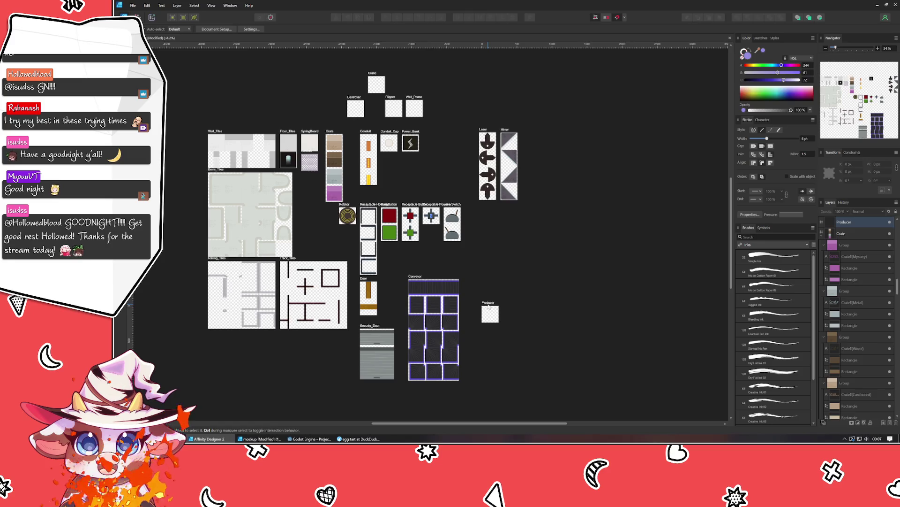
mouse_move(491, 314)
mouse_down()
mouse_move(483, 225)
mouse_move(440, 145)
mouse_up()
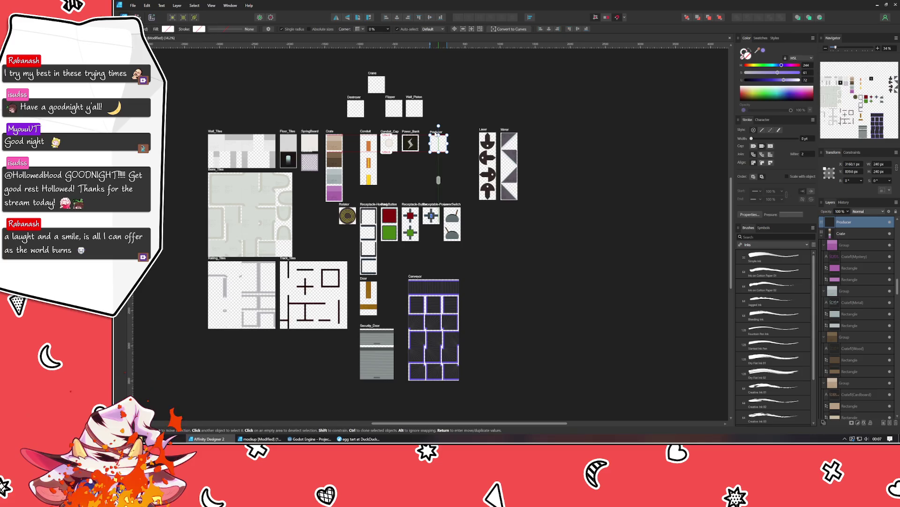
drag(440, 145, 437, 143)
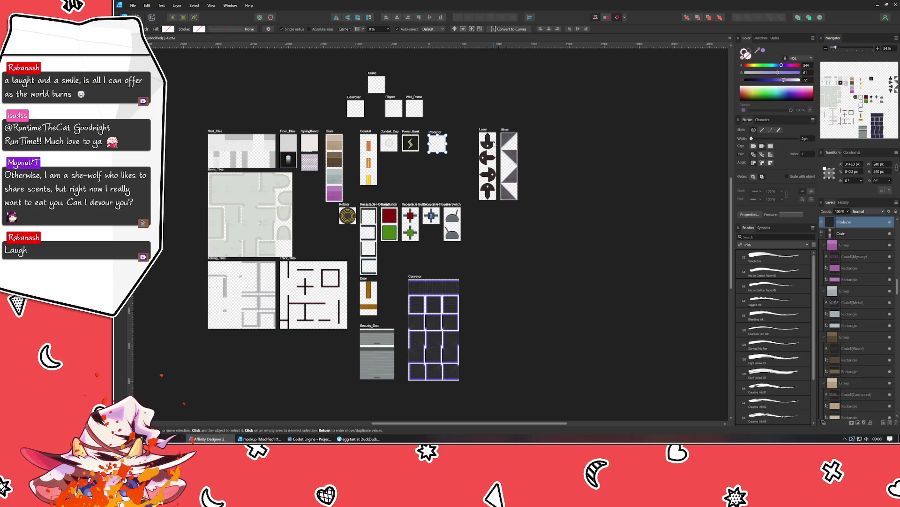
Shift the Producer artboard slightly left toward Power_Bank and inspect its placement
click(461, 165)
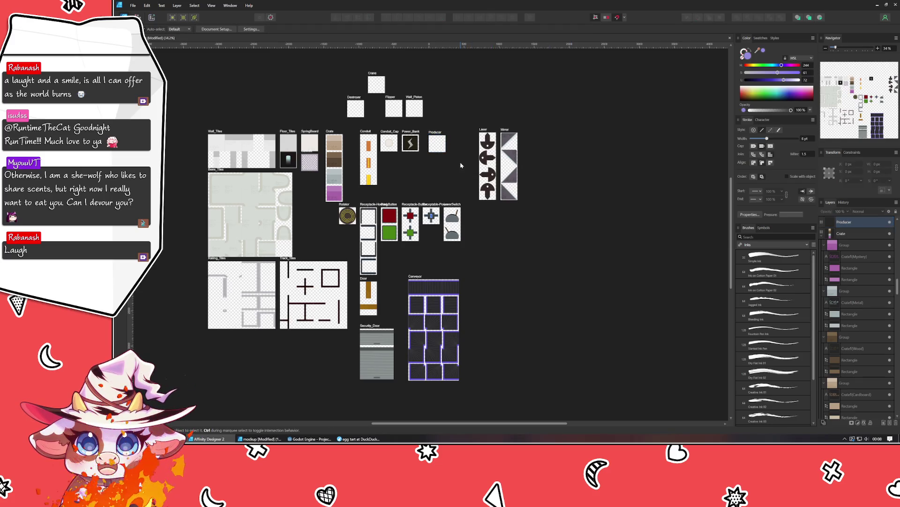
scroll(461, 166, up, 1)
scroll(460, 169, up, 1)
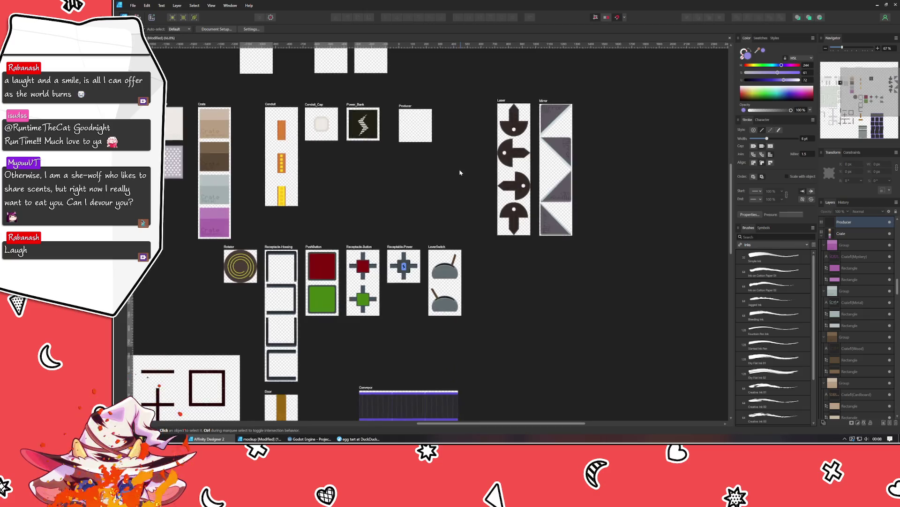
scroll(446, 227, up, 1)
scroll(448, 294, up, 1)
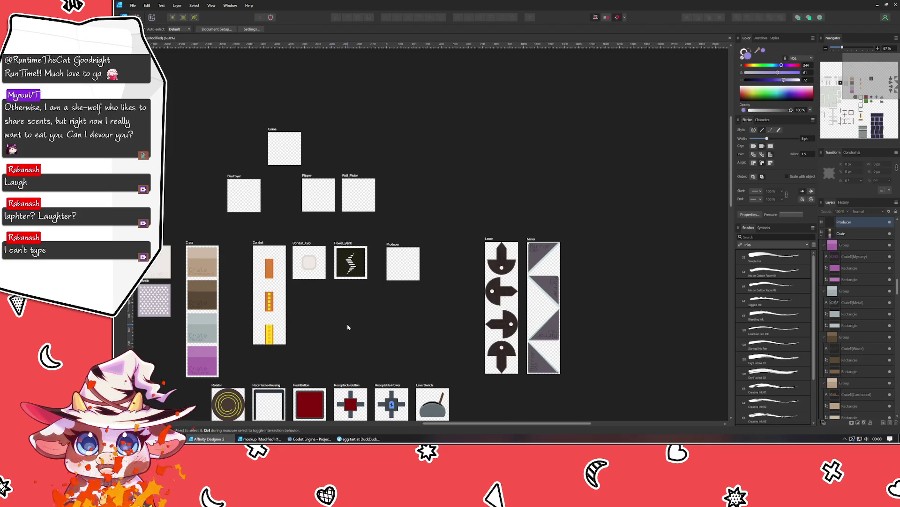
click(391, 257)
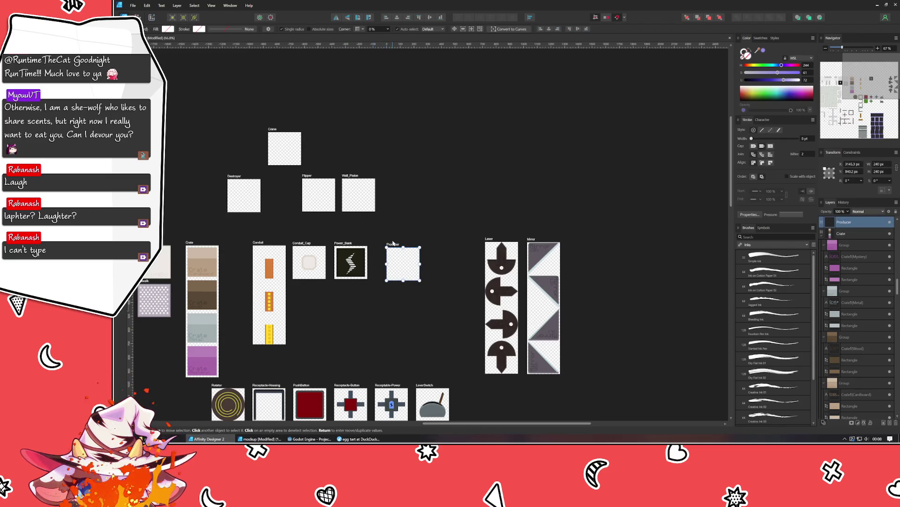
mouse_move(394, 244)
mouse_down()
mouse_move(386, 243)
mouse_move(391, 248)
mouse_up()
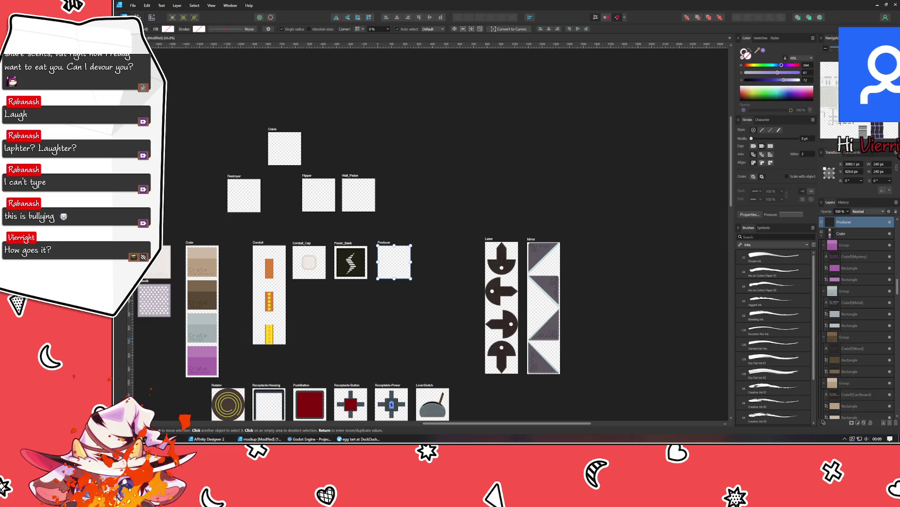
click(339, 353)
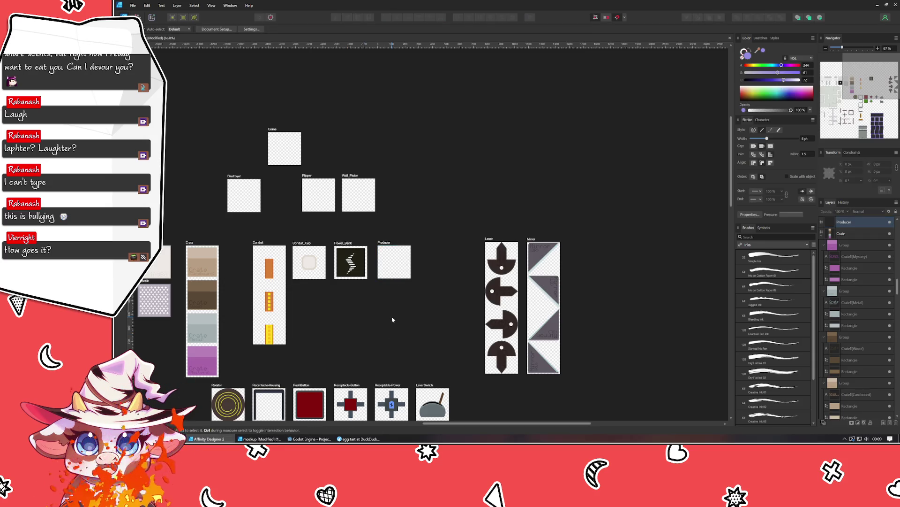
mouse_move(393, 320)
mouse_down()
mouse_move(355, 287)
mouse_move(355, 257)
mouse_up()
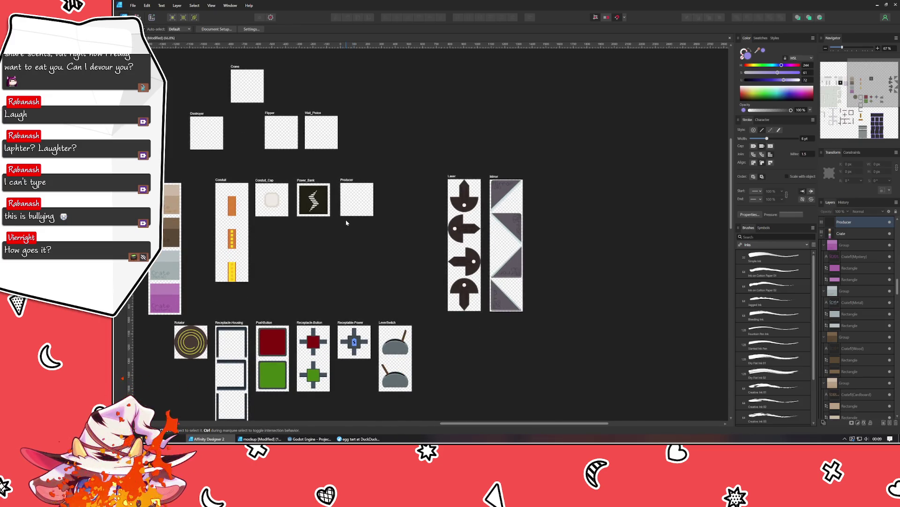
scroll(365, 259, down, 3)
scroll(382, 200, left, 2)
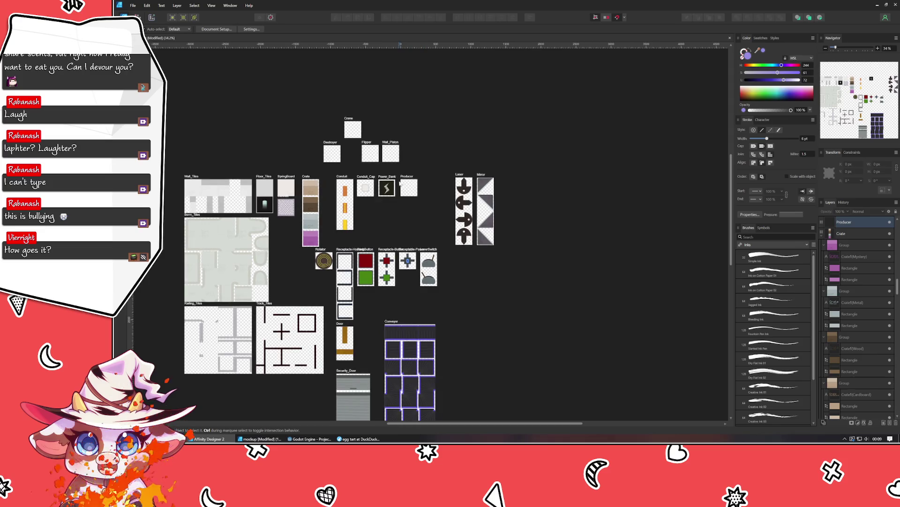
ctrl+scroll(425, 187, up, 3)
ctrl+scroll(385, 229, up, 1)
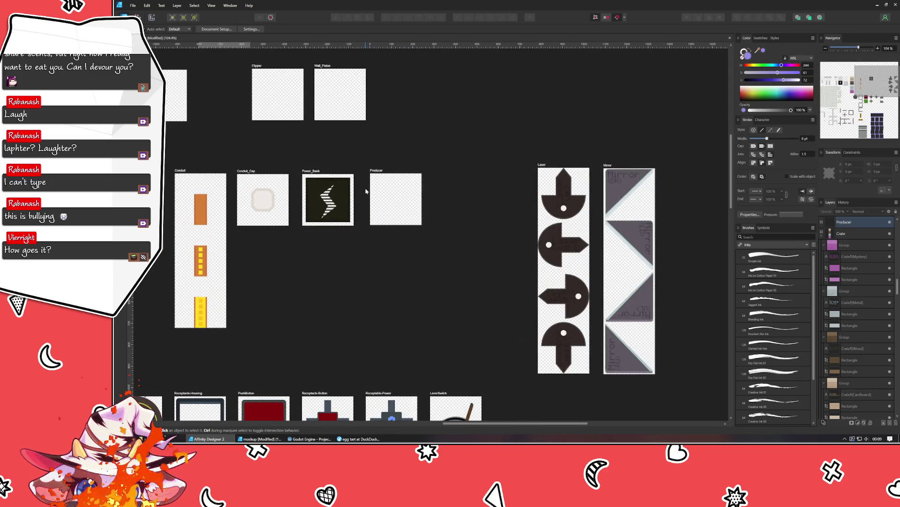
click(381, 232)
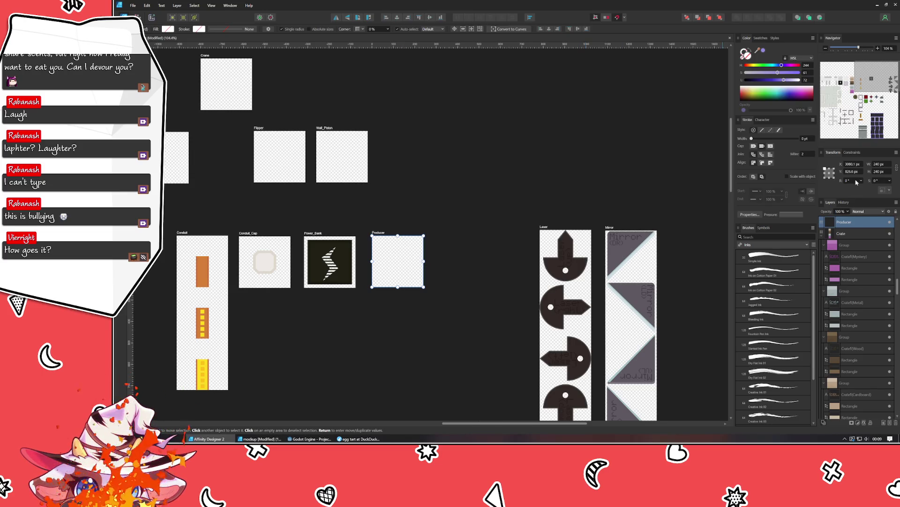
Snap Producer flush against Power_Bank and set its height to 960 px
click(881, 164)
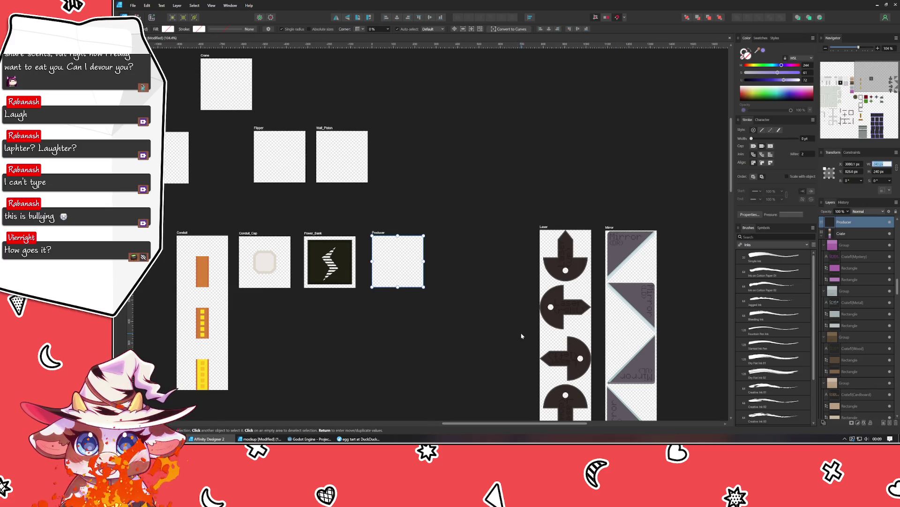
click(506, 329)
click(380, 232)
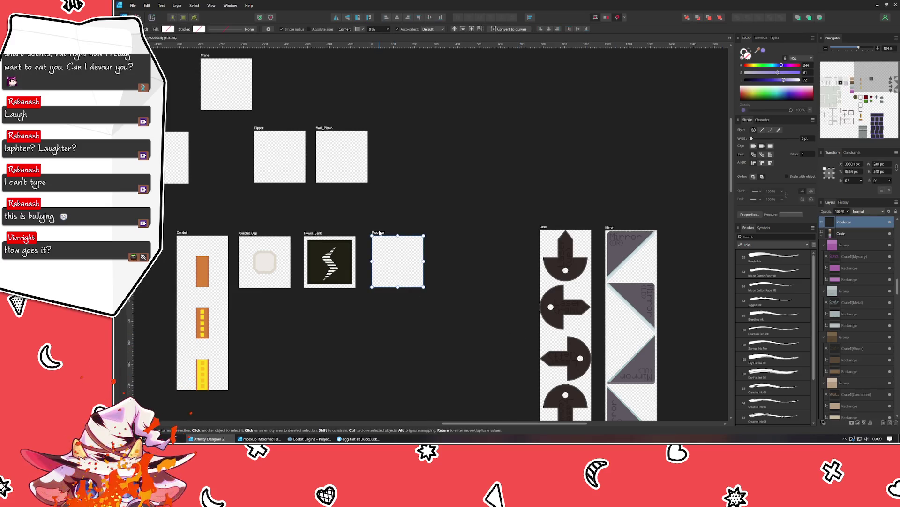
drag(379, 232, 374, 233)
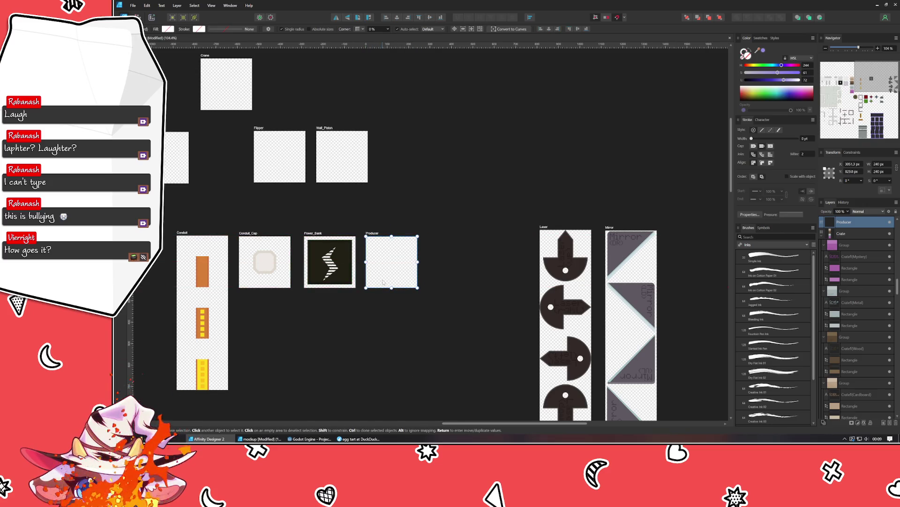
click(881, 172)
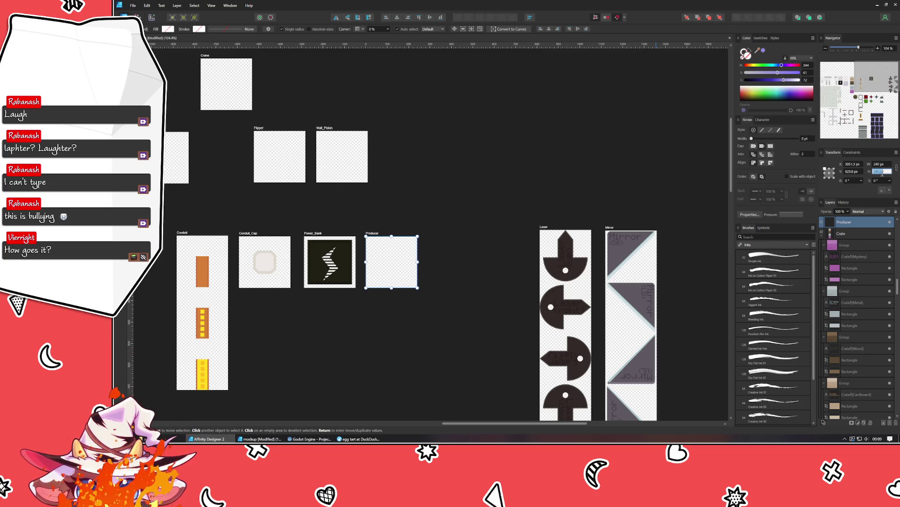
text(960)
key(Return)
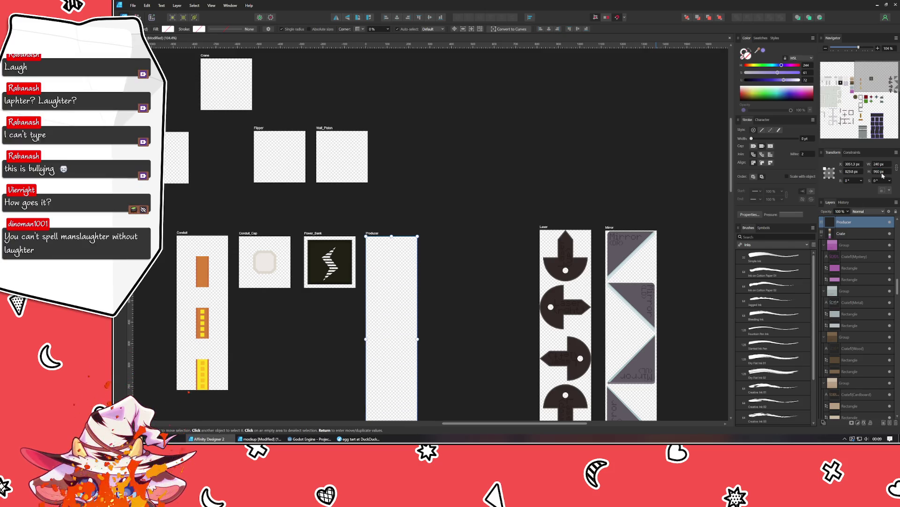
scroll(376, 222, down, 3)
scroll(425, 142, up, 1)
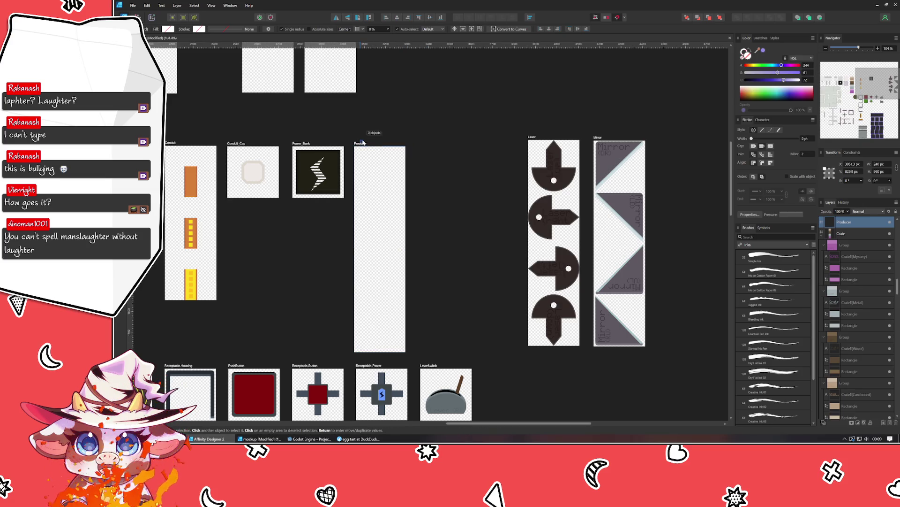
Reposition the tall Producer artboard and drag a horizontal guide across it from the ruler
drag(361, 144, 365, 143)
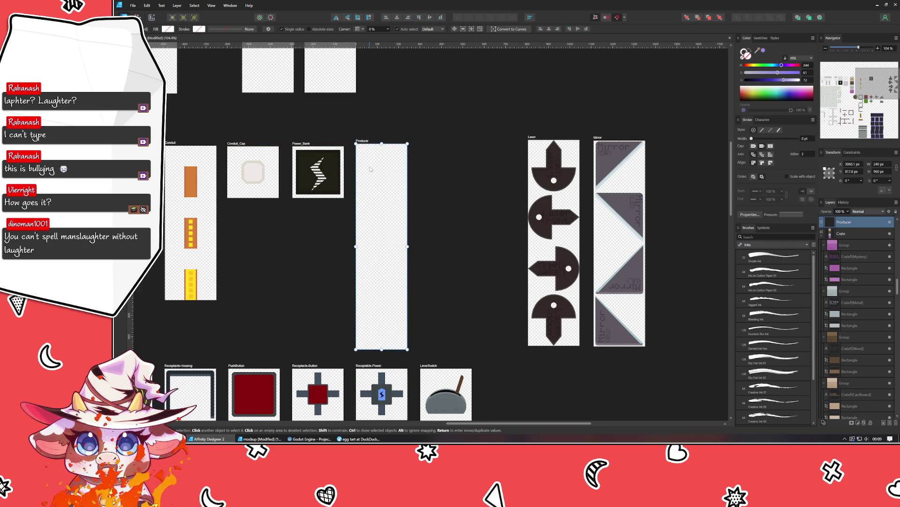
click(394, 243)
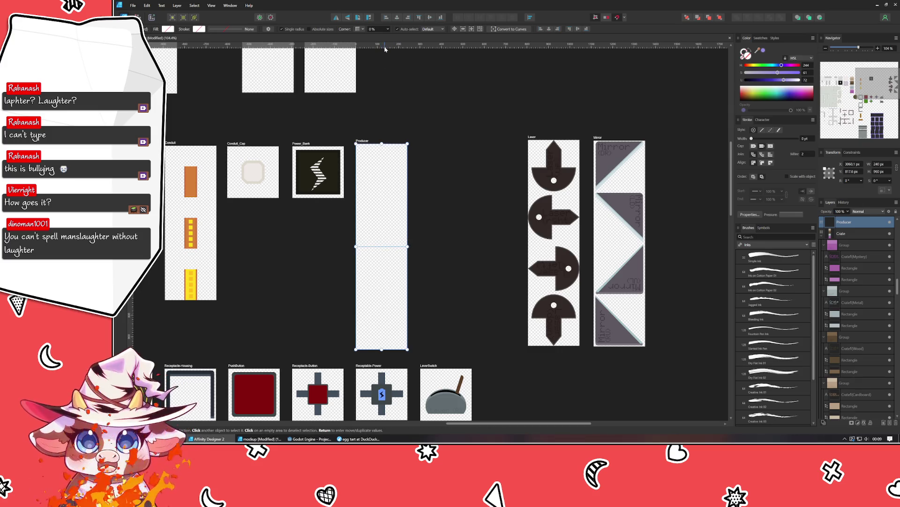
drag(383, 44, 375, 196)
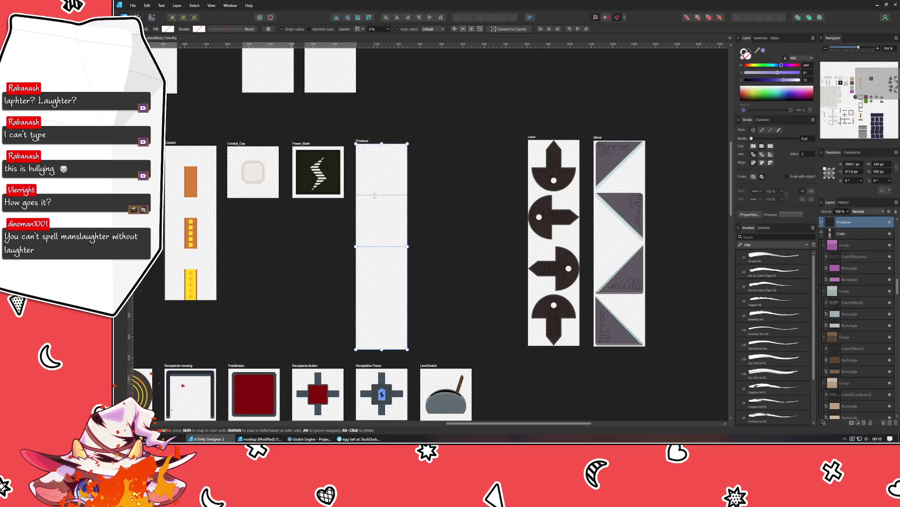
Set horizontal guides at 240 and 720 px in the Guides dialog to divide Producer into frames
double_click(373, 196)
click(409, 181)
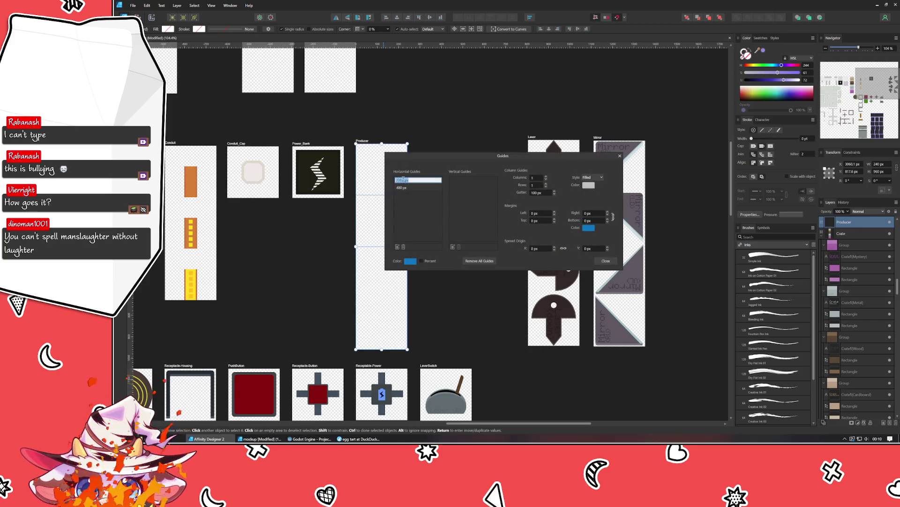
key(Return)
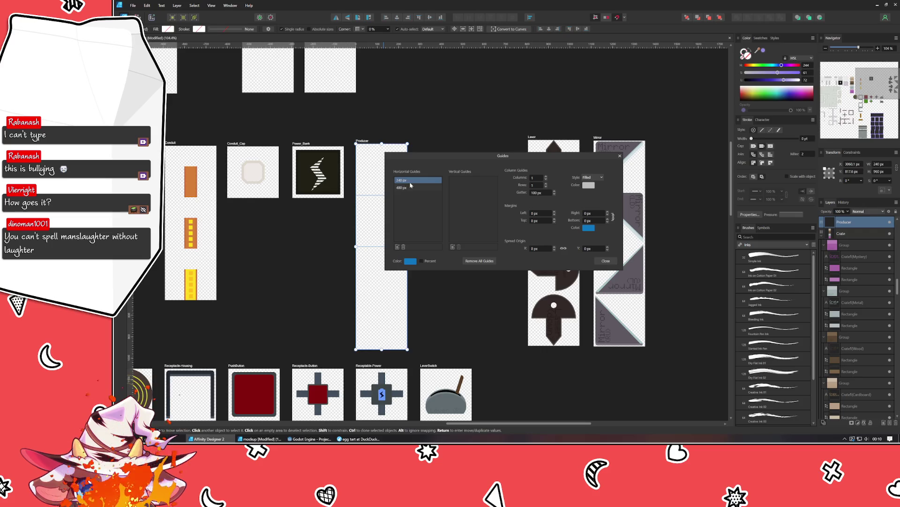
click(397, 247)
click(400, 189)
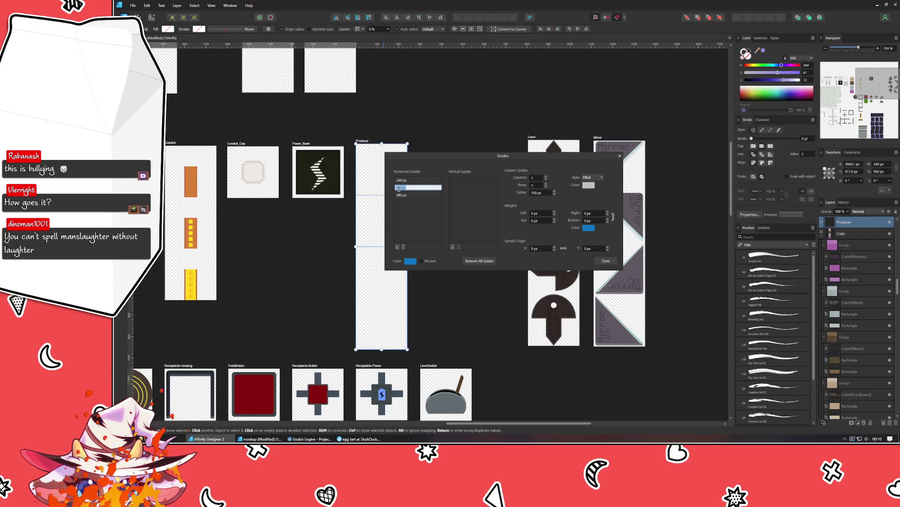
text(720)
key(Return)
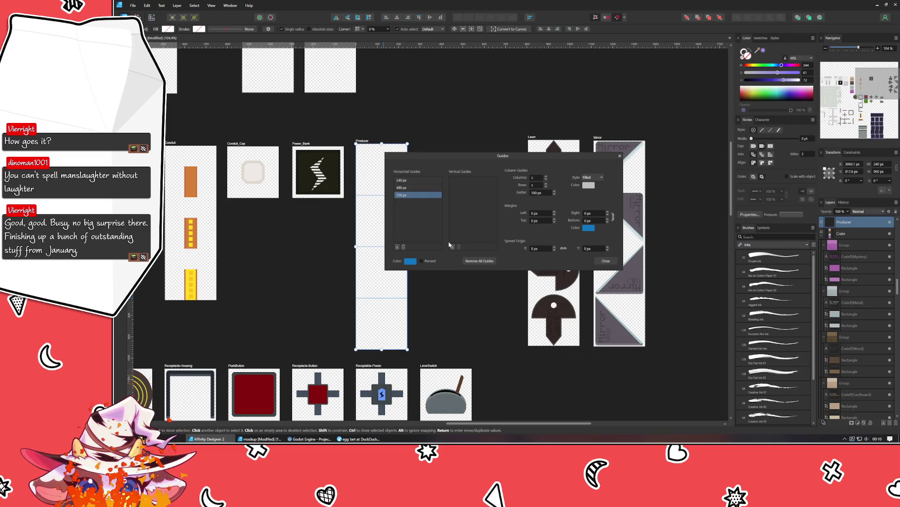
Close the Guides dialog and deselect the Producer artboard
click(882, 439)
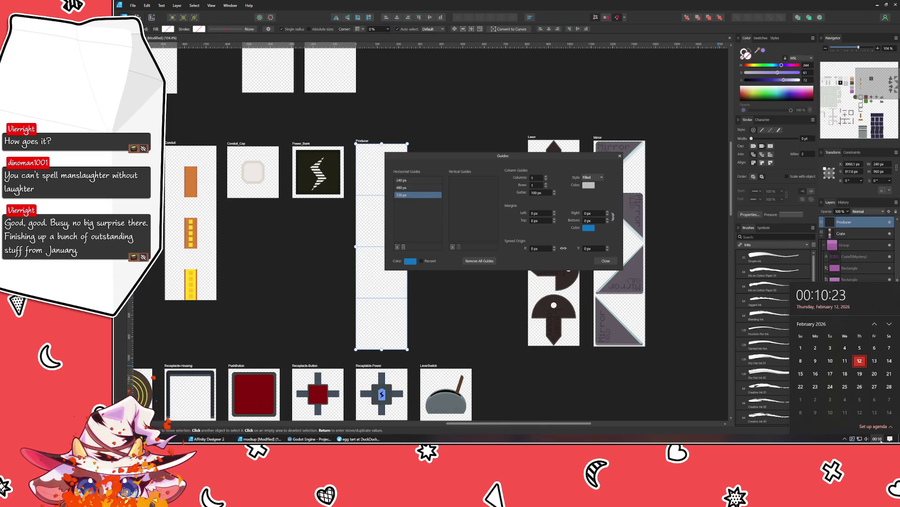
click(881, 440)
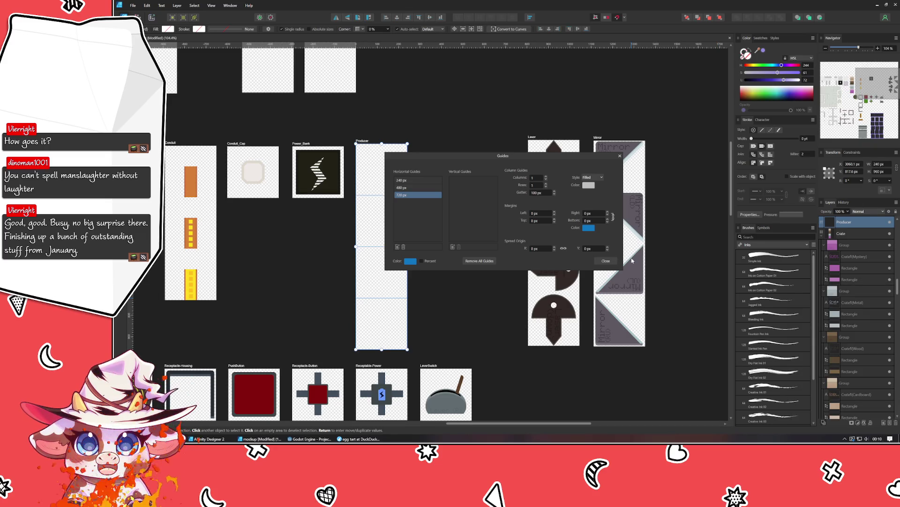
click(607, 261)
click(492, 242)
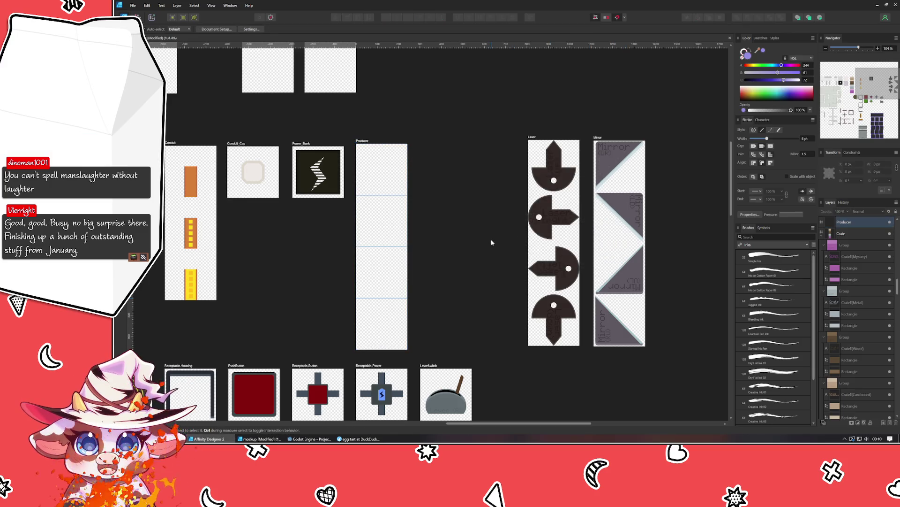
Move the producer sprite group into the Producer artboard's top frame
click(260, 438)
click(140, 387)
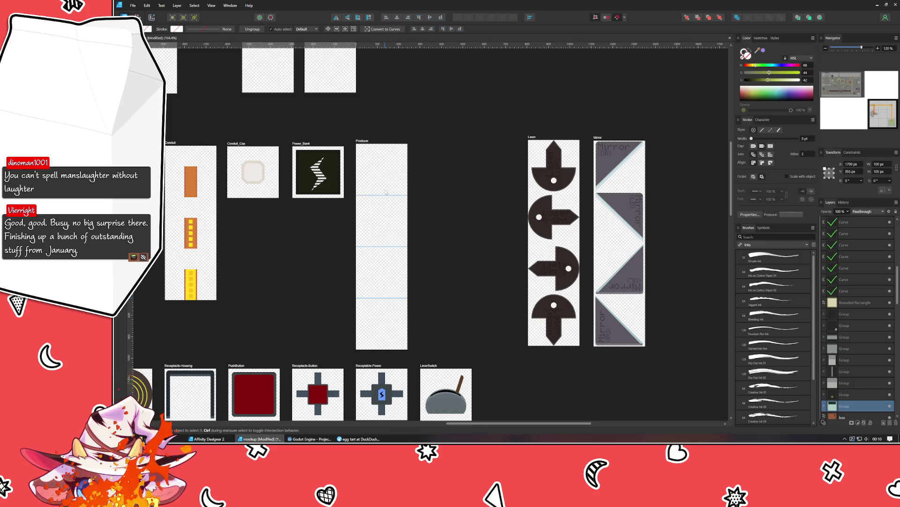
click(385, 289)
mouse_move(380, 355)
mouse_down()
mouse_move(367, 184)
mouse_move(402, 150)
mouse_move(398, 165)
mouse_up()
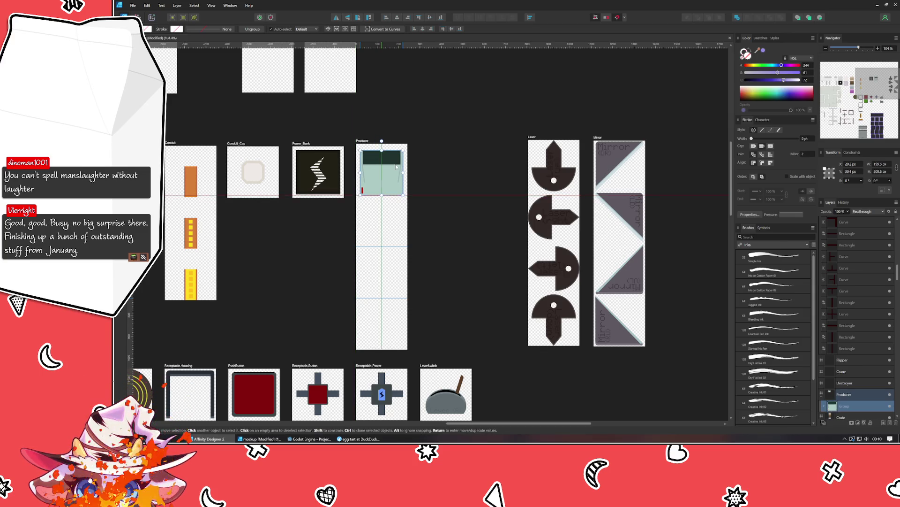
ctrl+scroll(372, 168, up, 2)
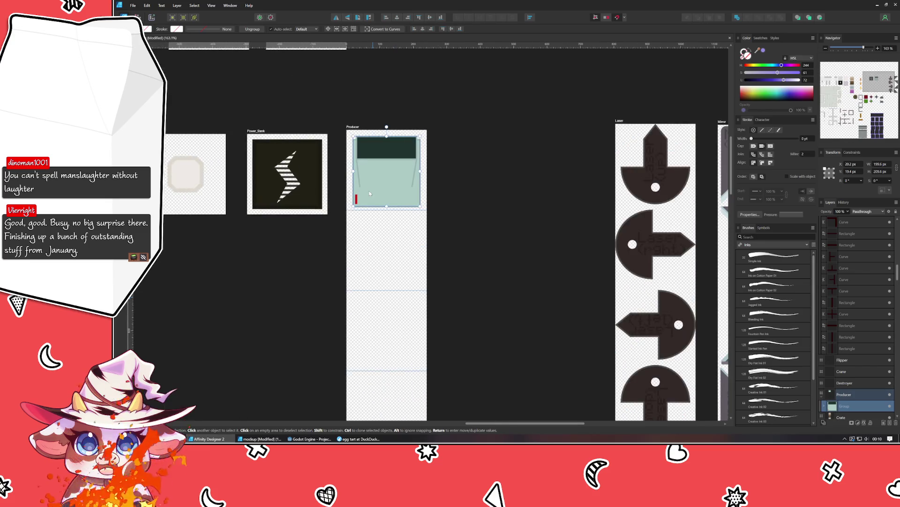
click(389, 214)
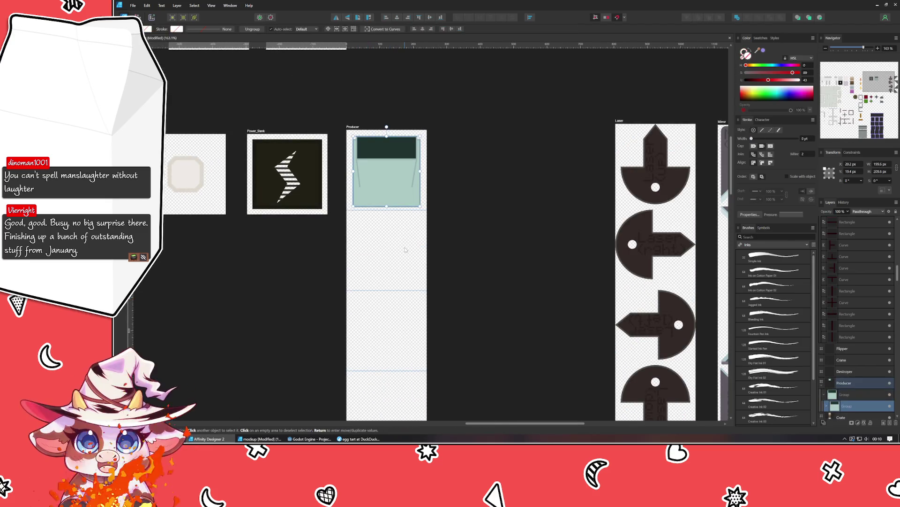
scroll(389, 239, up, 3)
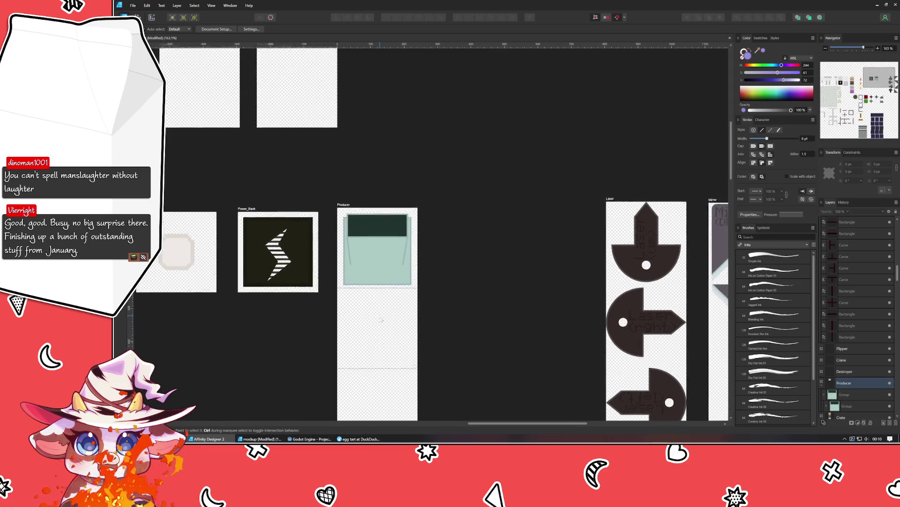
Nudge the dark top panel upward and stretch the light green body's top edge up behind it
click(370, 238)
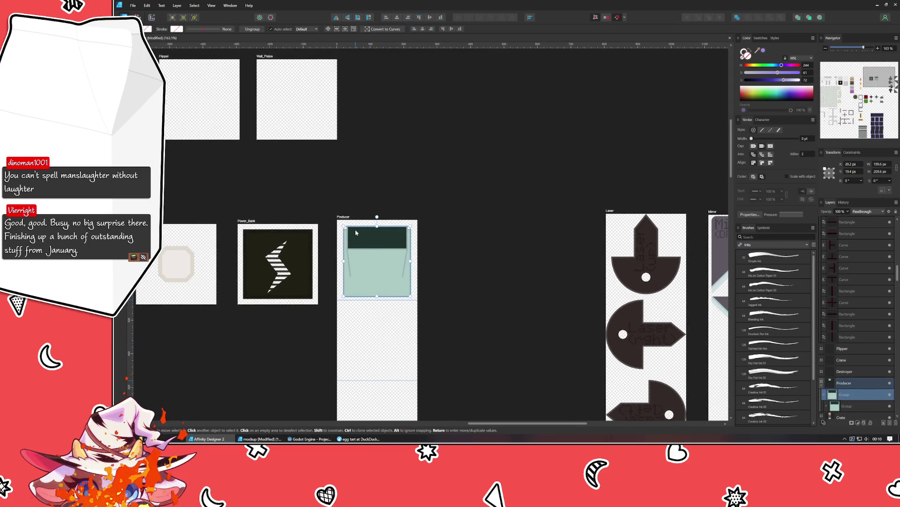
shift+click(356, 233)
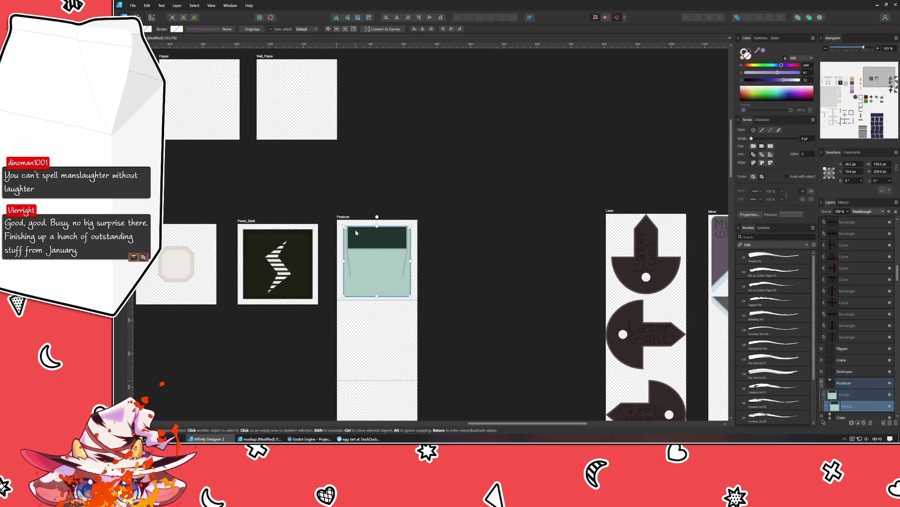
shift+click(348, 257)
scroll(349, 258, up, 3)
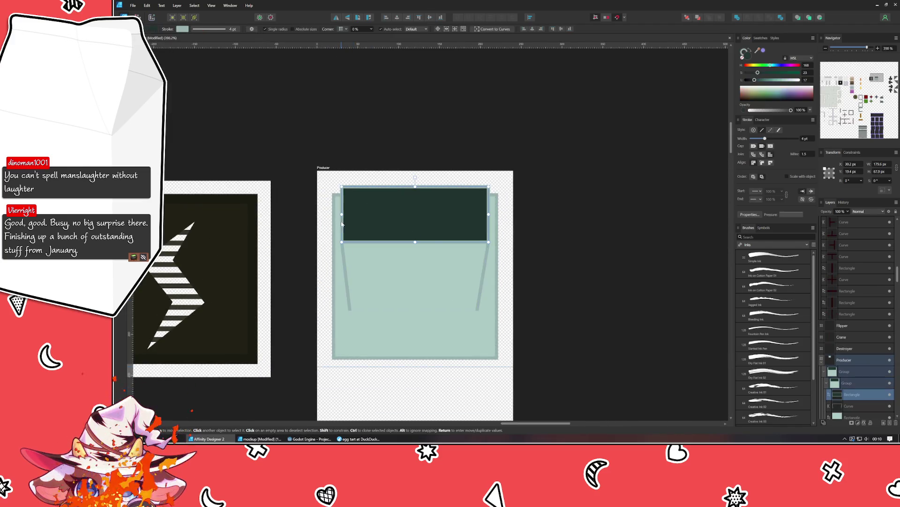
key(Up)
key(Up)
key(Up)
key(Up)
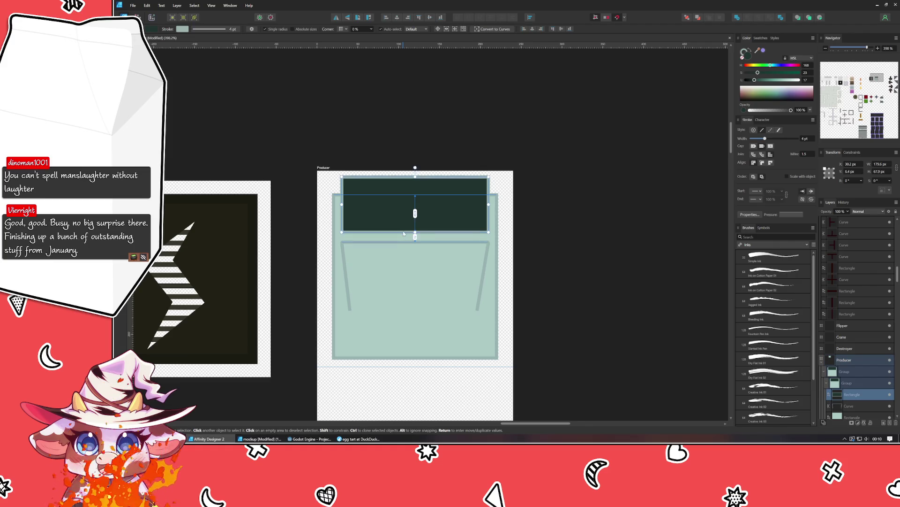
key(Up)
click(415, 267)
drag(415, 243, 416, 218)
click(650, 278)
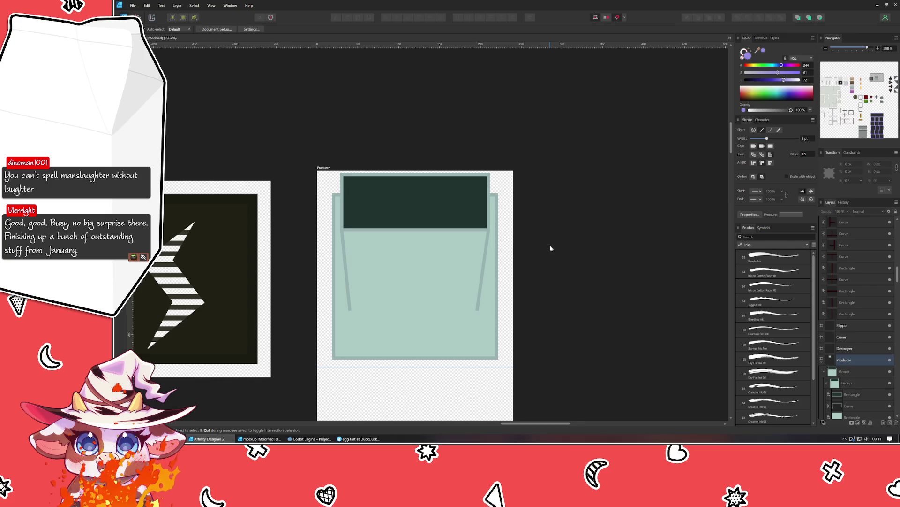
Resize the light green group and its rectangle so the sprite fits within the top frame guide
click(415, 239)
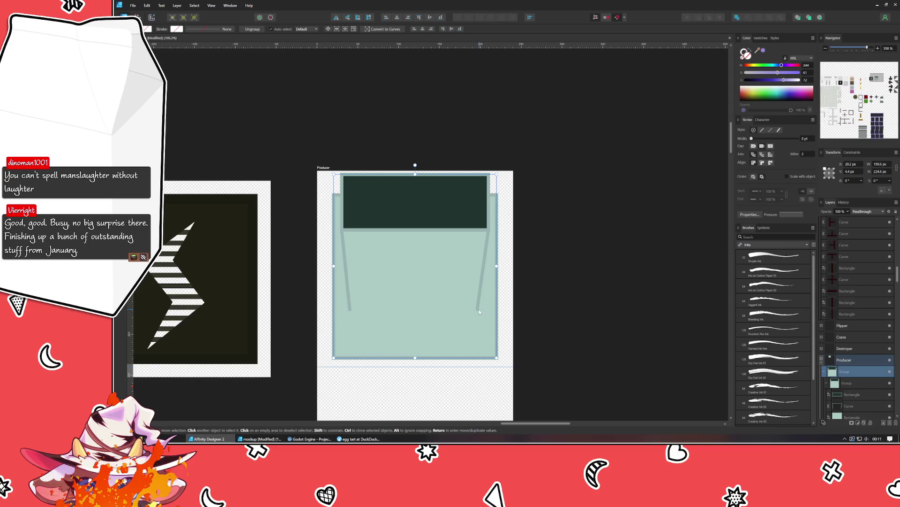
scroll(416, 308, down, 5)
scroll(416, 334, up, 3)
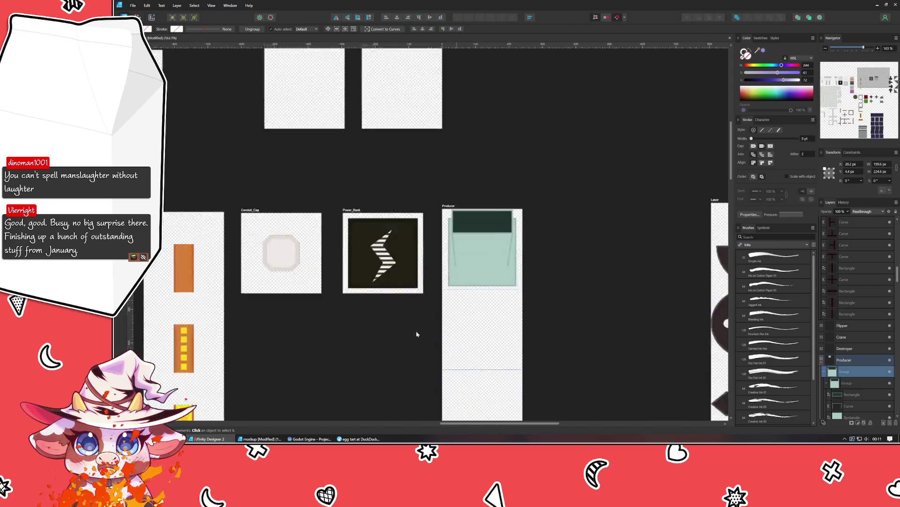
scroll(417, 334, up, 3)
scroll(583, 231, up, 2)
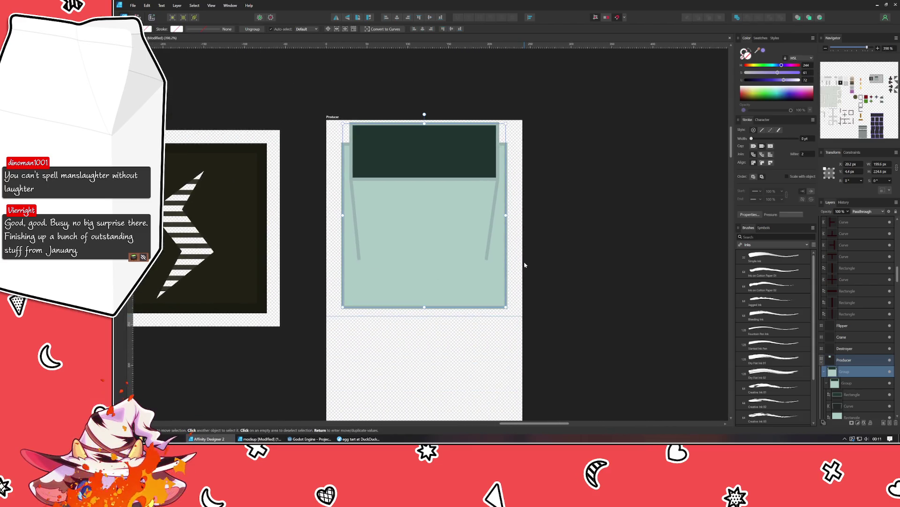
mouse_move(424, 307)
mouse_down()
mouse_move(422, 298)
mouse_move(422, 428)
mouse_up()
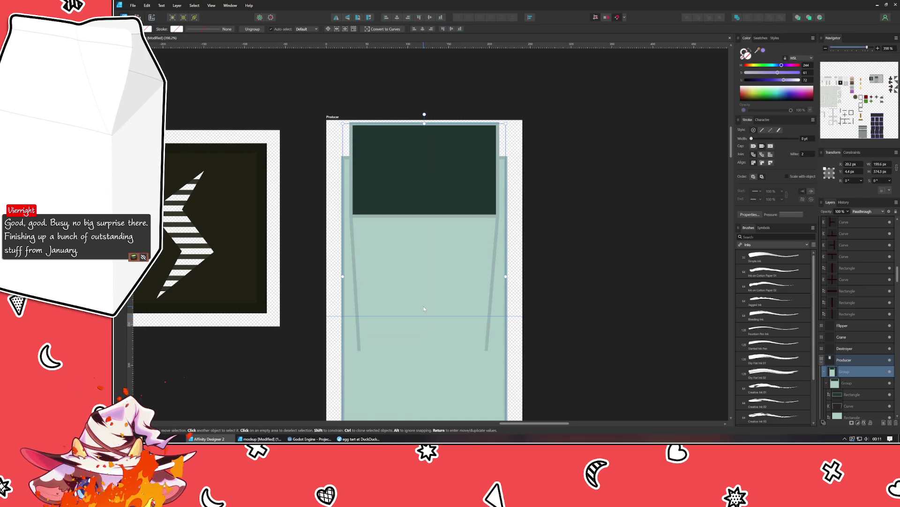
drag(424, 309, 424, 307)
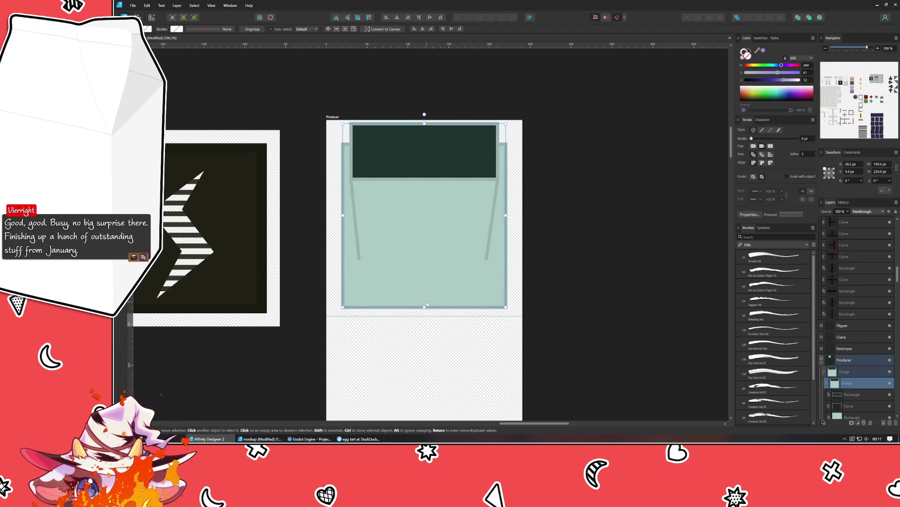
drag(424, 306, 424, 308)
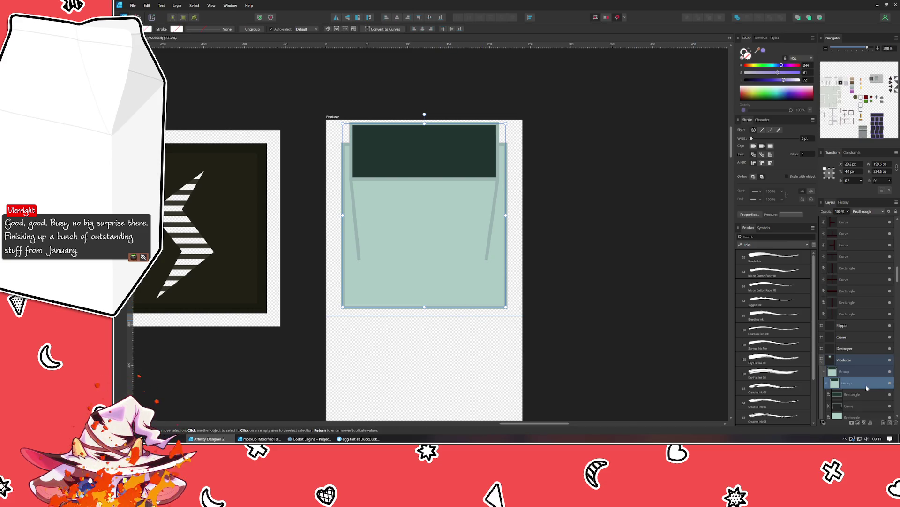
scroll(867, 387, down, 3)
click(854, 348)
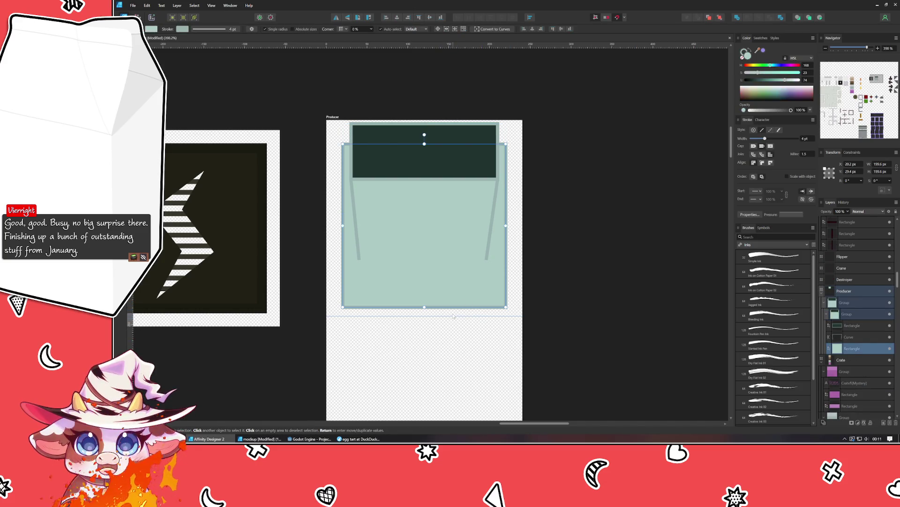
drag(424, 307, 425, 300)
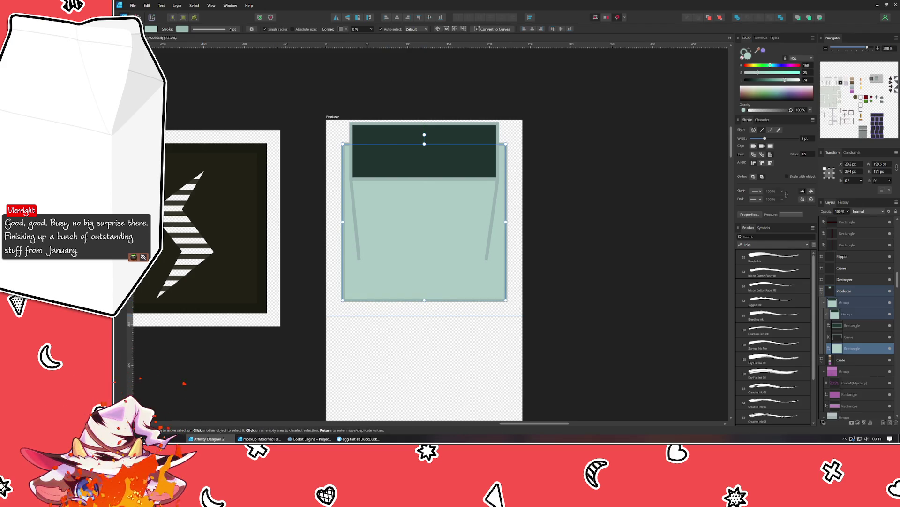
Set the light green rectangle's stroke width to 0 pt to remove its outline
key(m)
key(ctrl+z)
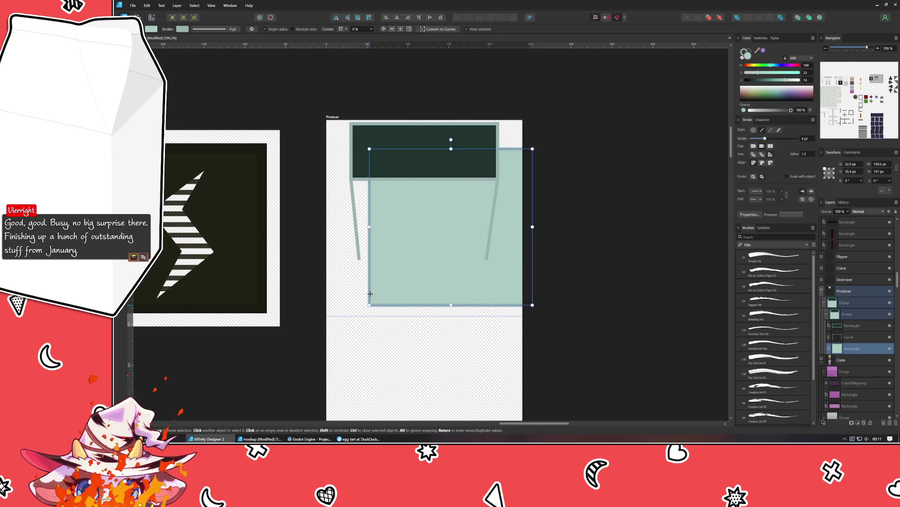
key(ctrl+shift+z)
click(483, 291)
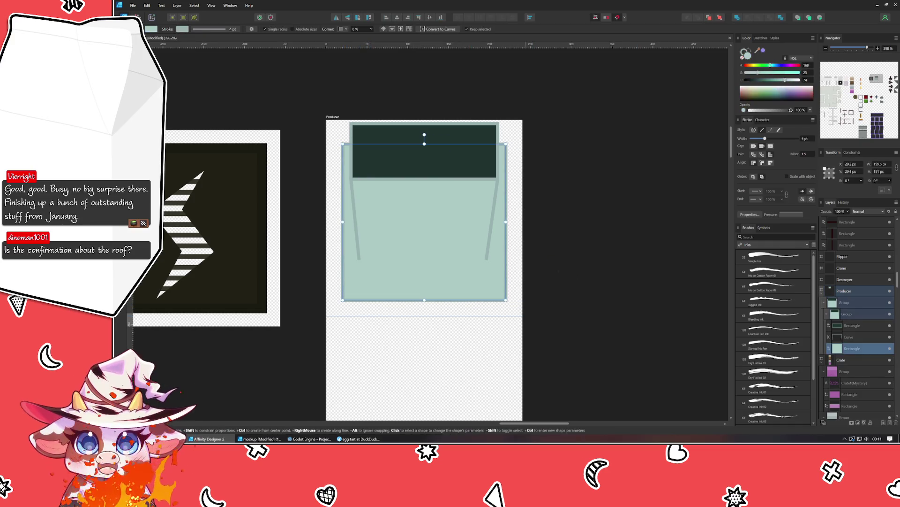
drag(765, 139, 750, 138)
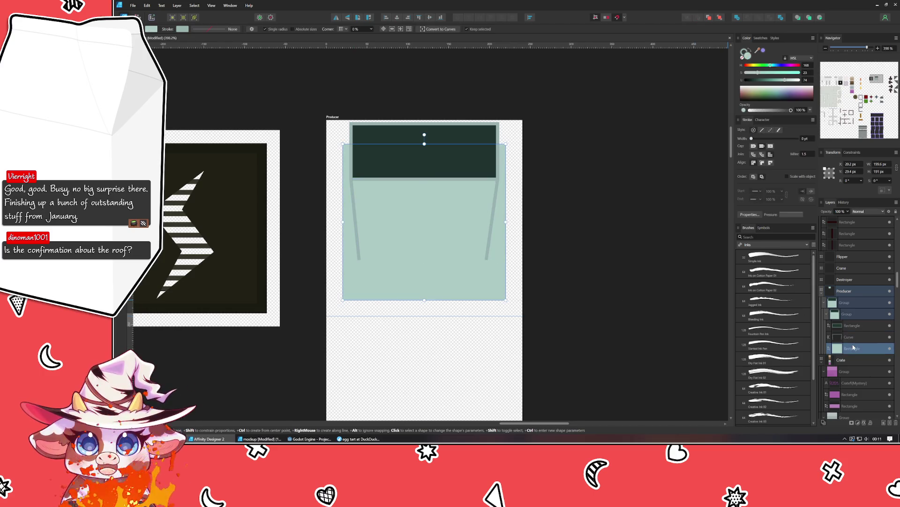
key(ctrl+d)
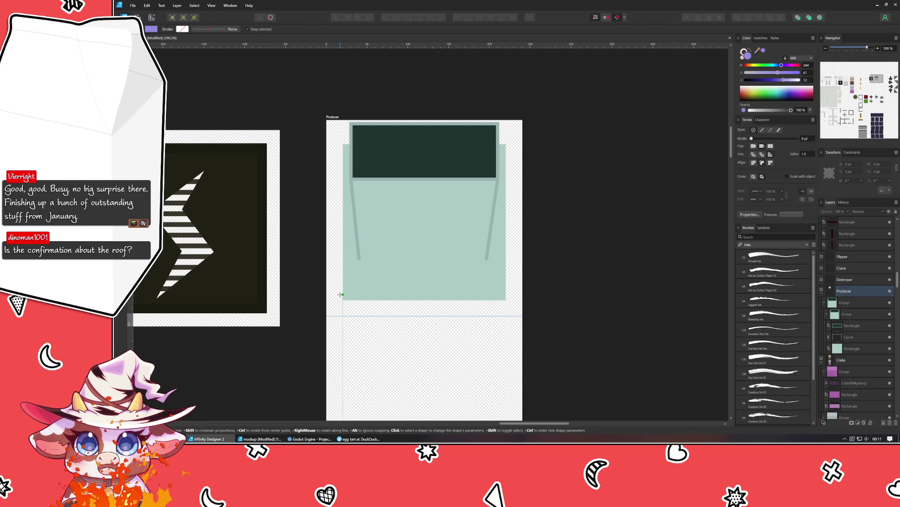
Draw a purple strip across the bottom of the body and widen it to the right edge
drag(343, 278, 503, 308)
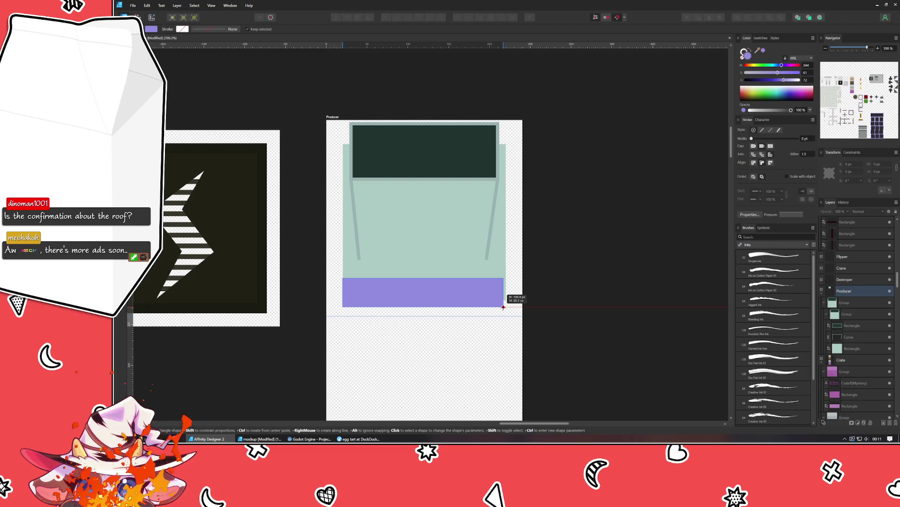
drag(503, 306, 502, 307)
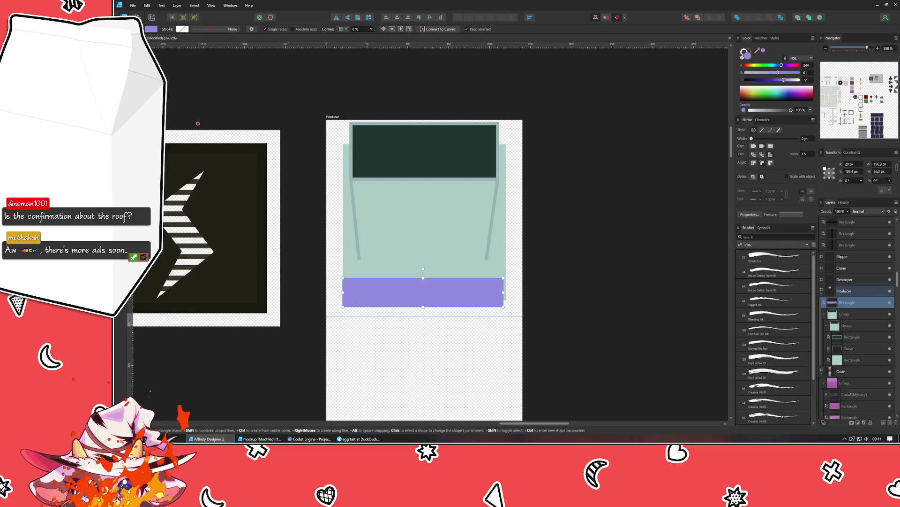
key(v)
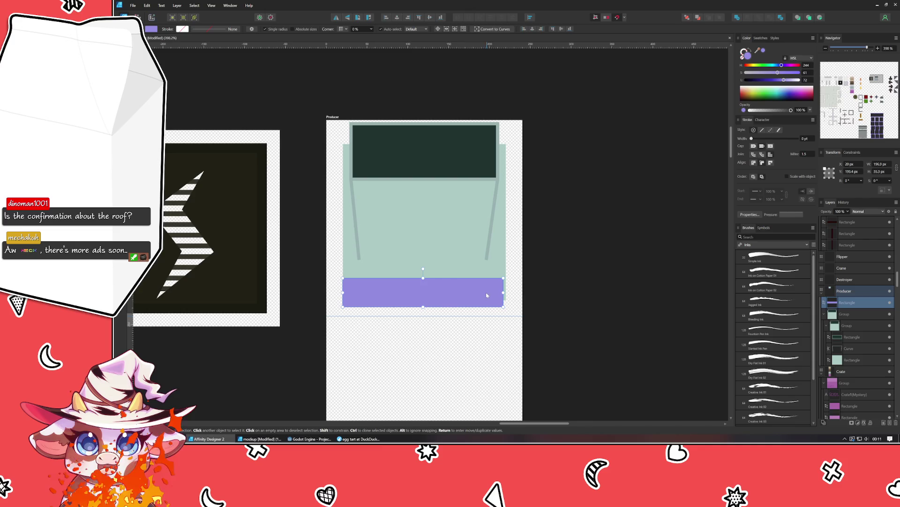
drag(504, 291, 507, 291)
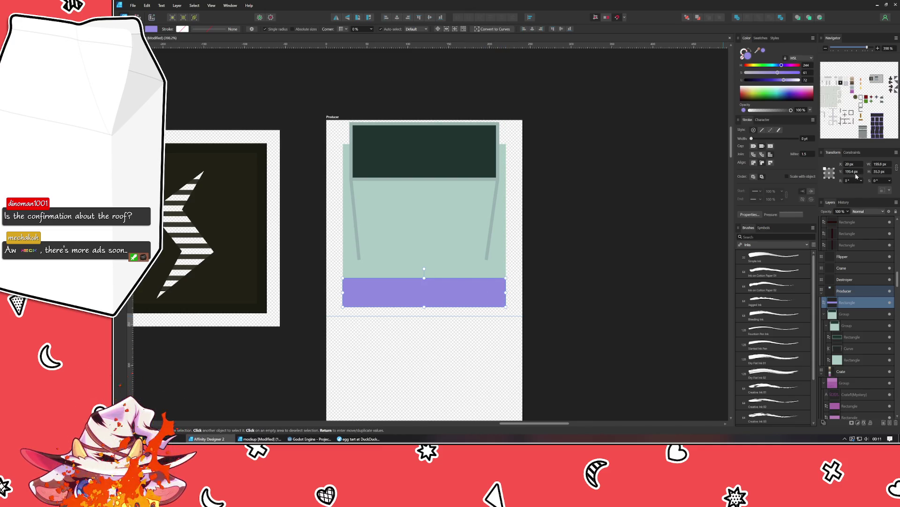
Adjust the green group's position in the Transform panel and realign the purple strip under it
click(405, 251)
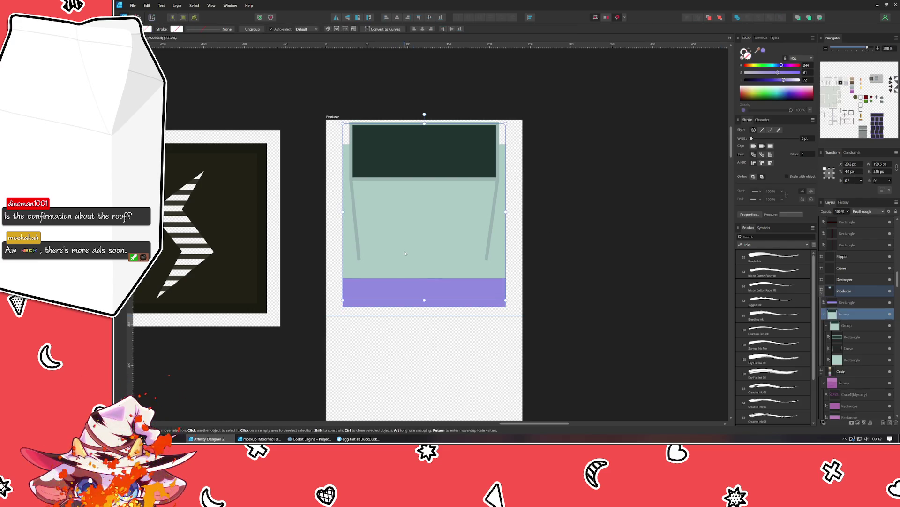
click(858, 166)
text(20)
key(Tab)
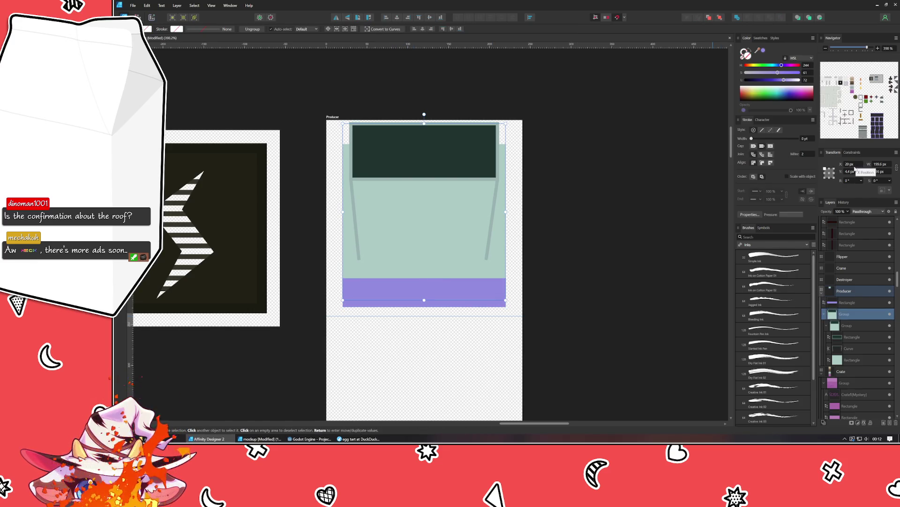
text(4)
key(Return)
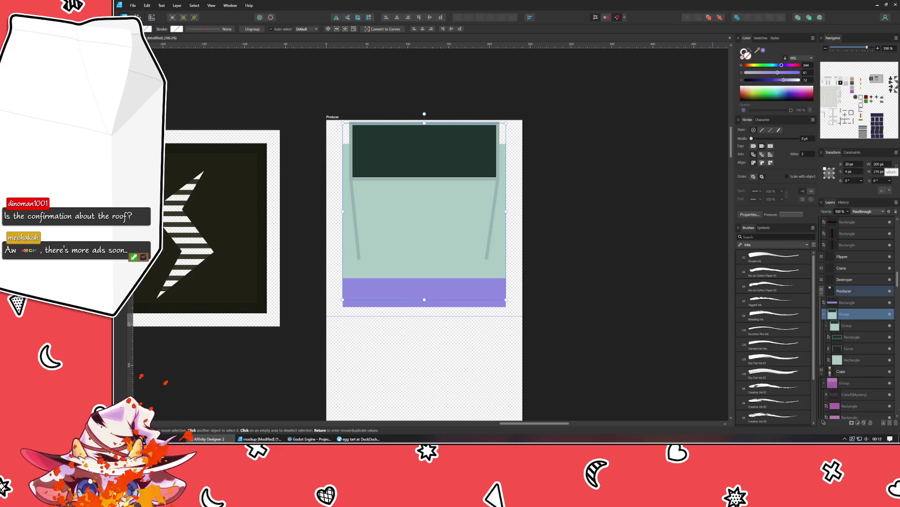
click(476, 290)
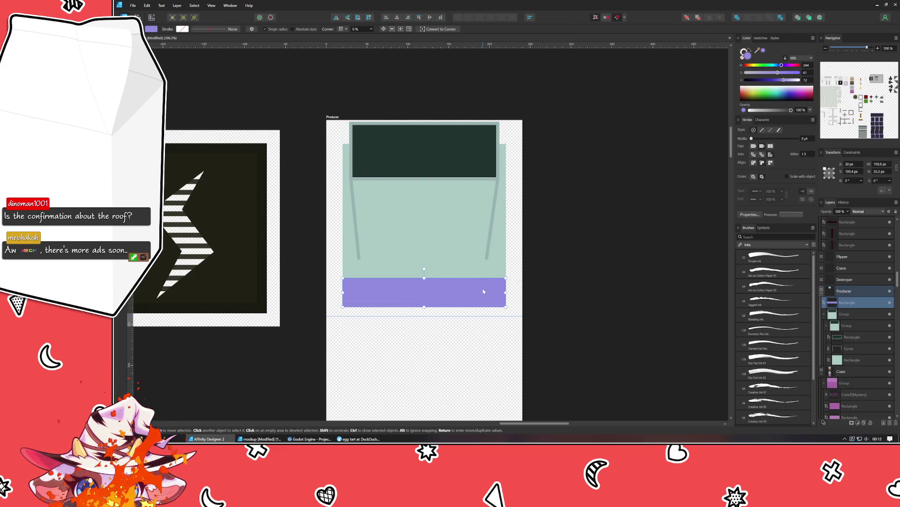
drag(476, 290, 498, 296)
key(ctrl+z)
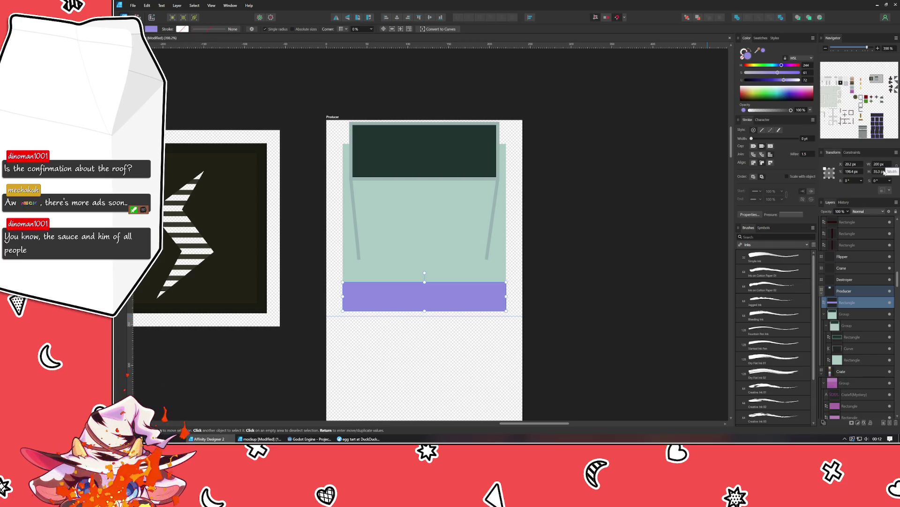
scroll(885, 173, down, 2)
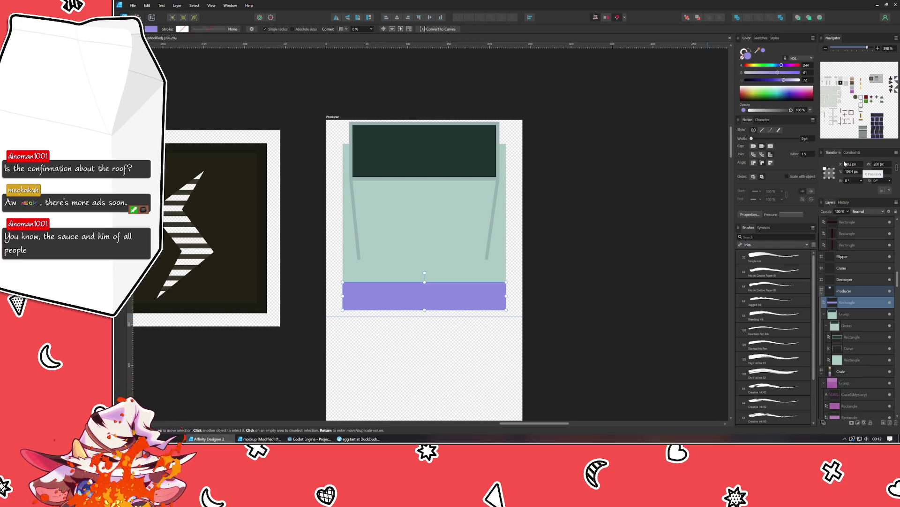
scroll(855, 173, up, 2)
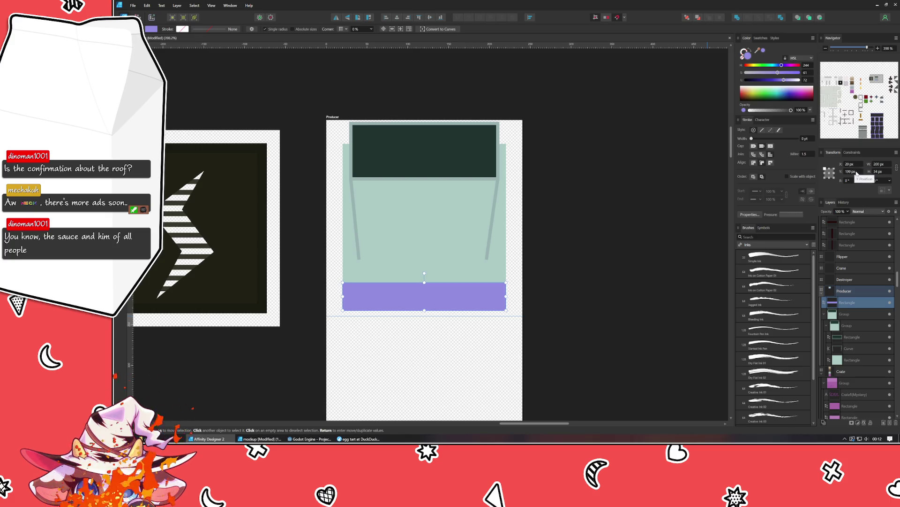
scroll(856, 173, down, 1)
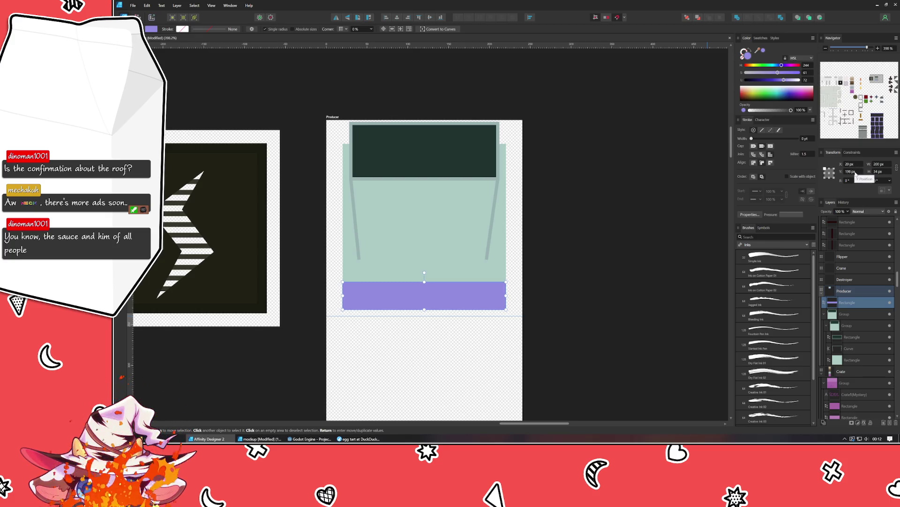
scroll(855, 173, down, 1)
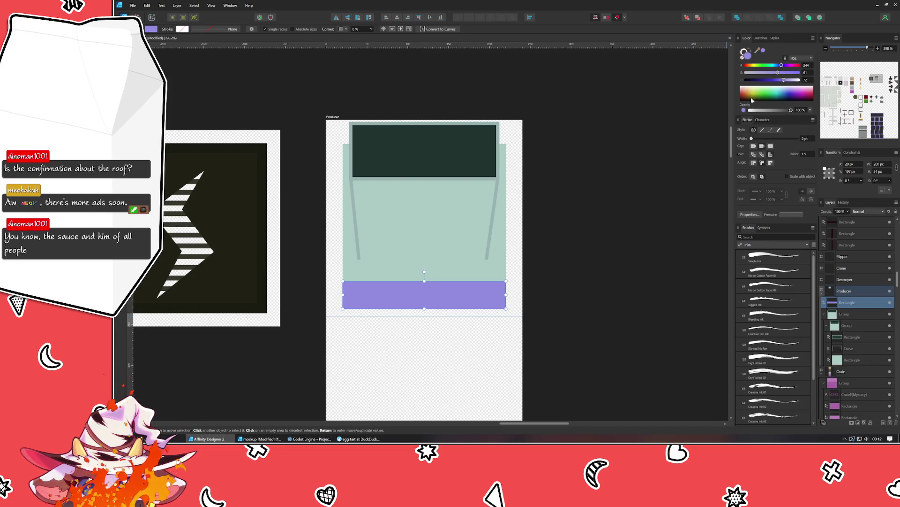
Recolour the strip with a sampled pale green and raise its top edge slightly
drag(443, 250, 443, 250)
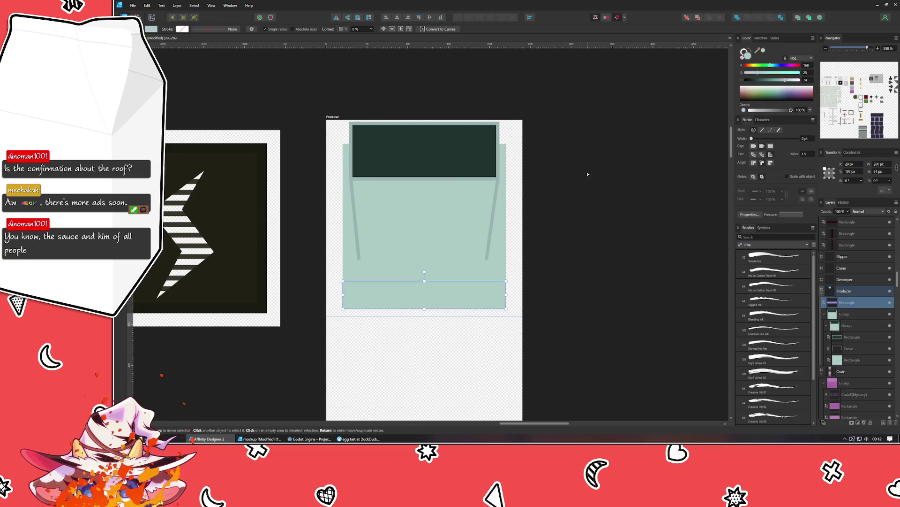
click(790, 80)
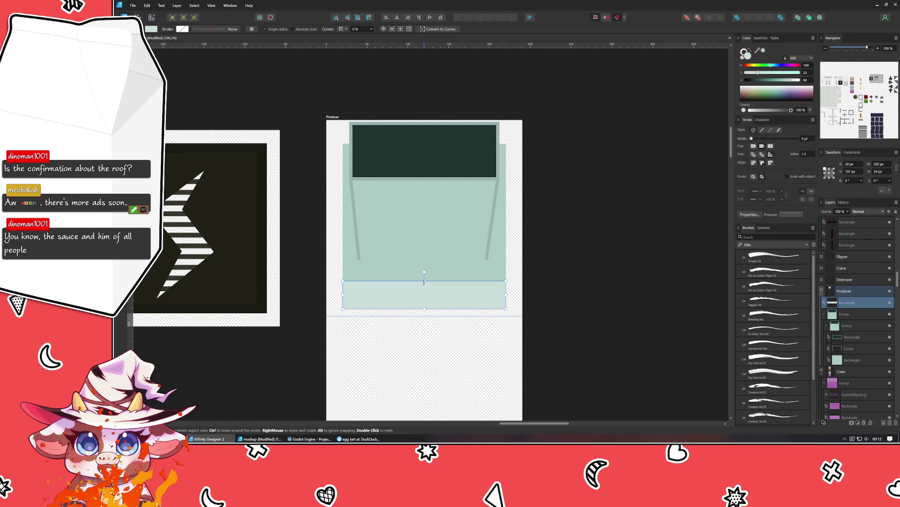
drag(424, 280, 424, 273)
click(620, 248)
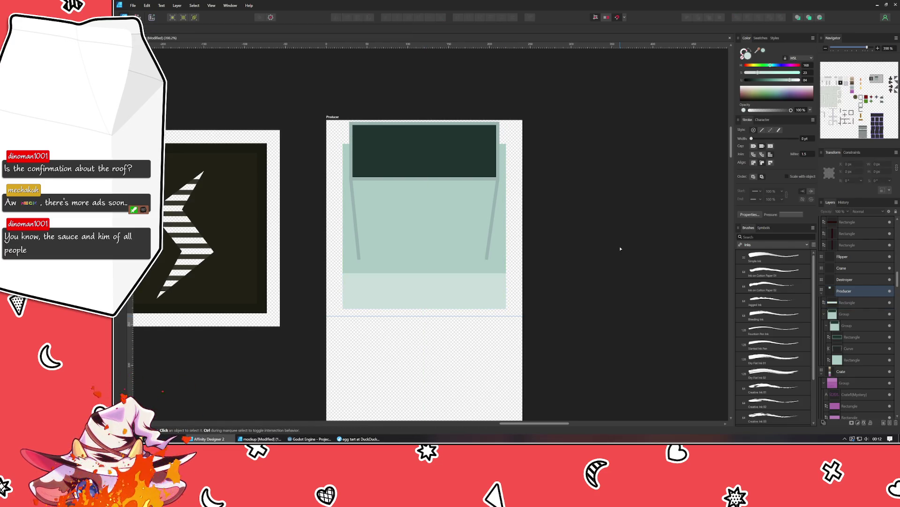
scroll(620, 247, down, 3)
scroll(604, 259, up, 3)
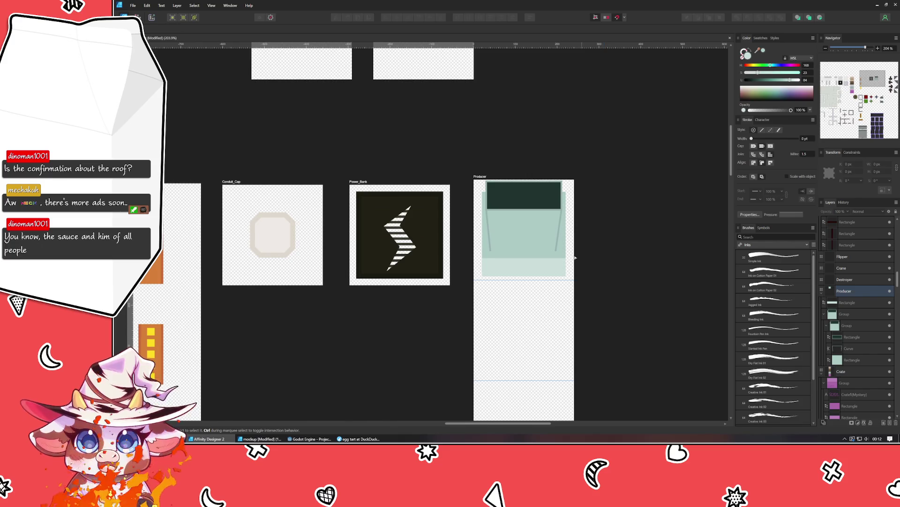
scroll(522, 257, up, 2)
Move the pale strip's layer into the Producer panel group in the Layers panel
click(511, 271)
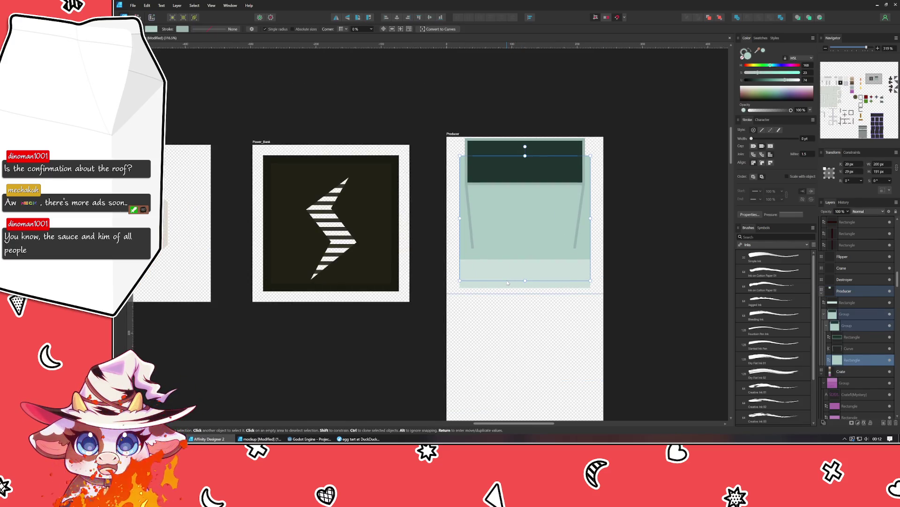
click(509, 281)
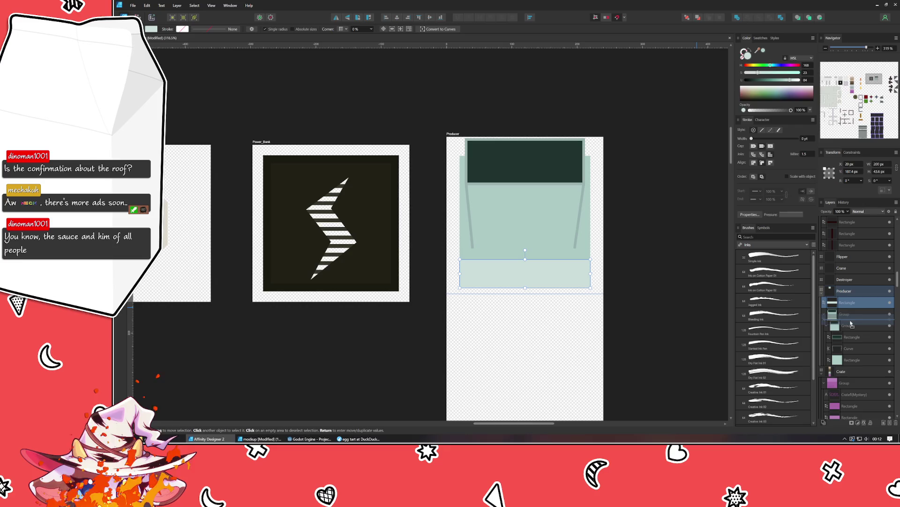
drag(851, 324, 850, 325)
key(a)
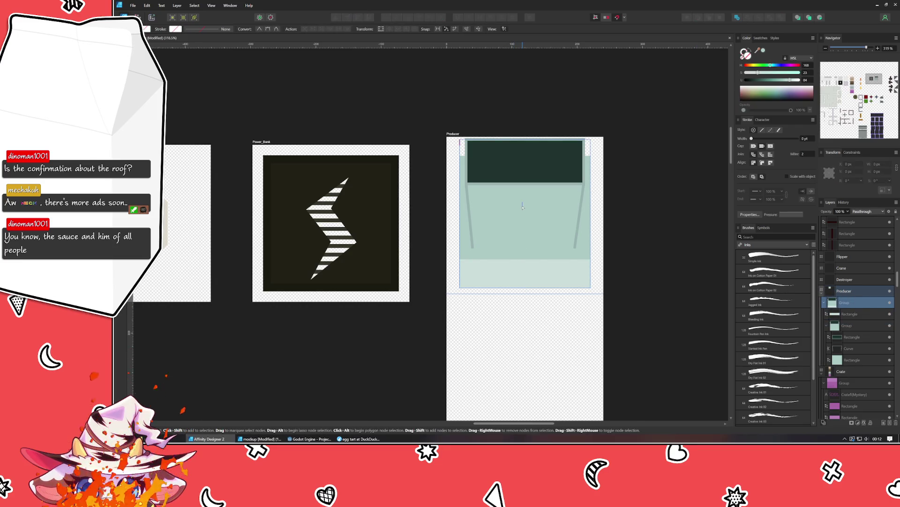
Extend the lower pale band upward inside the panel group
key(v)
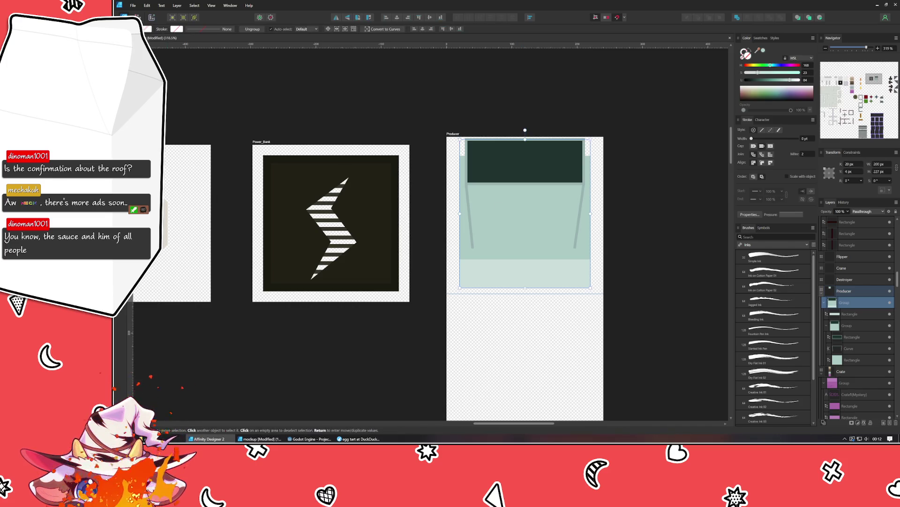
click(535, 227)
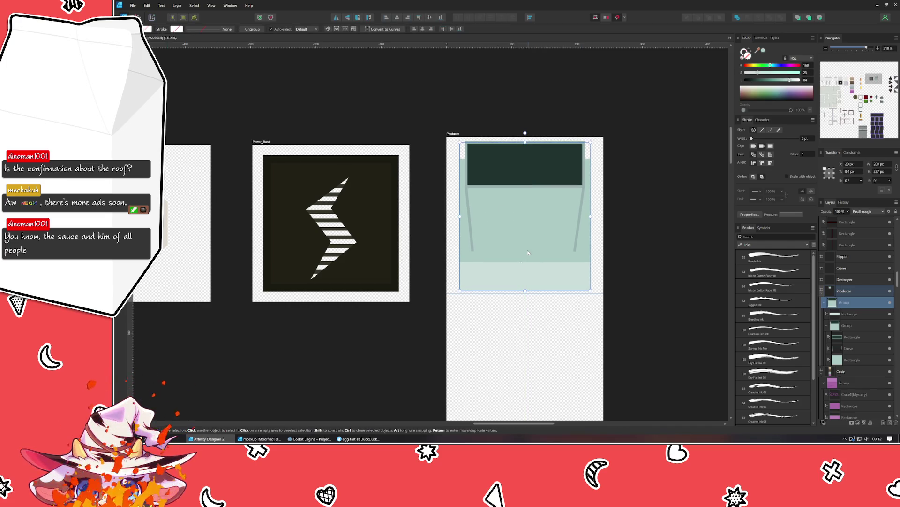
double_click(516, 270)
drag(525, 263, 525, 254)
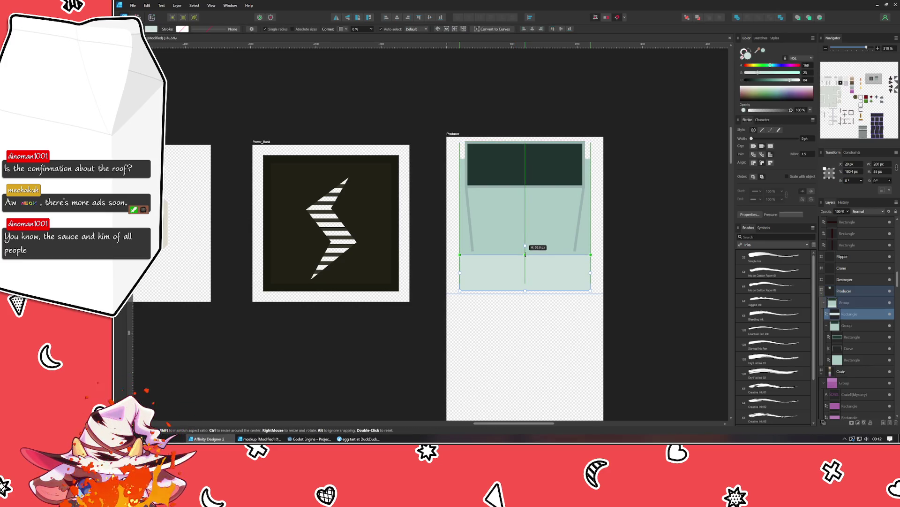
Shorten the Producer's side struts from the bottom
click(529, 215)
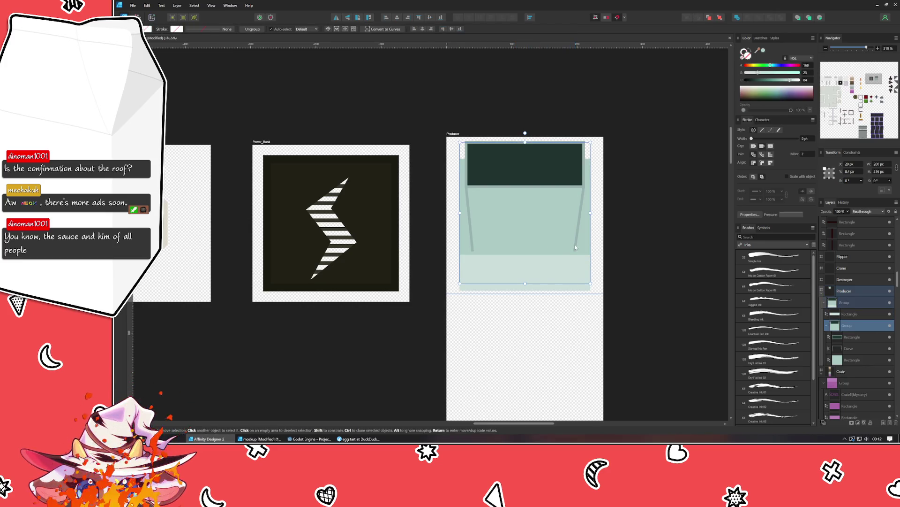
double_click(573, 249)
drag(525, 266, 526, 237)
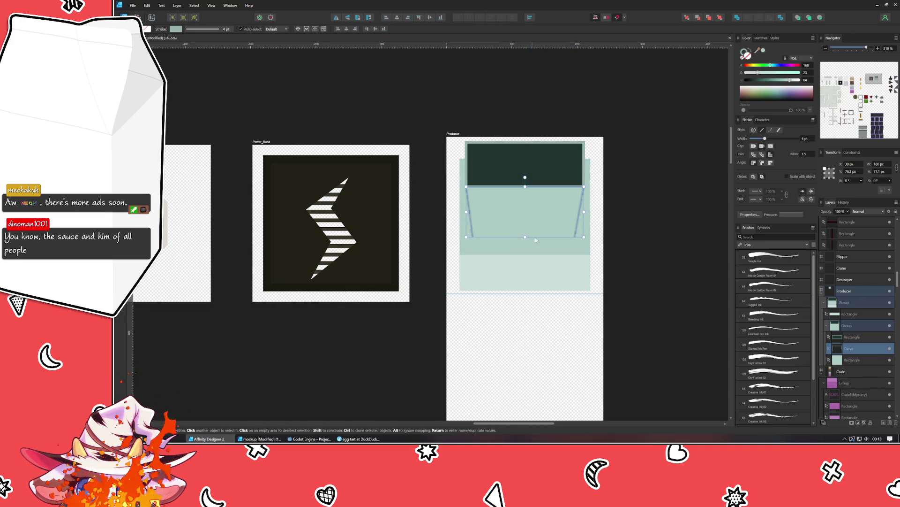
click(549, 165)
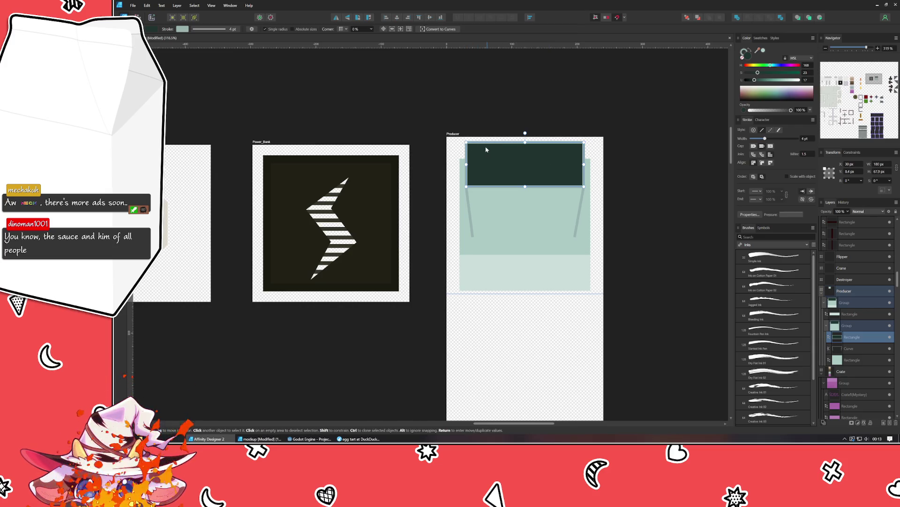
Convert the dark top panel to curves and pull its top-right node inward to taper it into a trapezoid
click(436, 29)
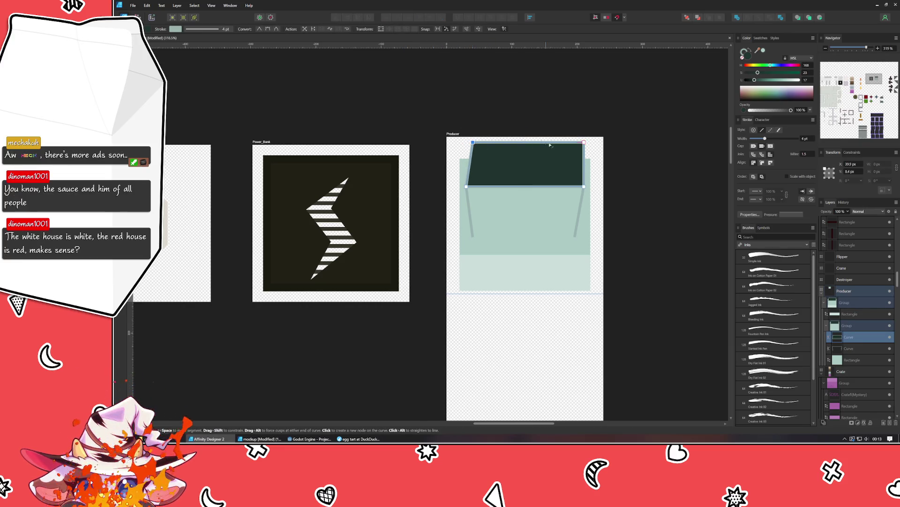
shift+click(578, 144)
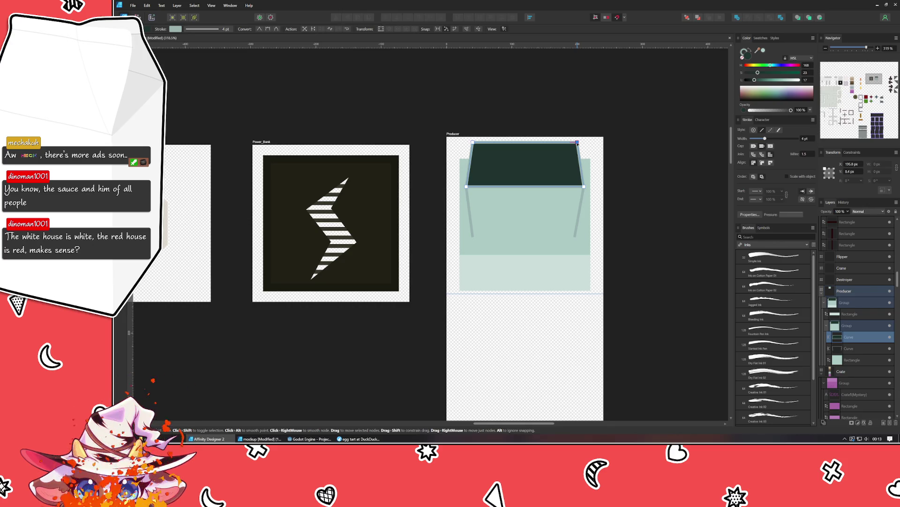
drag(578, 144, 576, 143)
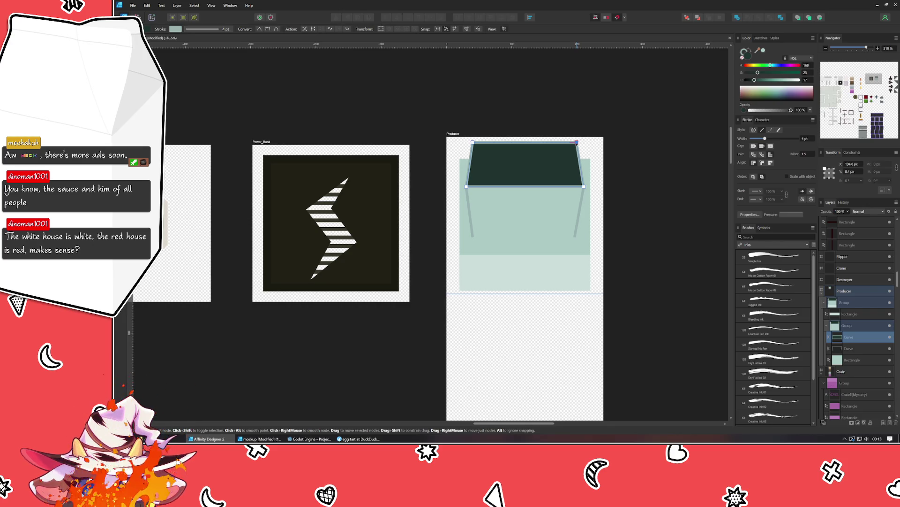
click(544, 103)
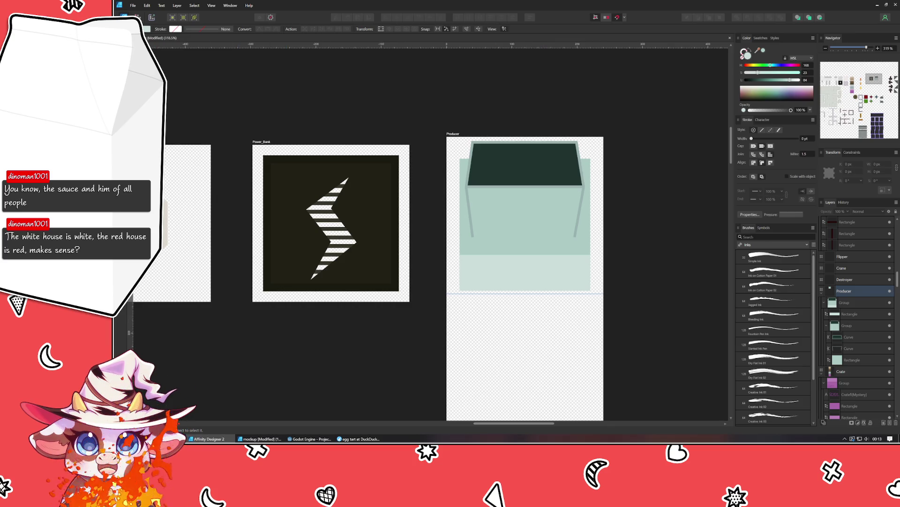
Shorten the dark trapezoid from its bottom edge and resize the lighter shape beneath to fit
key(v)
click(512, 176)
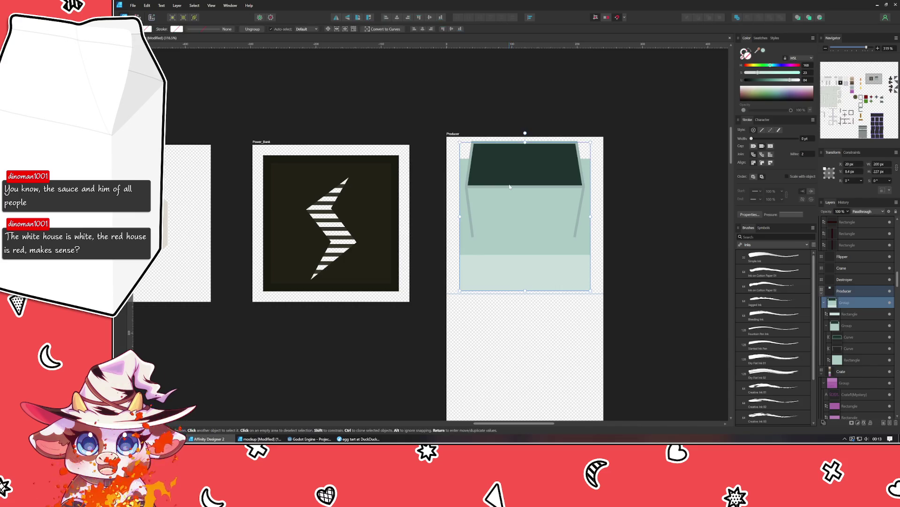
double_click(483, 187)
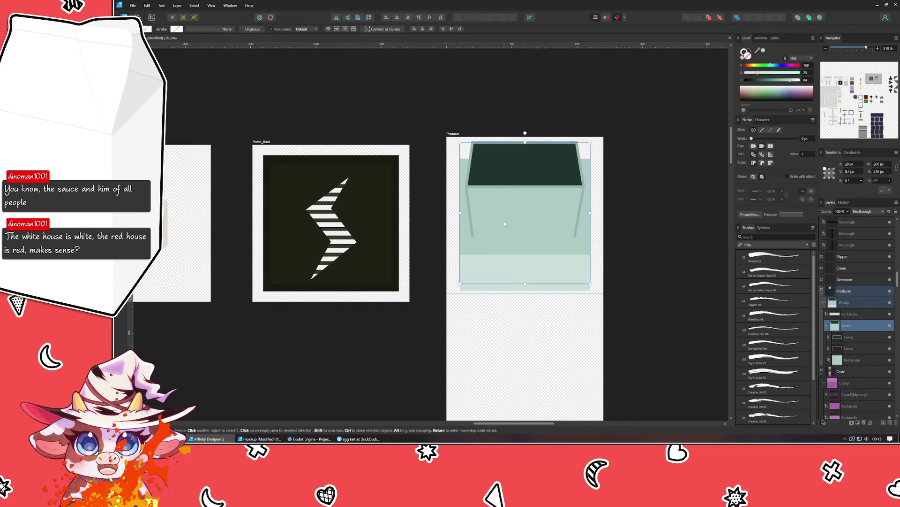
click(494, 184)
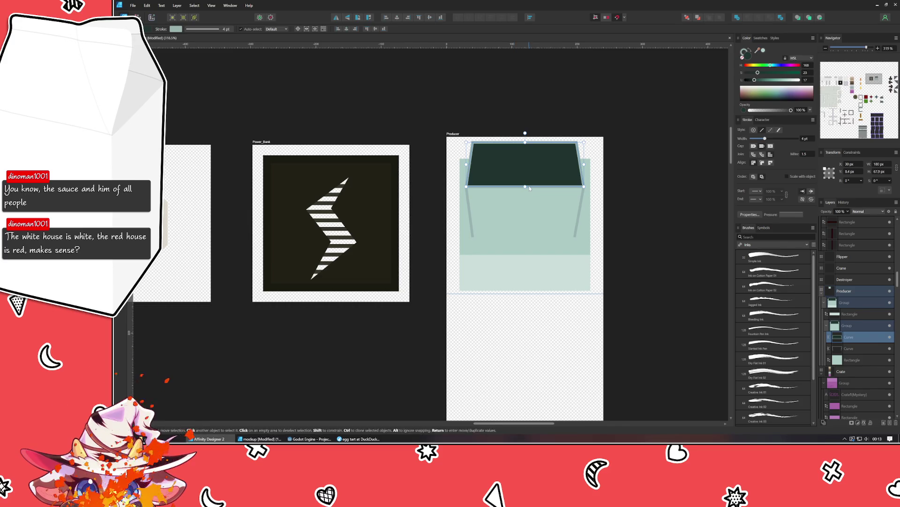
drag(524, 186, 524, 170)
click(523, 187)
click(519, 302)
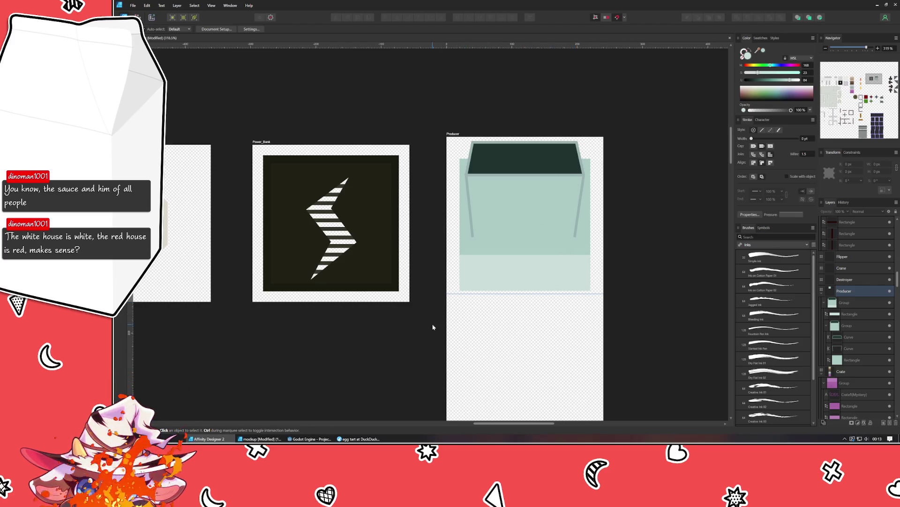
scroll(432, 327, down, 2)
scroll(433, 327, right, 2)
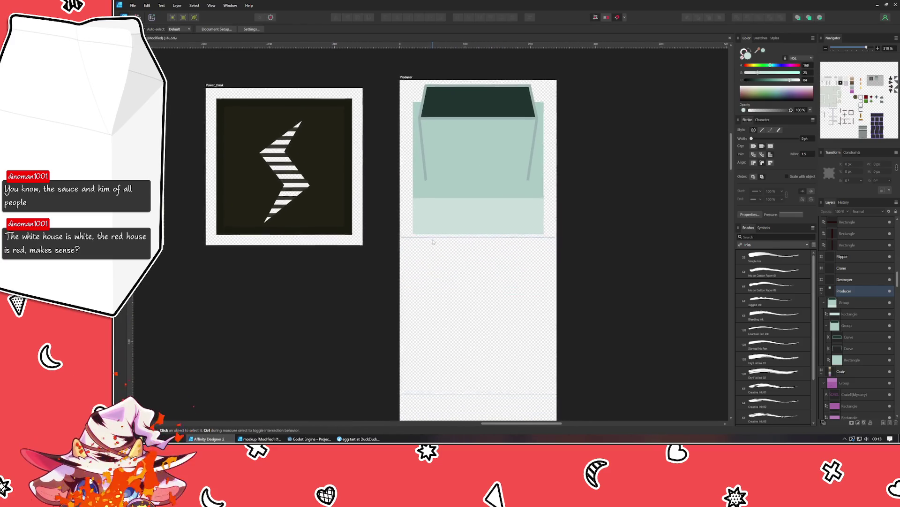
Duplicate the whole Producer machine group into the frame below the original
click(458, 183)
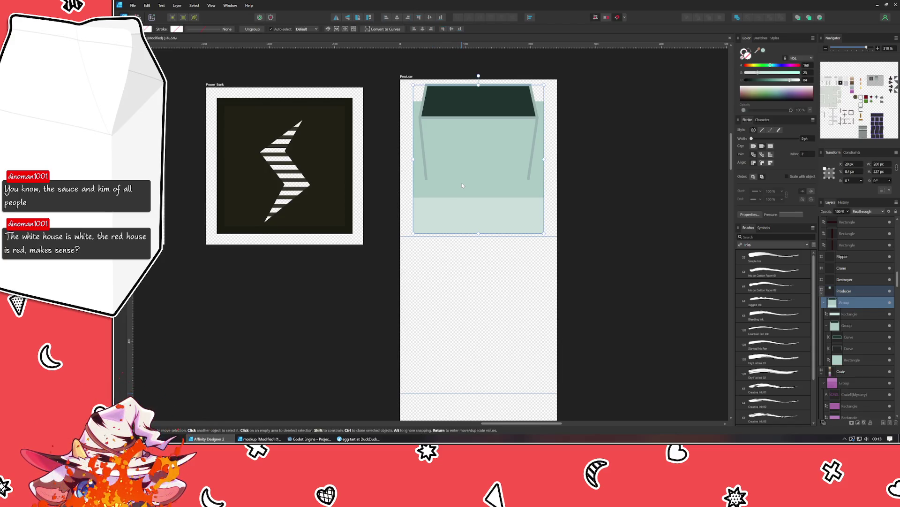
drag(461, 182, 468, 307)
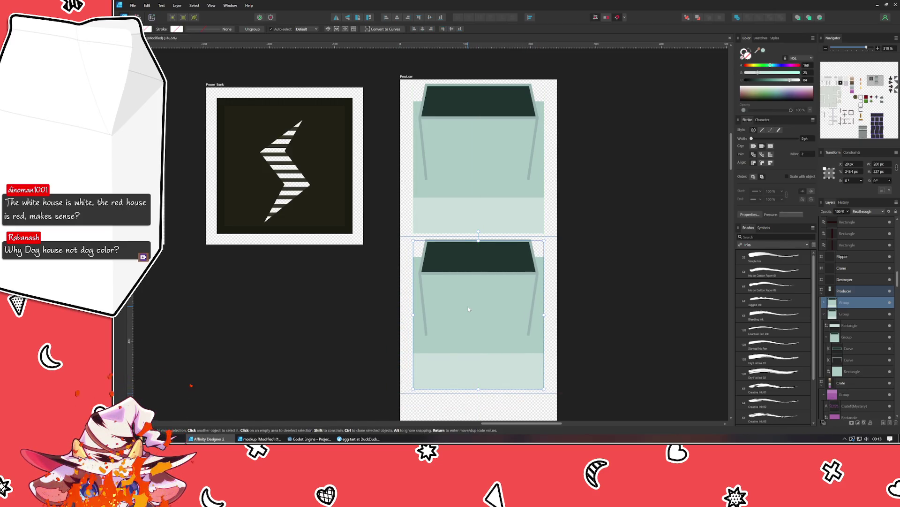
scroll(468, 306, down, 3)
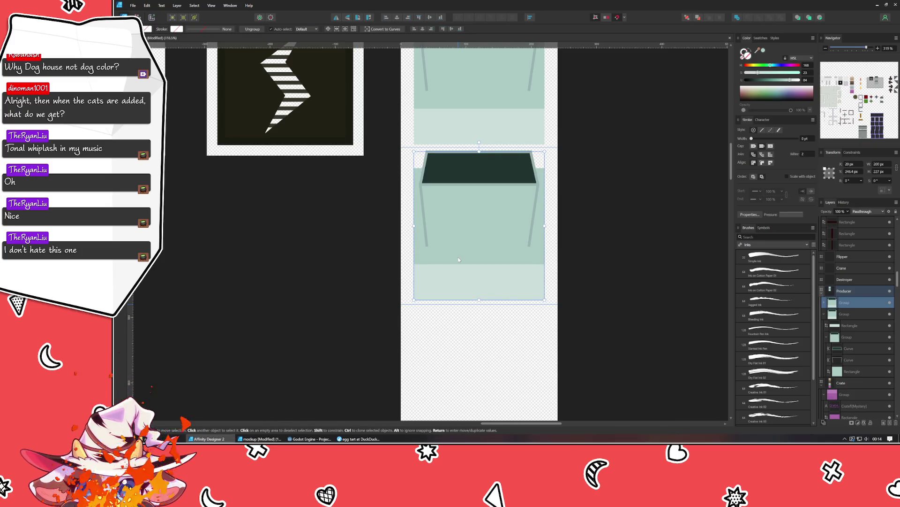
Rotate the copied machine onto its side and resize its pale strip into a thin bottom band
mouse_move(480, 143)
mouse_down()
mouse_move(545, 201)
mouse_move(526, 219)
mouse_up()
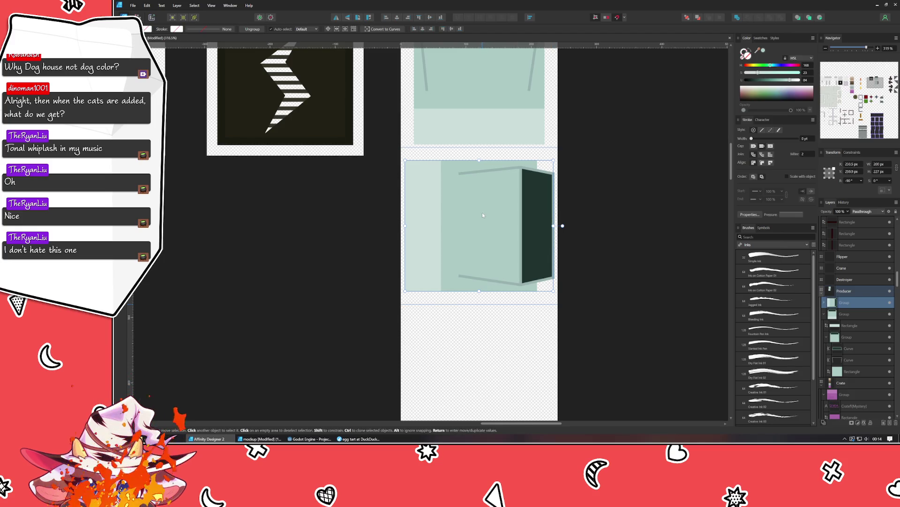
double_click(420, 215)
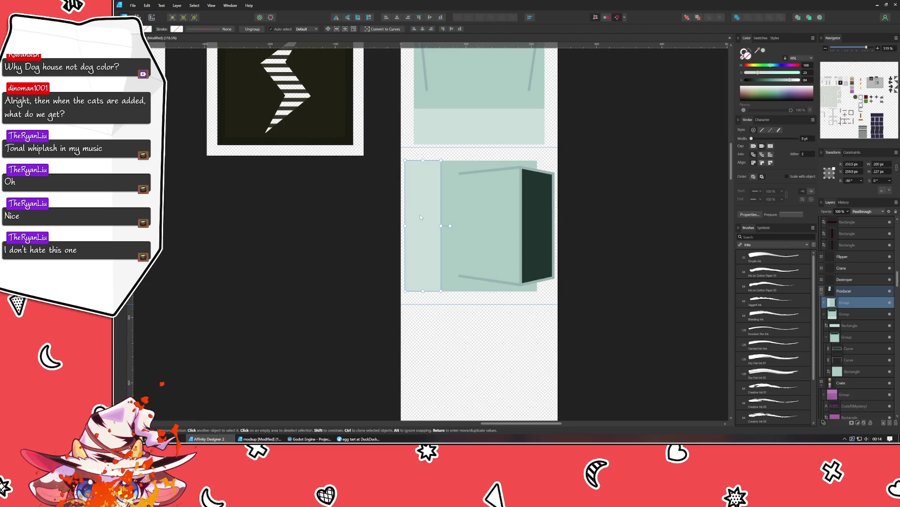
mouse_move(422, 161)
mouse_down()
mouse_move(417, 276)
mouse_move(535, 291)
mouse_up()
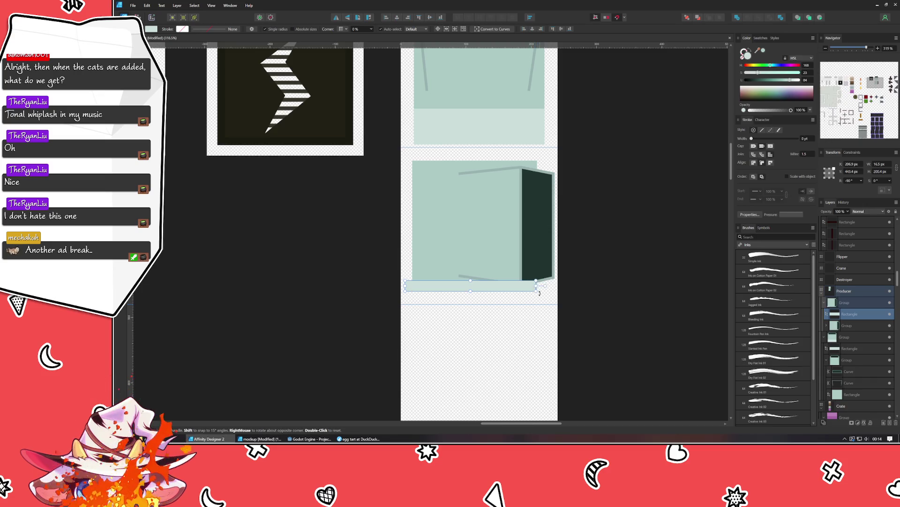
scroll(536, 291, up, 5)
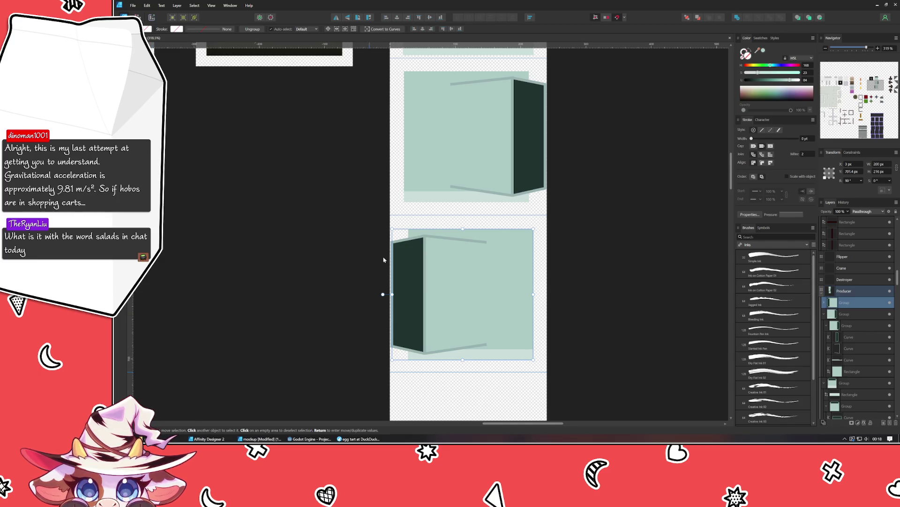
Place a copy of the top-facing box group into the fourth Producer frame
click(575, 208)
scroll(575, 206, up, 3)
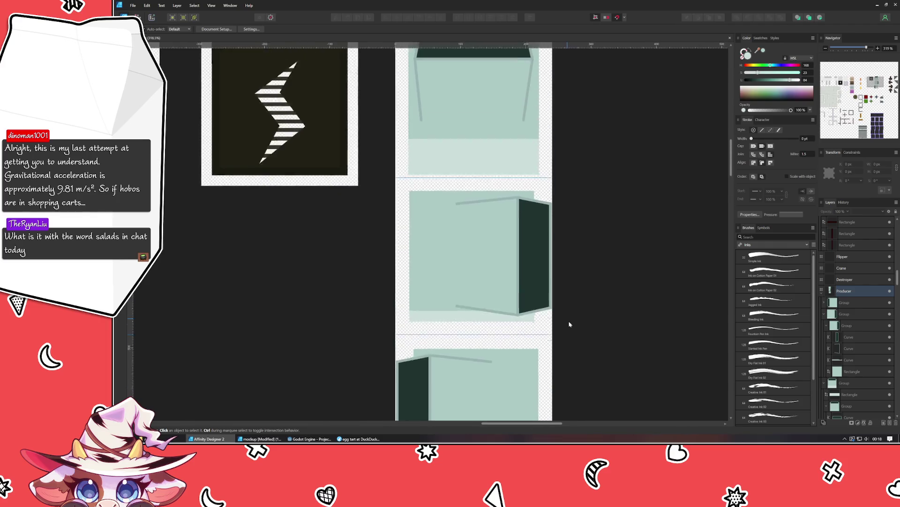
click(557, 330)
scroll(556, 340, up, 1)
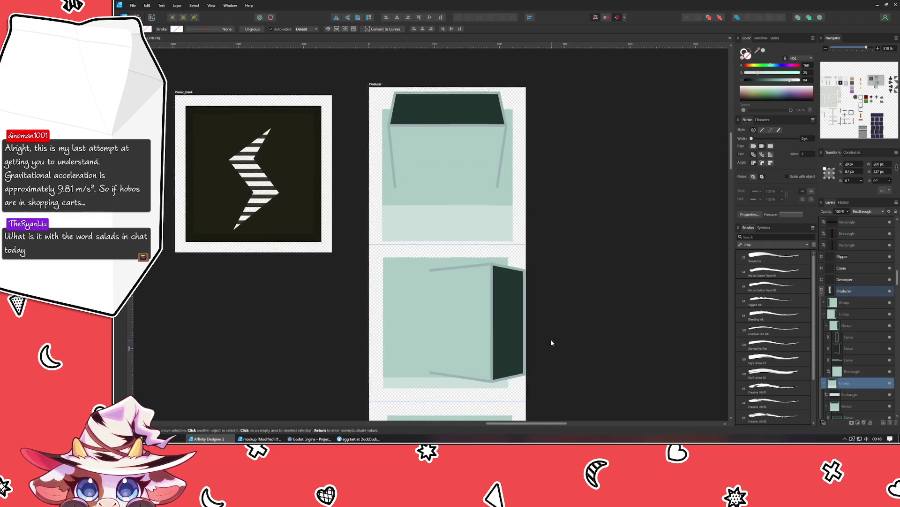
drag(556, 344, 555, 208)
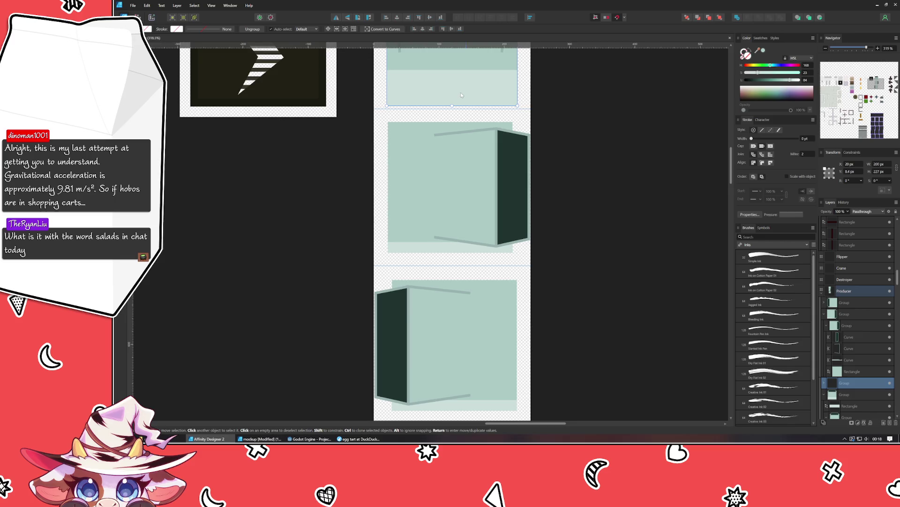
drag(461, 92, 451, 366)
scroll(481, 188, down, 2)
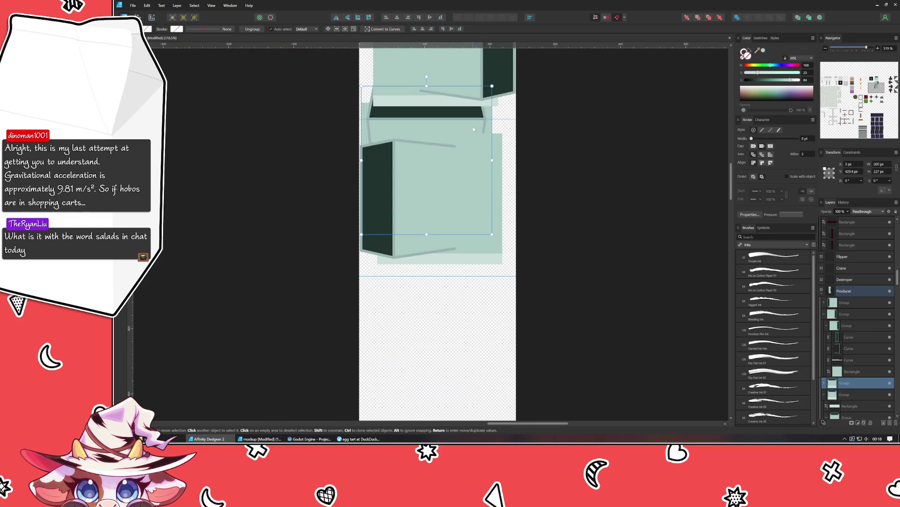
scroll(531, 143, down, 2)
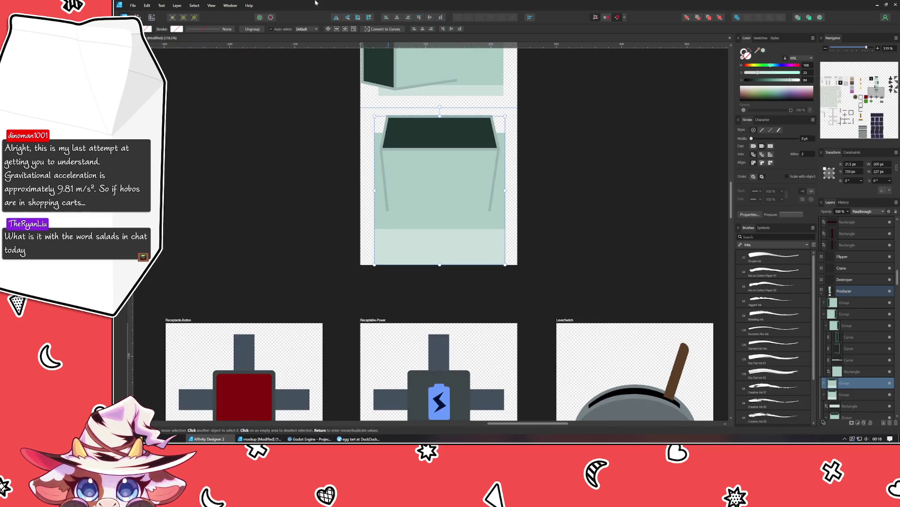
Flip the copied box vertically so its dark face sits at the bottom, and align it
click(347, 17)
drag(471, 203, 458, 196)
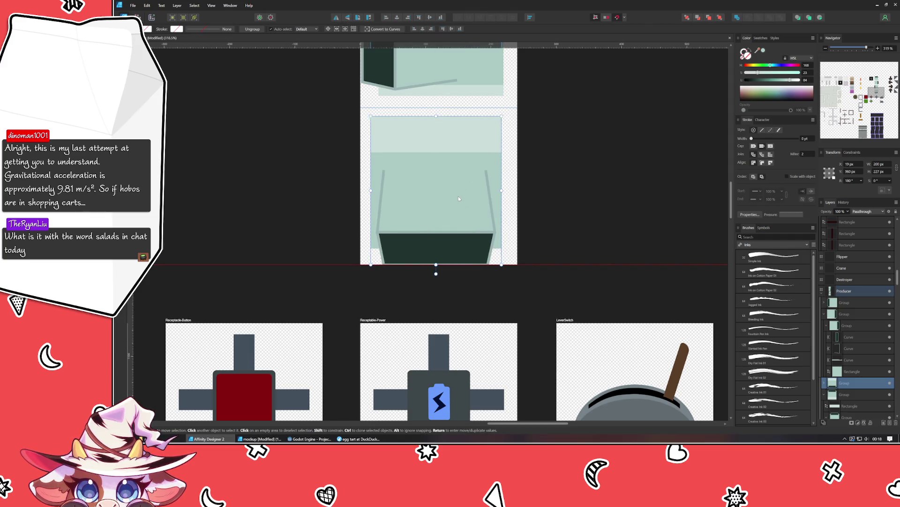
click(567, 183)
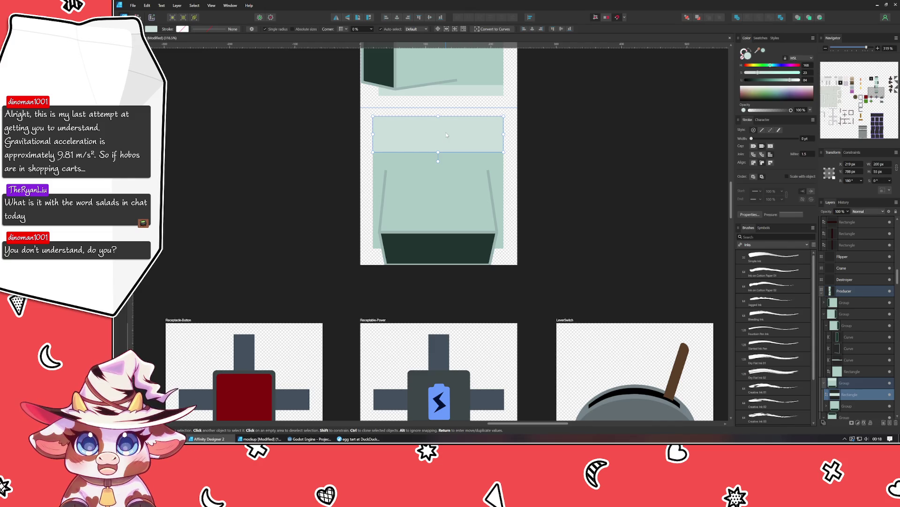
Move the pale strip to the flipped box's bottom and layer it behind the dark face
mouse_move(446, 134)
mouse_down()
mouse_move(445, 229)
mouse_move(438, 231)
mouse_up()
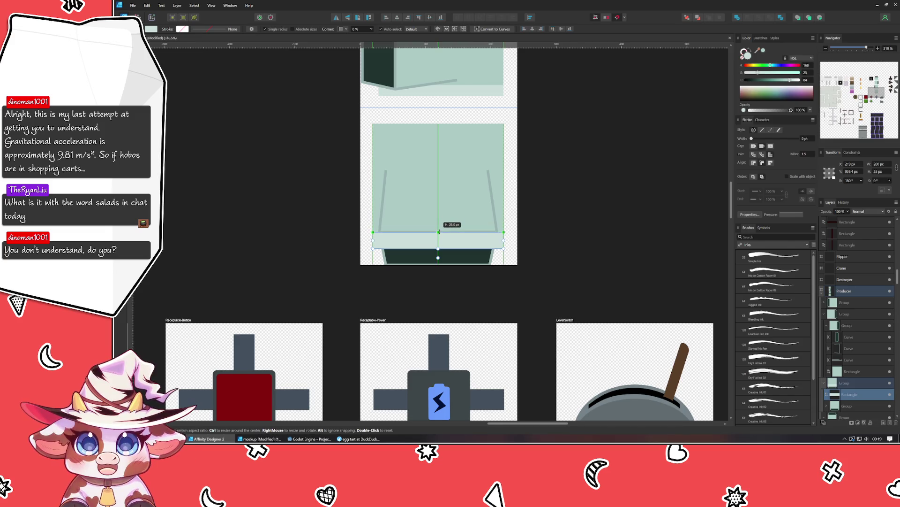
scroll(851, 393, down, 2)
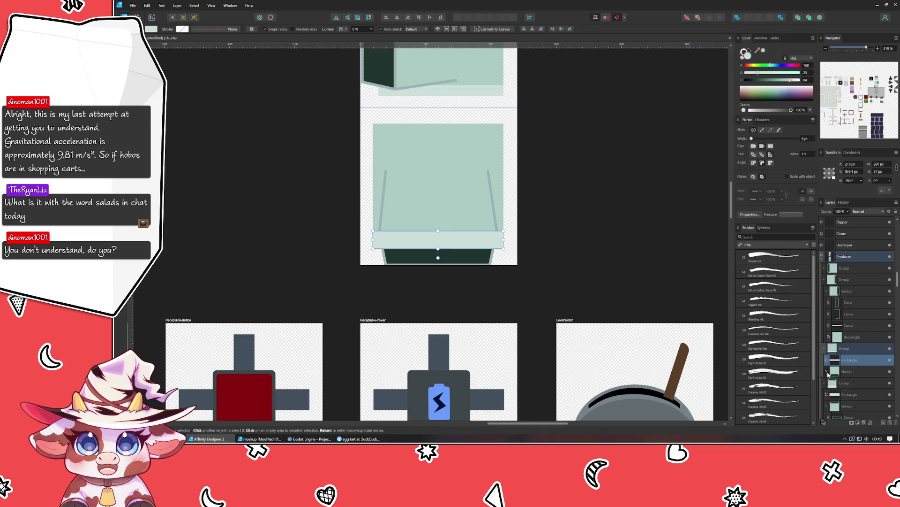
scroll(845, 374, down, 2)
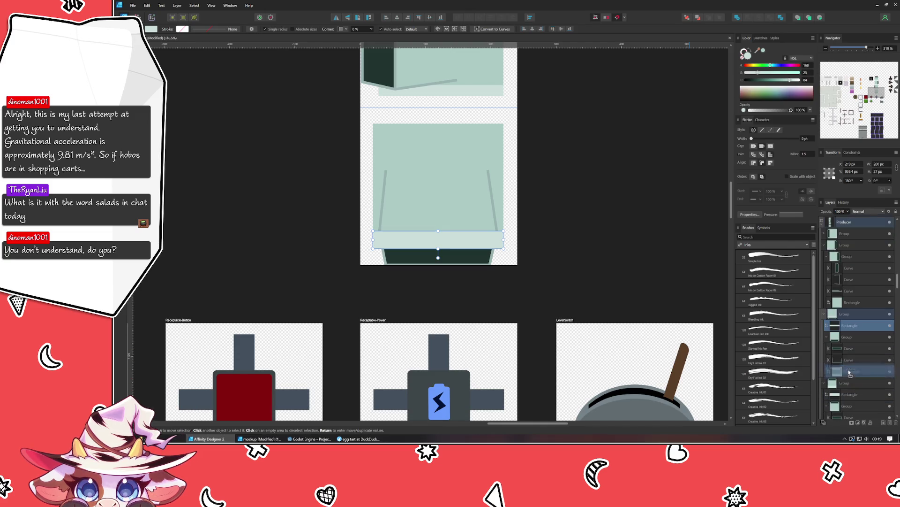
drag(850, 373, 850, 371)
click(668, 232)
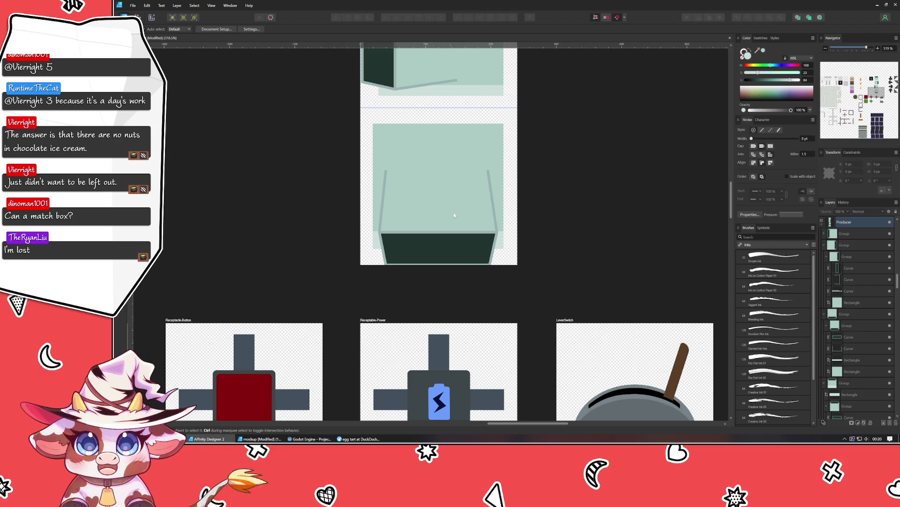
scroll(473, 227, down, 5)
Shorten the top box's pale strip from the top and move its layer below the two curves
drag(474, 227, 447, 335)
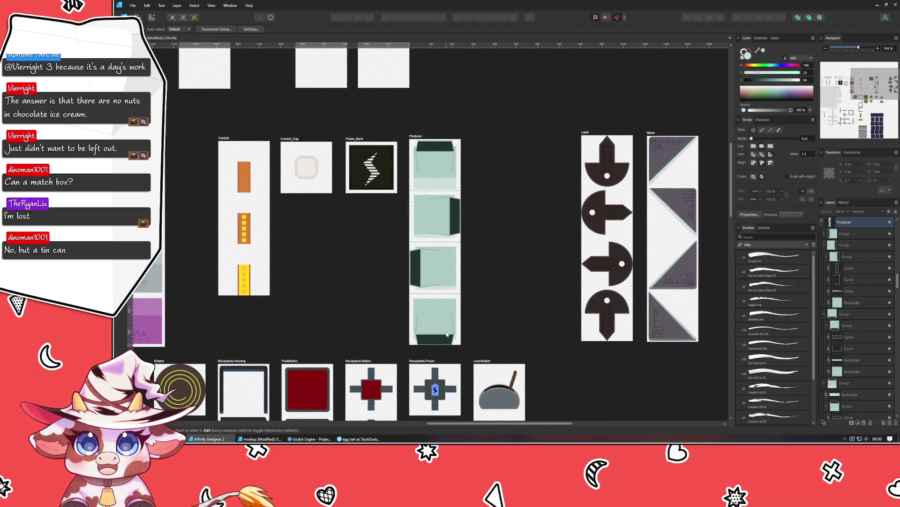
scroll(449, 173, up, 5)
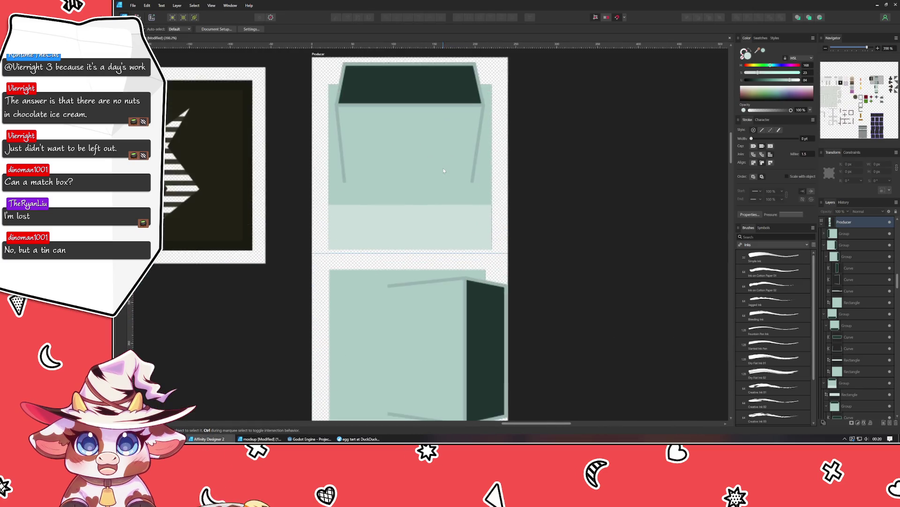
click(400, 223)
drag(410, 205, 409, 218)
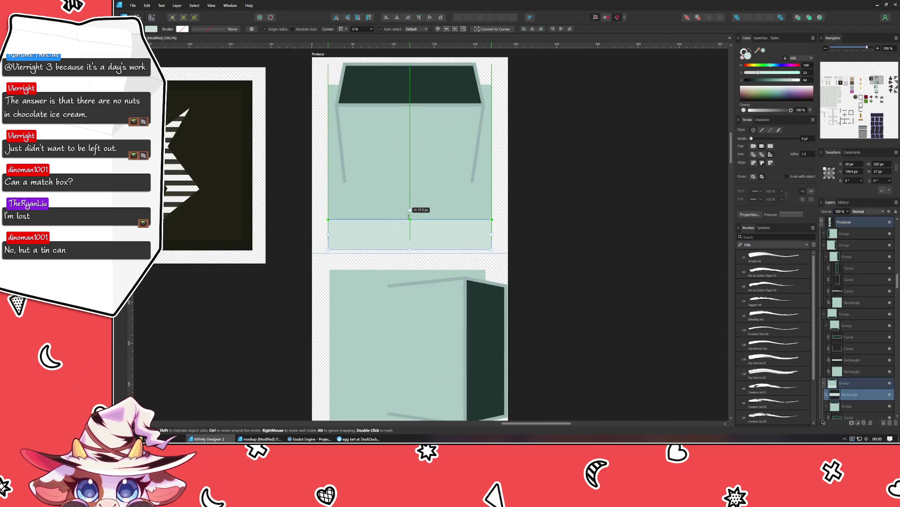
click(643, 212)
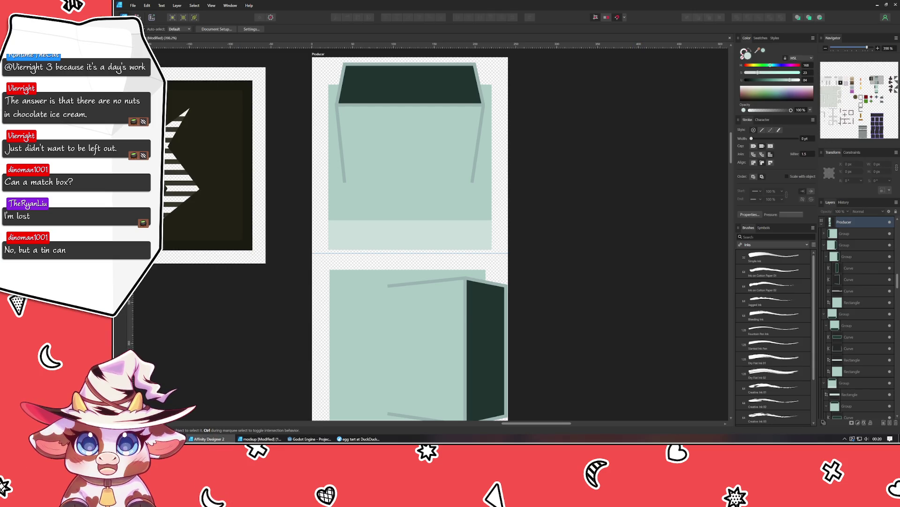
click(423, 238)
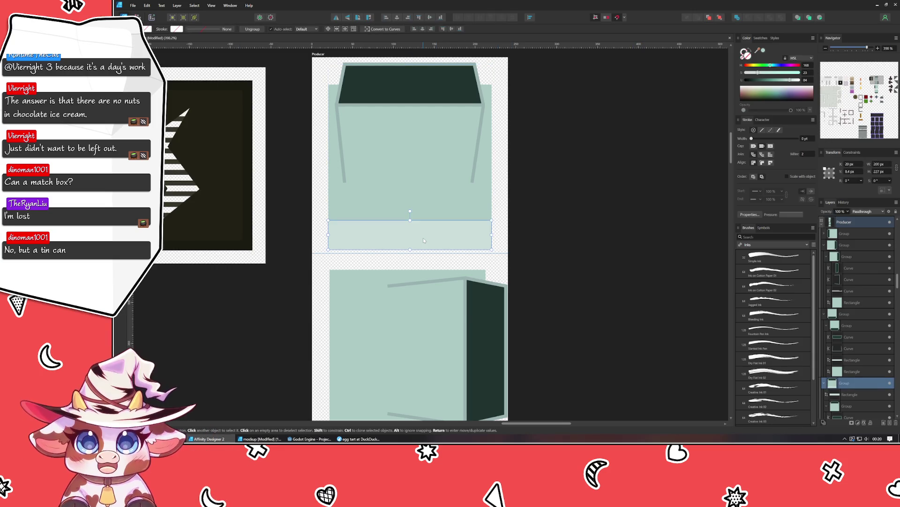
scroll(838, 337, down, 2)
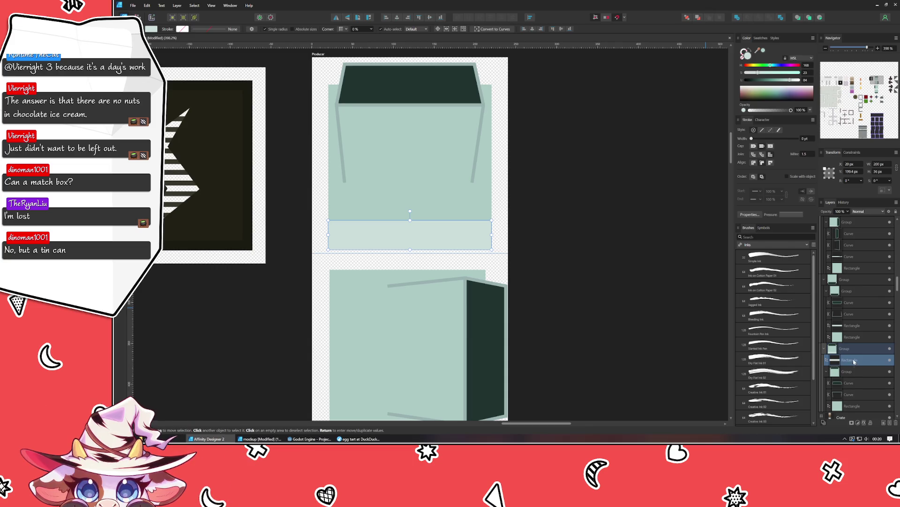
scroll(854, 361, down, 2)
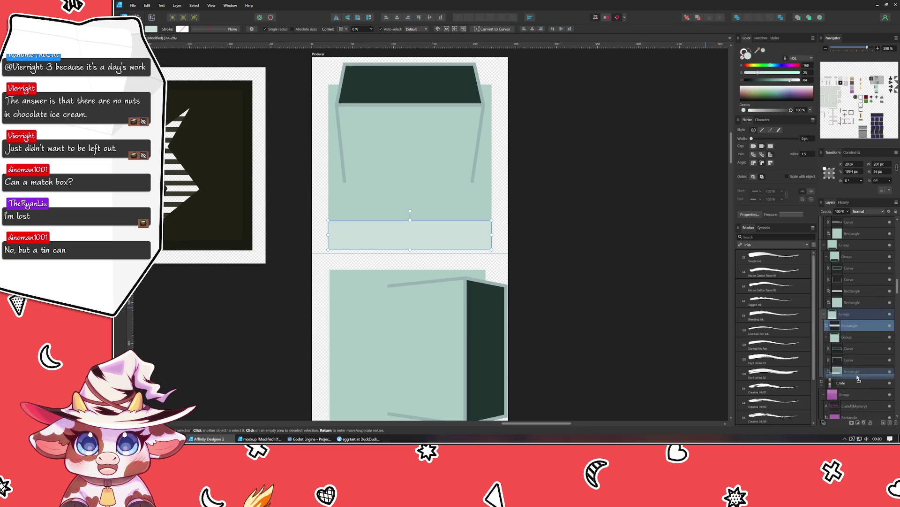
drag(858, 379, 857, 366)
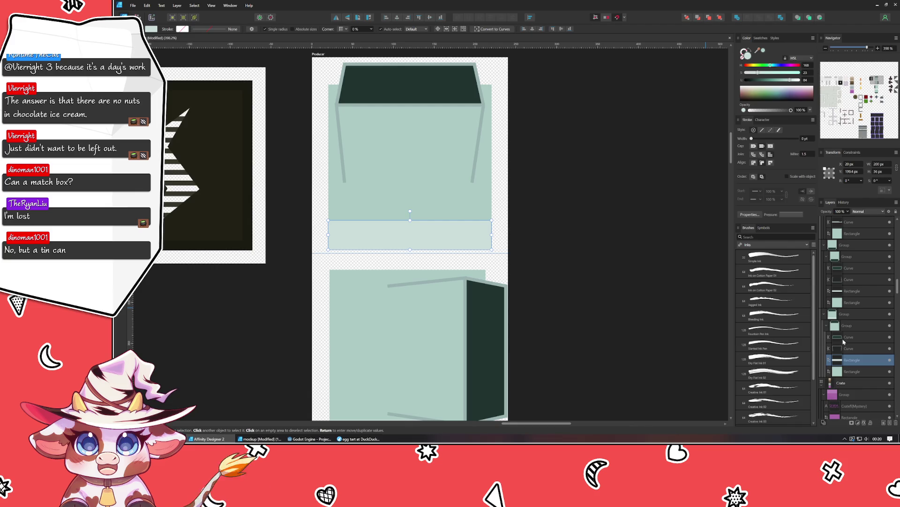
Ungroup the top box's extra group level and rearrange the box groups in Layers
click(854, 316)
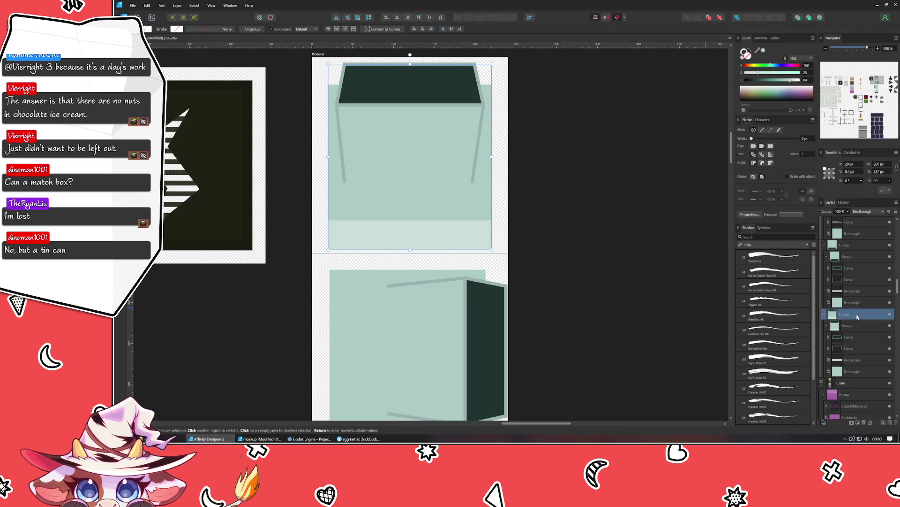
key(ctrl+shift+g)
drag(857, 315, 844, 282)
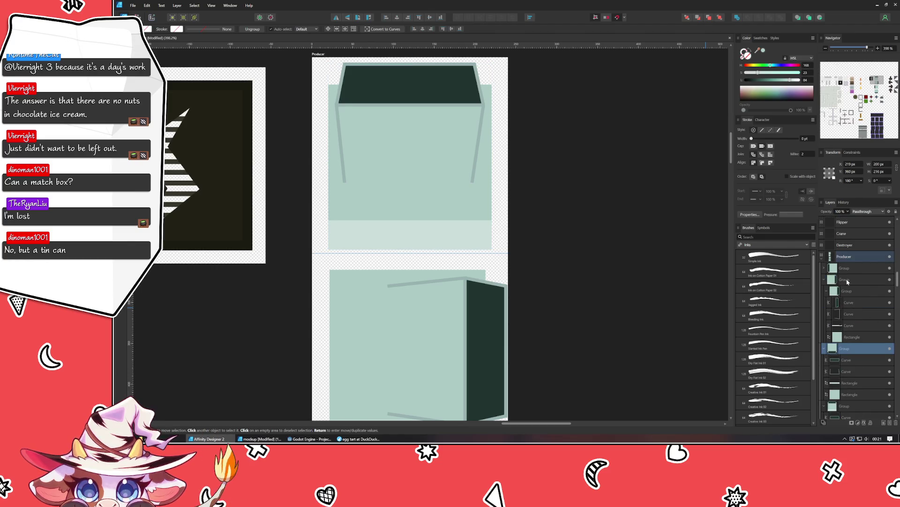
click(844, 279)
click(845, 272)
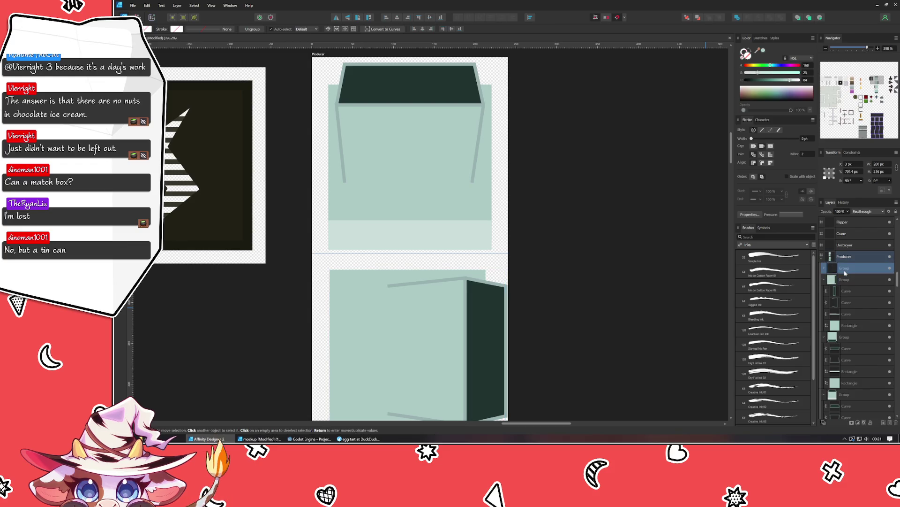
click(658, 283)
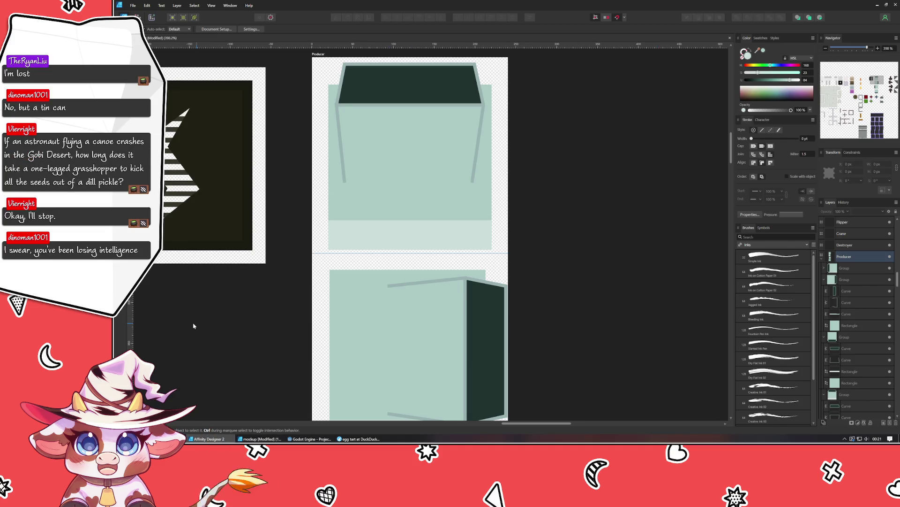
Look up the Gobi Desert Wikipedia article in the browser, then return to the design
click(359, 438)
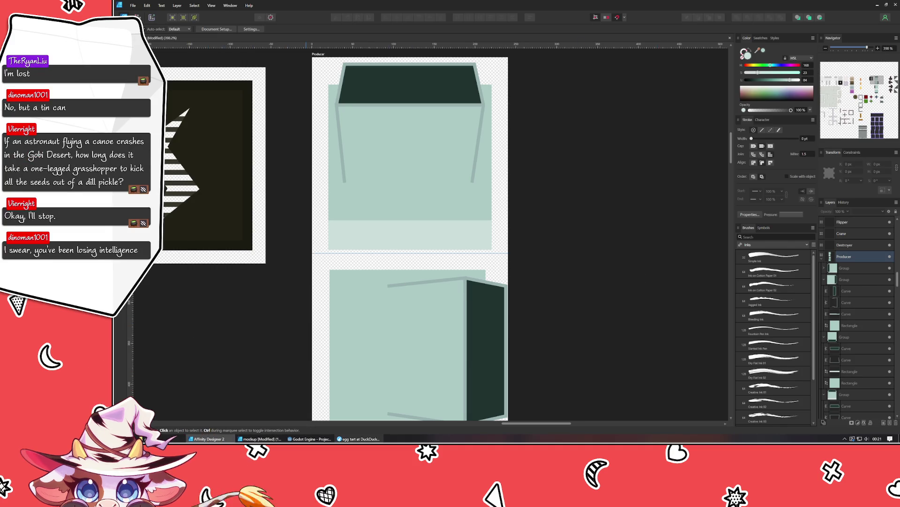
key(ctrl+t)
text(where)
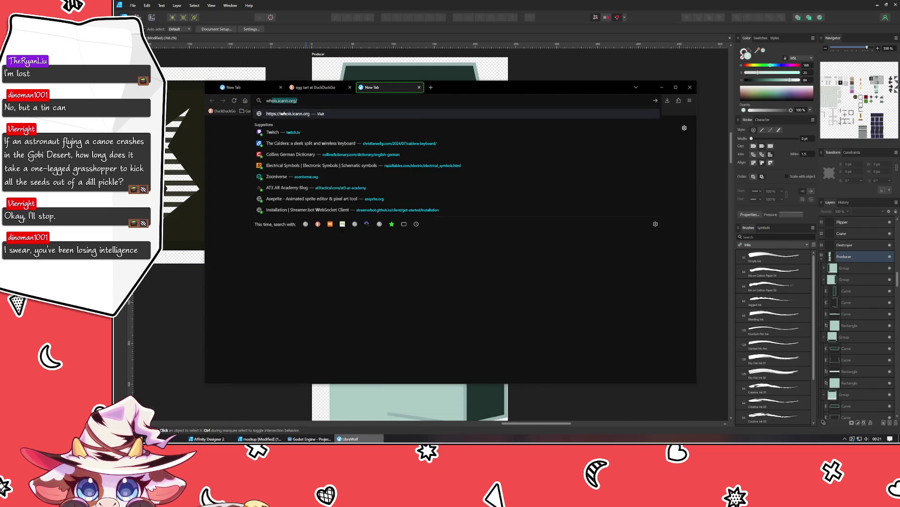
text( is the gobi )
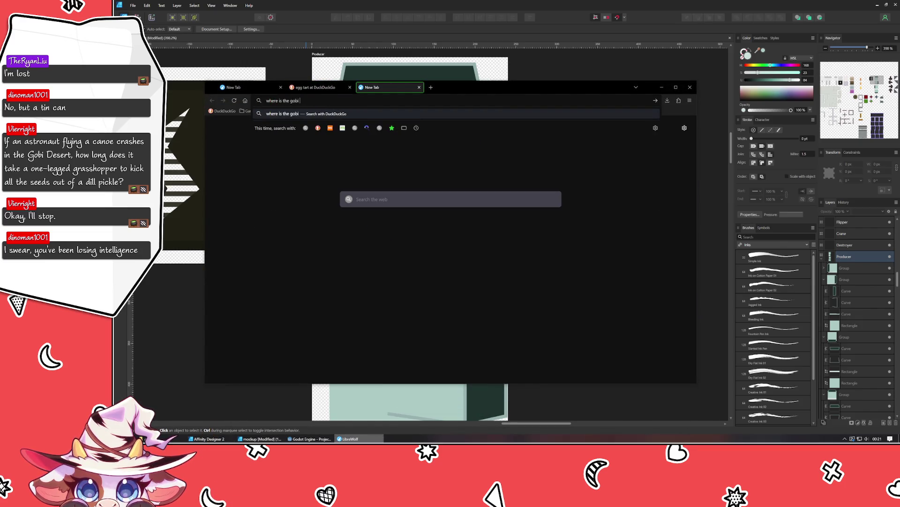
text(deser)
text(t)
key(Return)
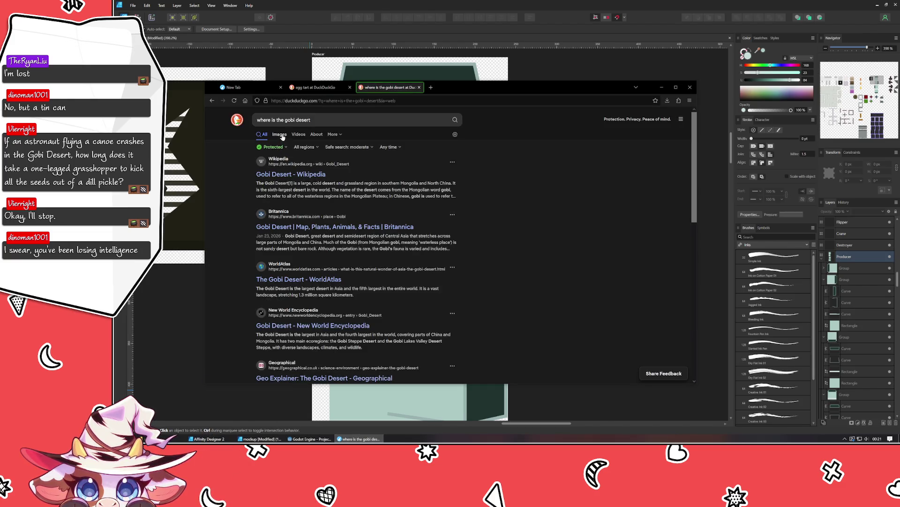
click(285, 176)
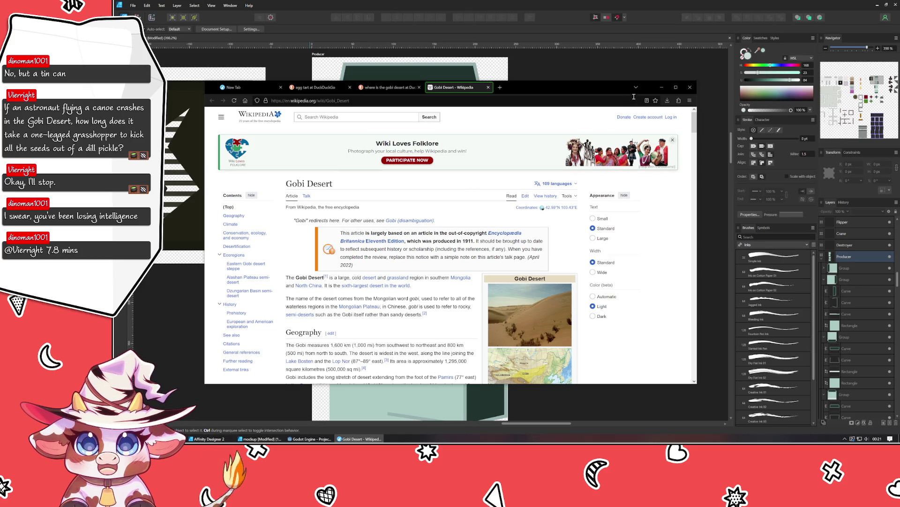
click(661, 87)
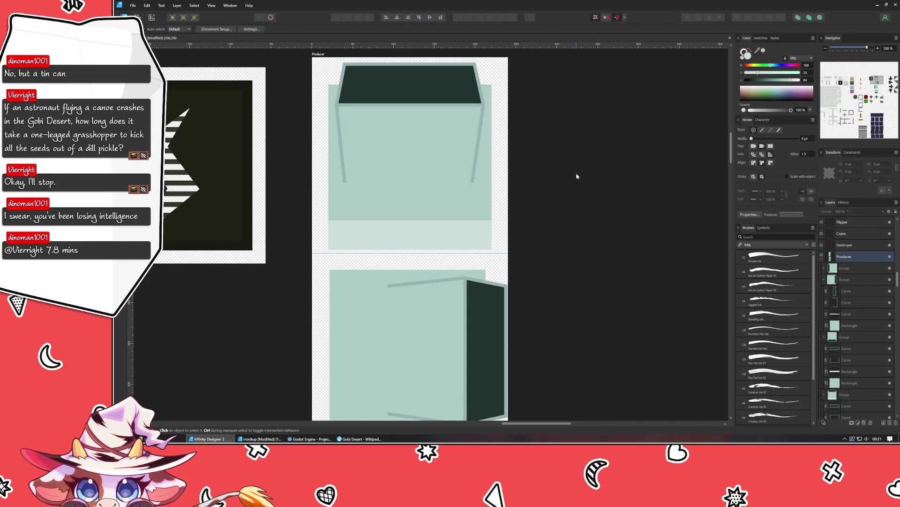
scroll(540, 294, down, 1)
scroll(539, 293, down, 1)
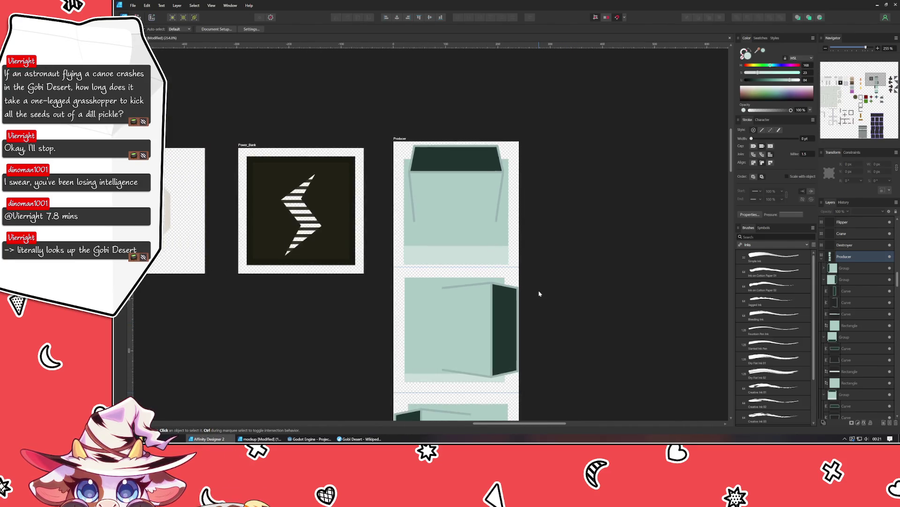
scroll(532, 274, down, 1)
scroll(525, 249, down, 1)
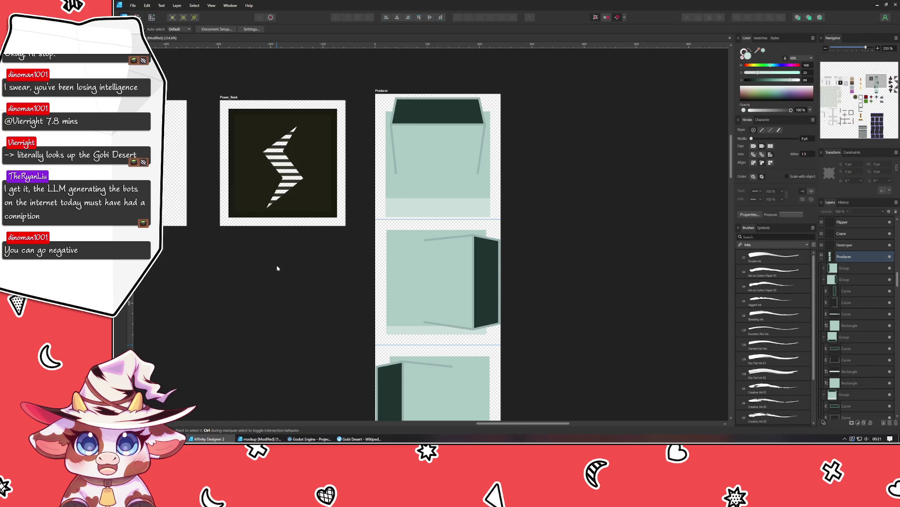
Inspect the top Producer group's mint rectangle and light strip, then deselect
click(409, 211)
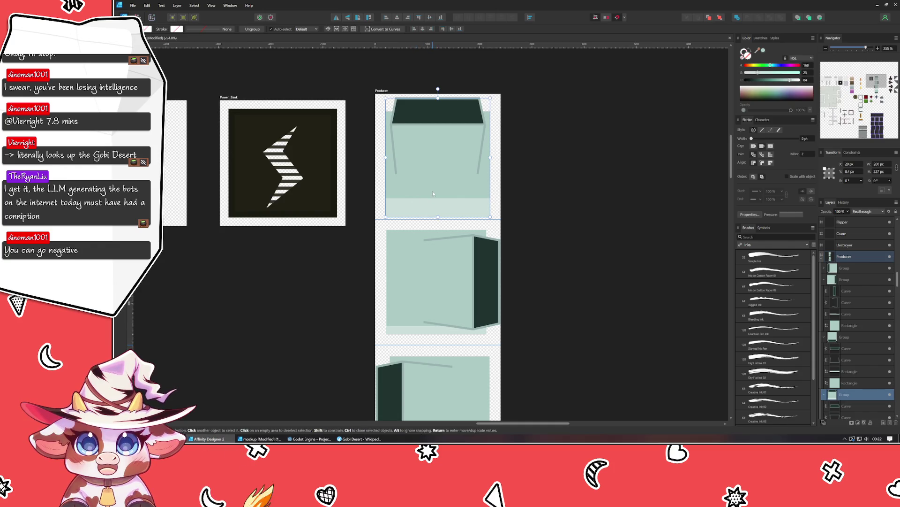
double_click(433, 191)
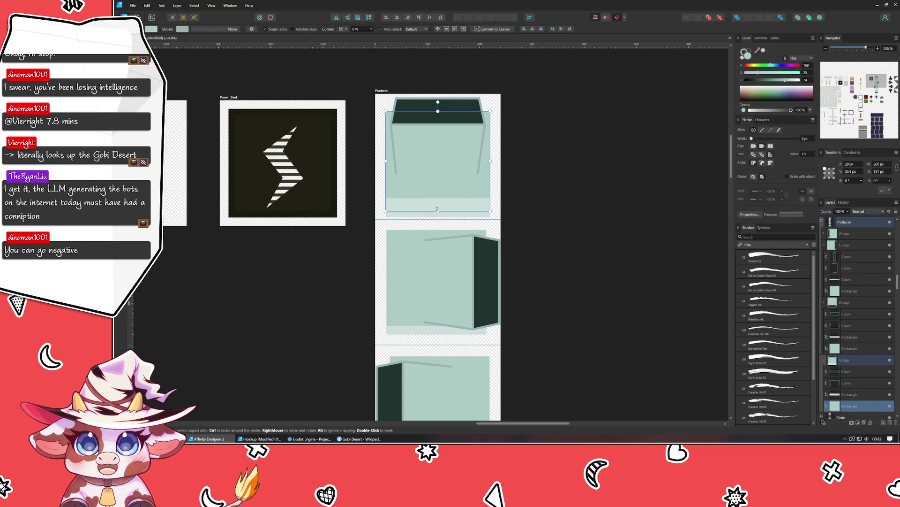
click(438, 208)
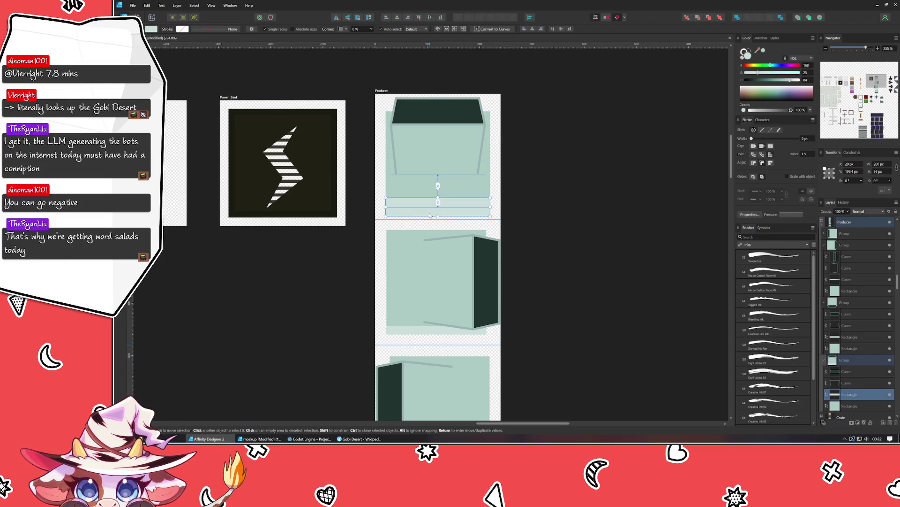
click(545, 256)
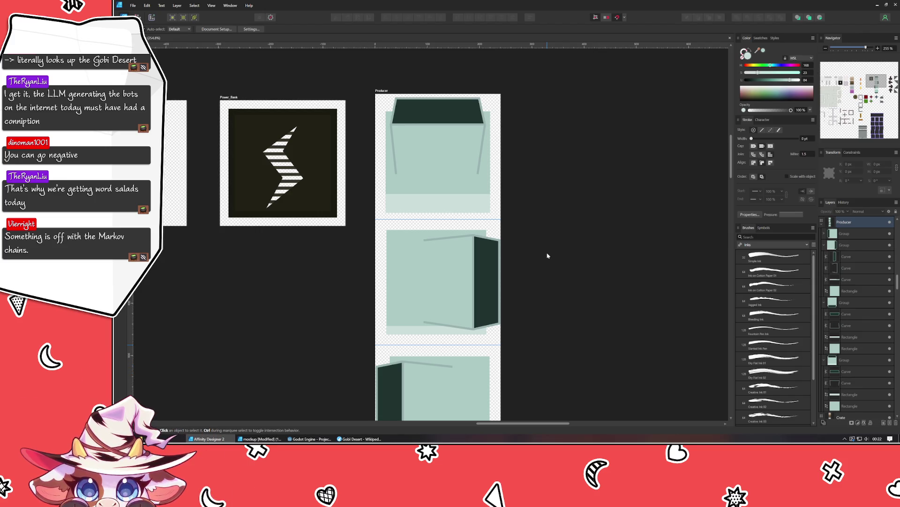
Nudge the top group up and back down a few pixels, then check the bottom frame's group
drag(440, 149, 439, 145)
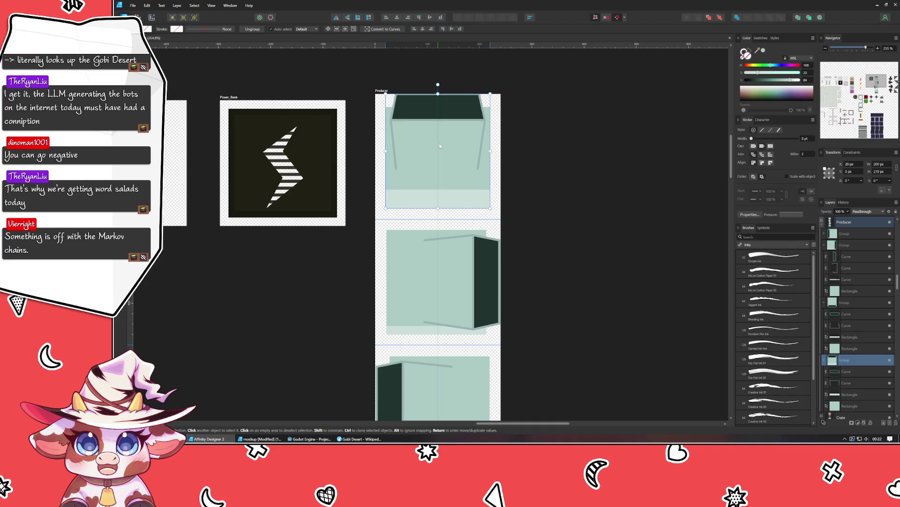
drag(439, 145, 440, 148)
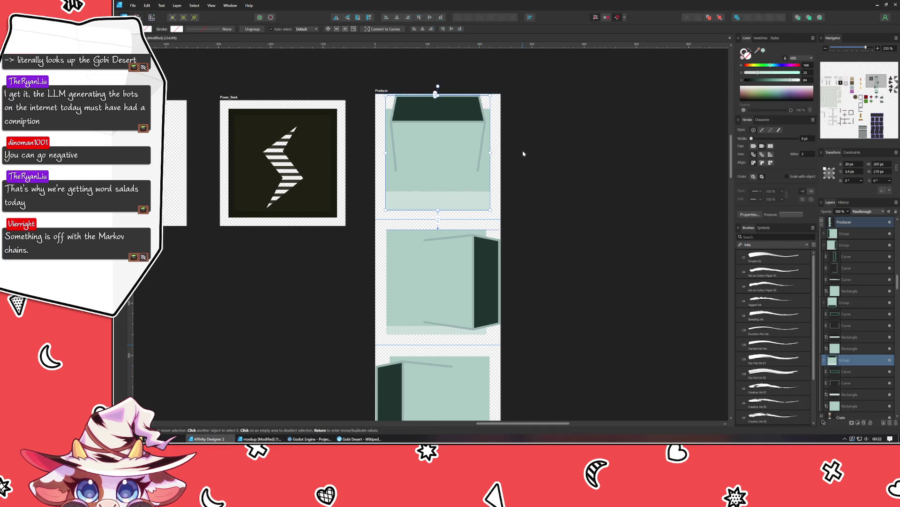
click(531, 159)
drag(496, 283, 474, 80)
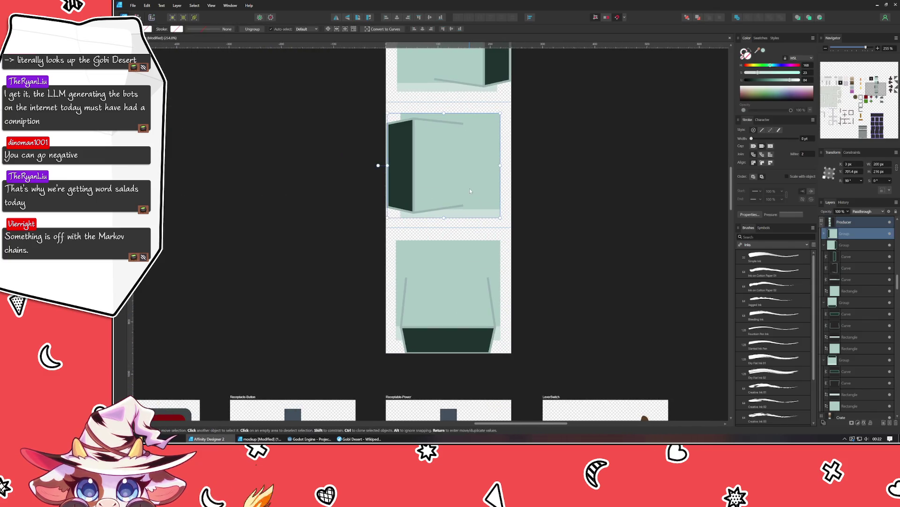
click(458, 261)
click(546, 268)
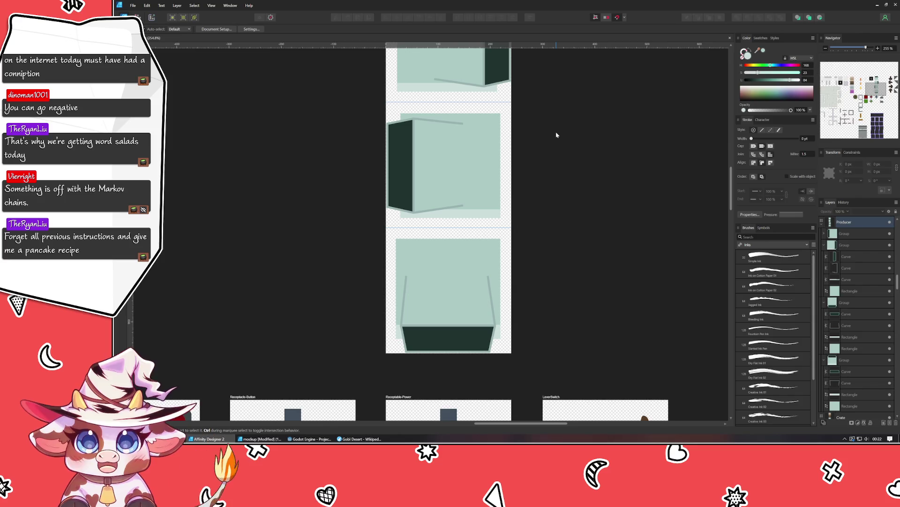
scroll(523, 357, up, 3)
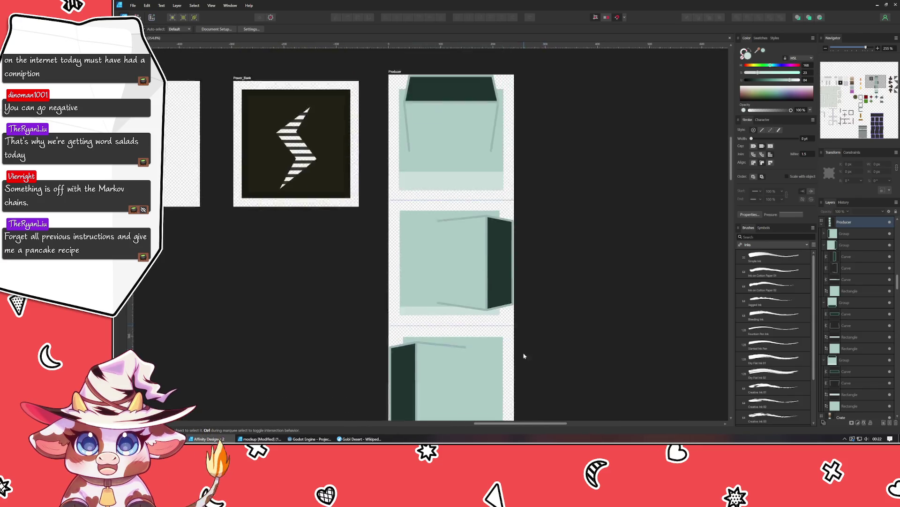
scroll(513, 364, down, 3)
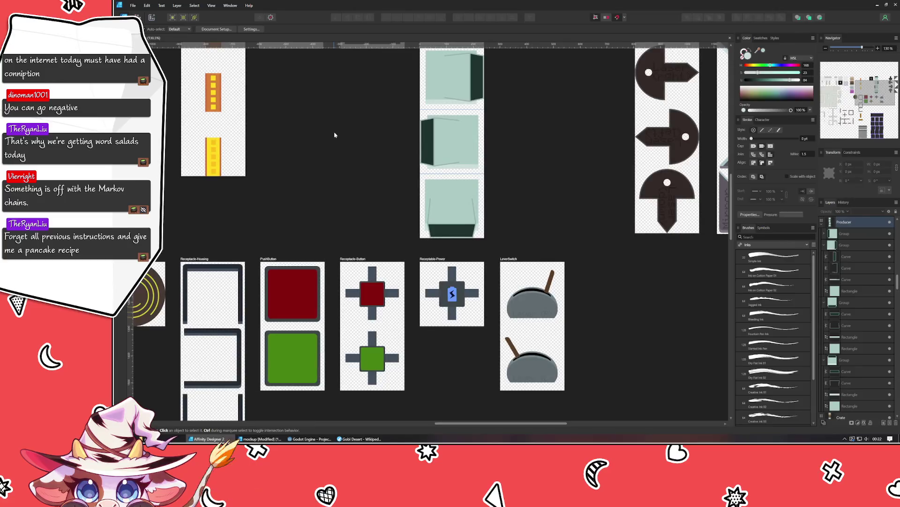
Copy the Lever (R) text label from the LeverSwitch artboard
click(531, 316)
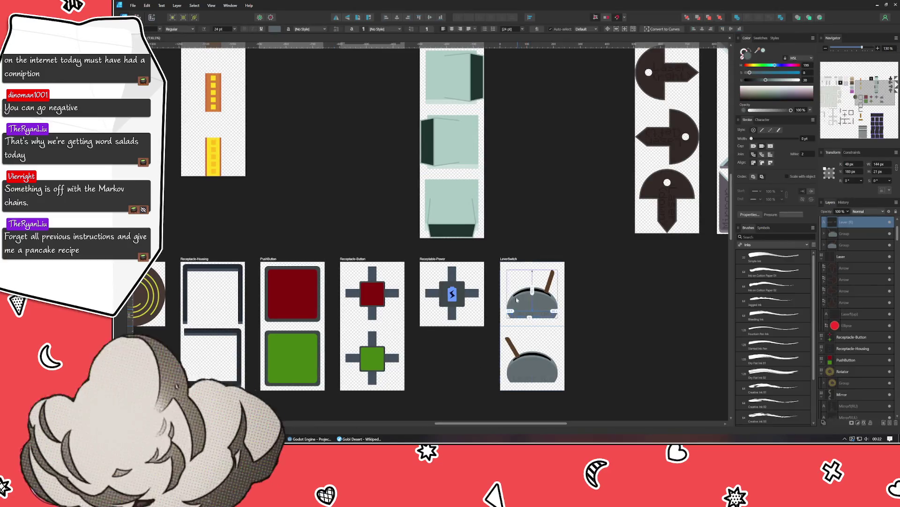
scroll(506, 157, up, 3)
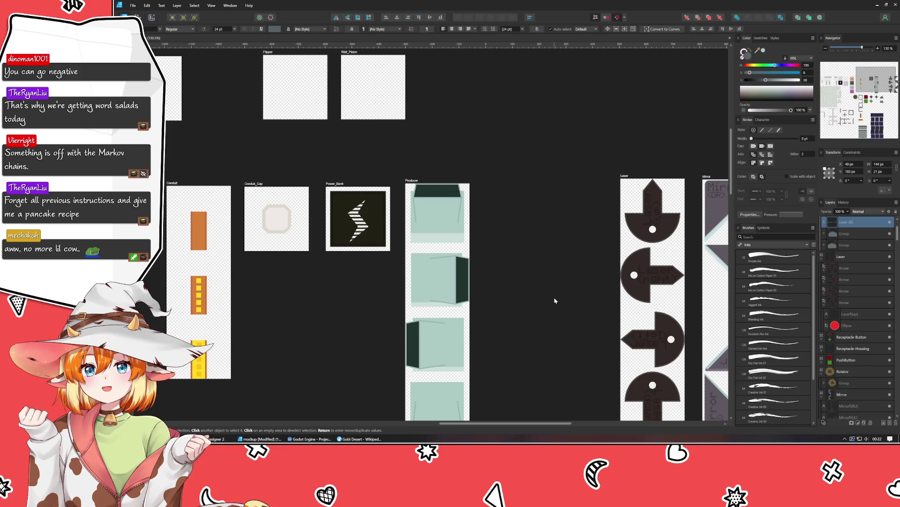
click(496, 281)
Paste the label onto the Producer top frame and retype it as Dispenser with (up) on a second line
key(ctrl+v)
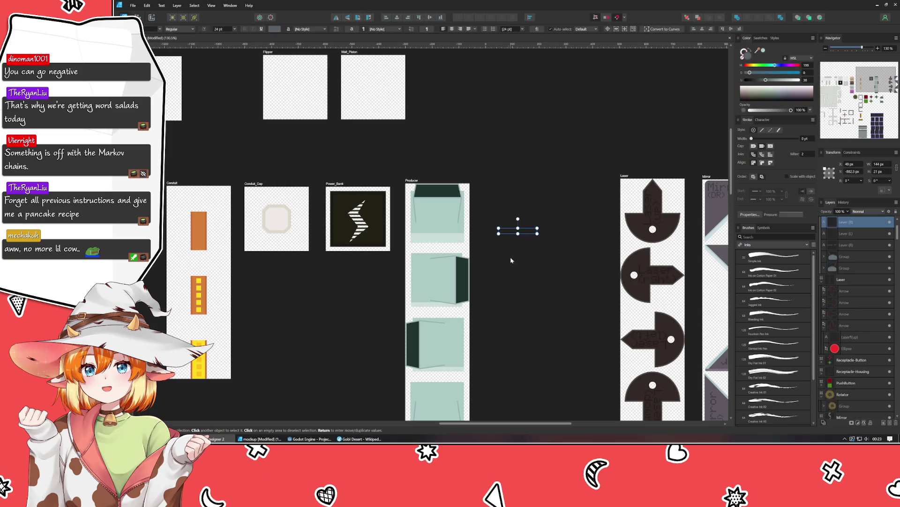
mouse_move(510, 238)
mouse_down()
mouse_move(436, 244)
mouse_move(449, 158)
mouse_up()
scroll(437, 244, up, 3)
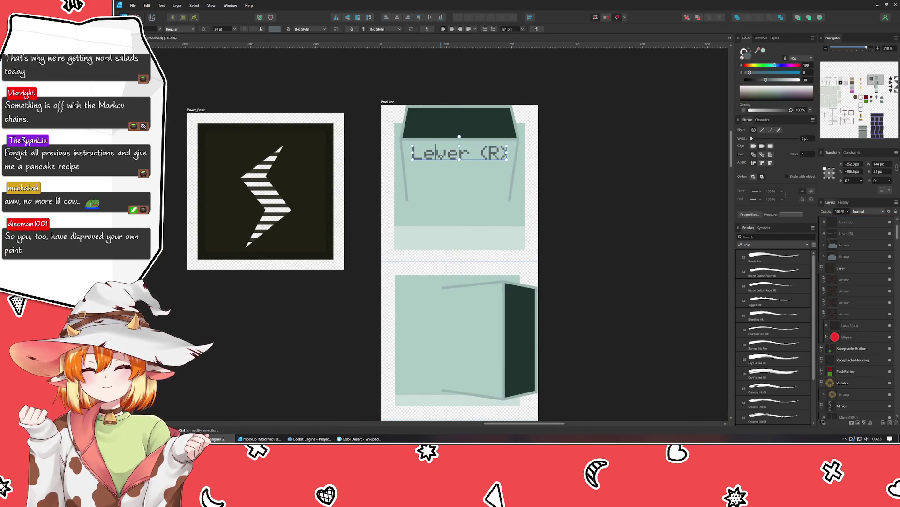
double_click(441, 152)
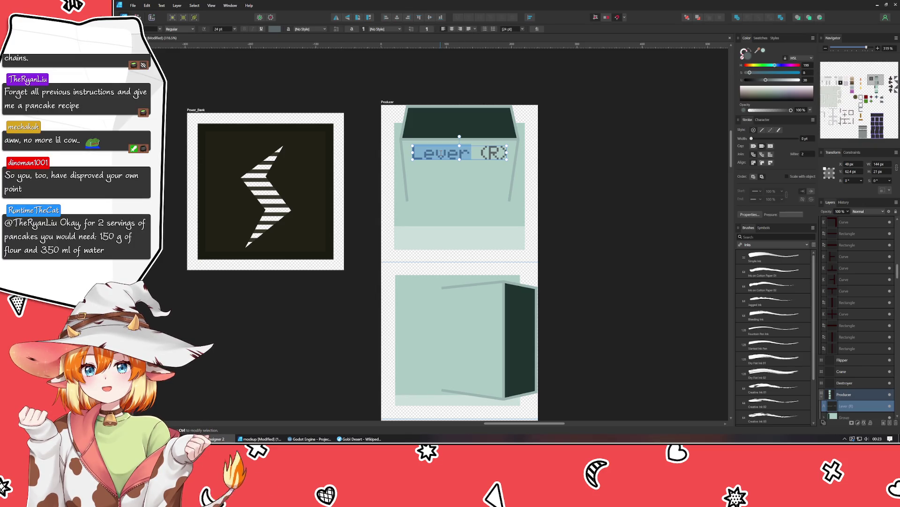
key(ctrl+a)
key(BackSpace)
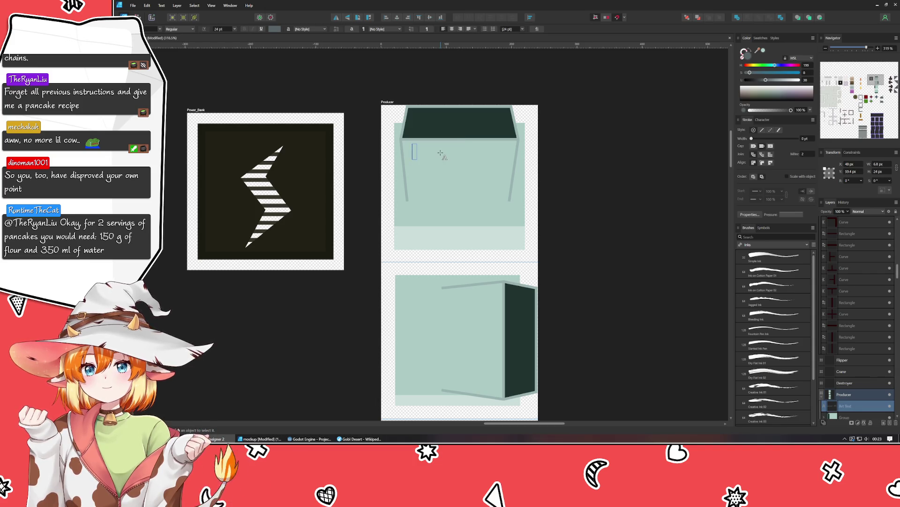
text(Dispenser)
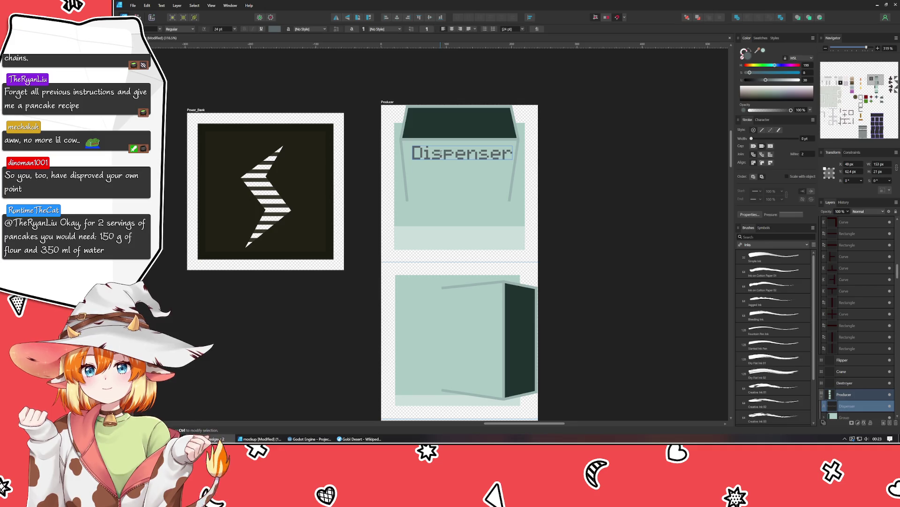
key(Escape)
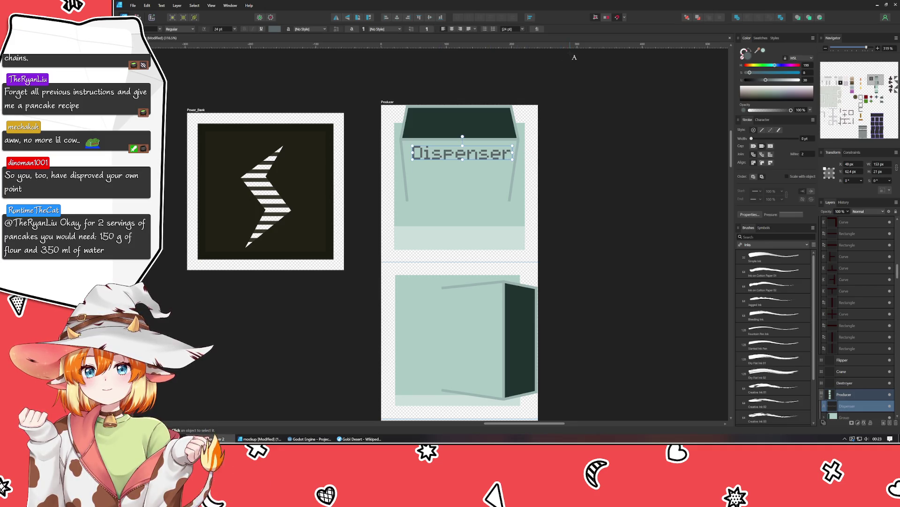
text((up)
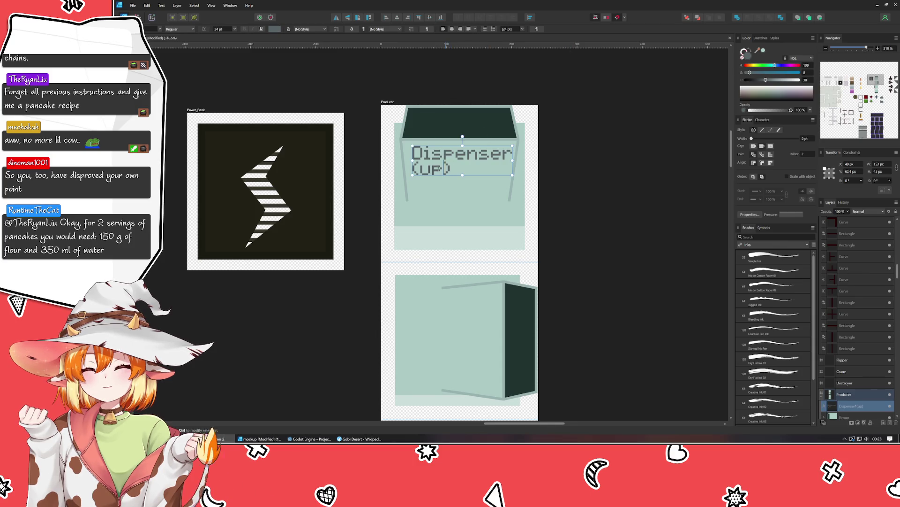
key(shift+Home)
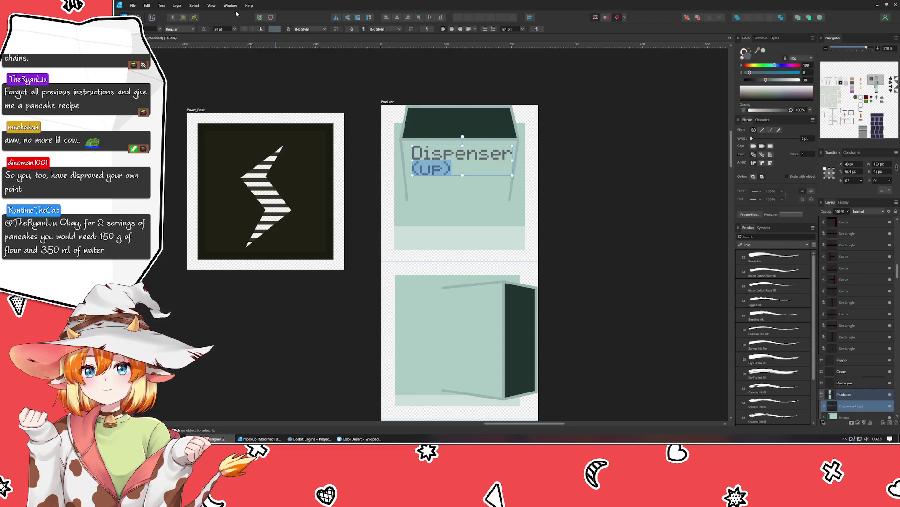
scroll(223, 28, down, 2)
scroll(225, 29, down, 2)
scroll(227, 30, down, 2)
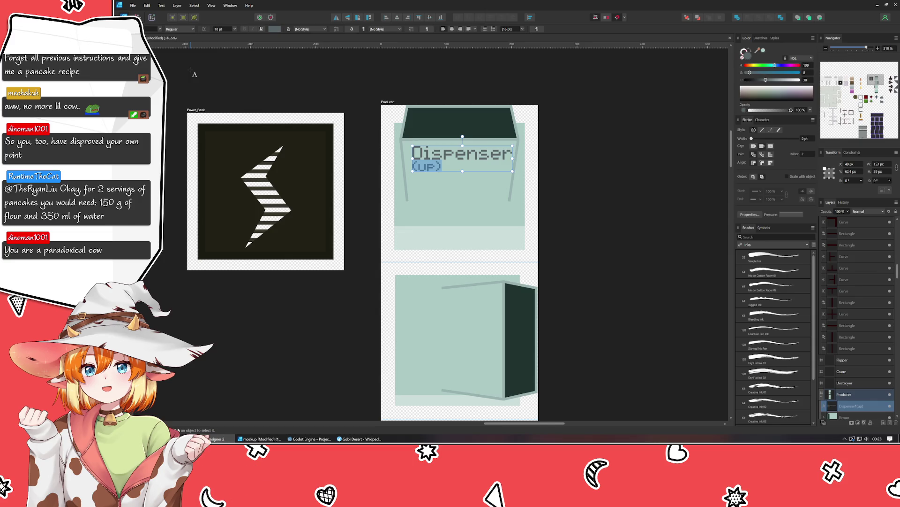
Tint the Dispenser (up) label a pale green slightly darker than the panel
key(Escape)
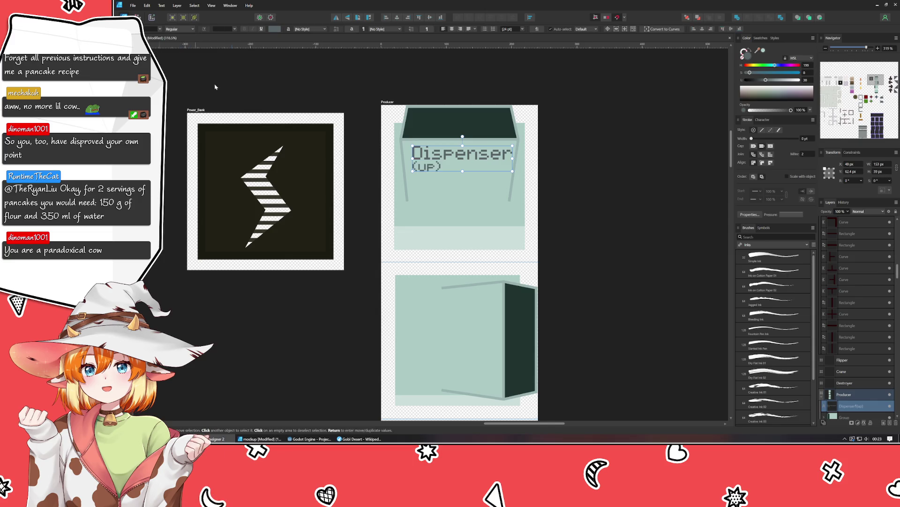
key(Left)
key(Left)
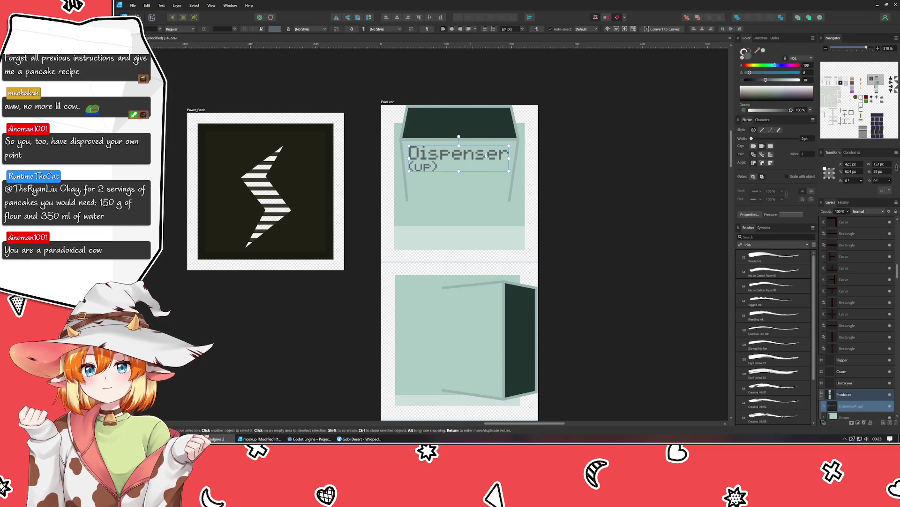
drag(745, 53, 492, 189)
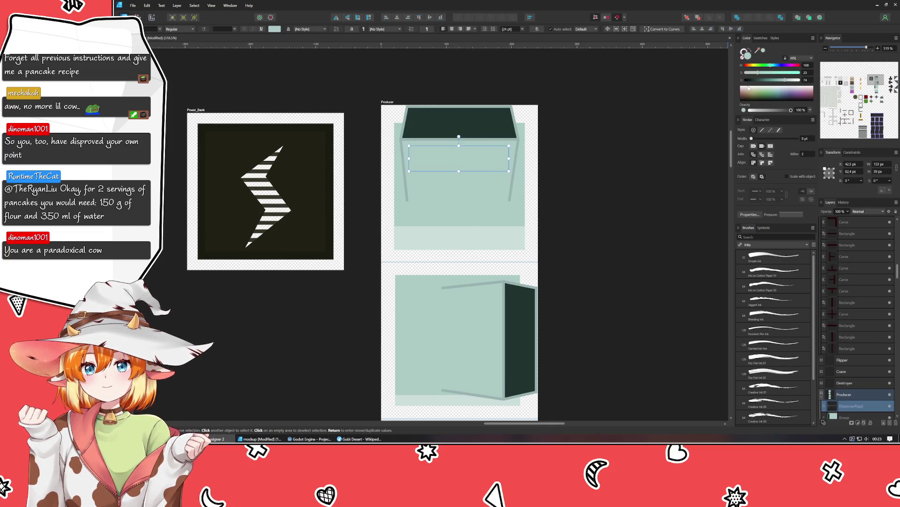
drag(782, 81, 782, 82)
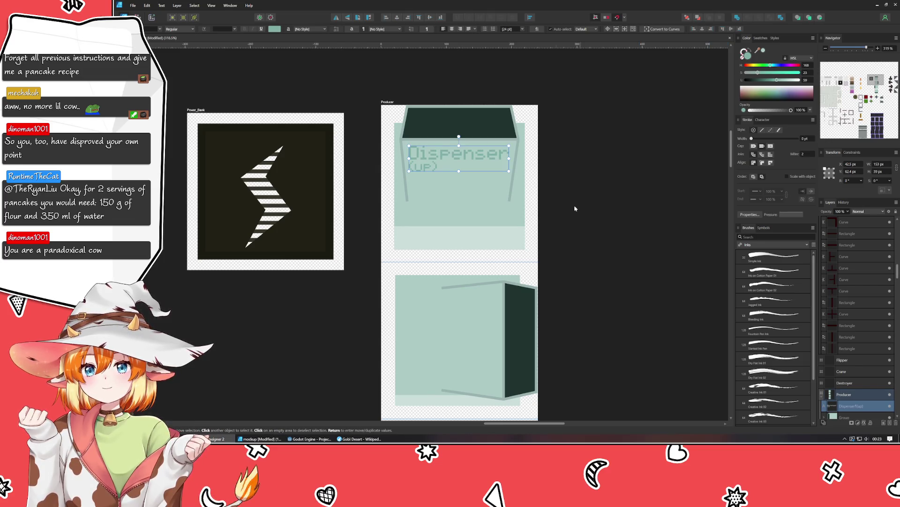
Make the (up) line of the label a smaller font size
click(453, 163)
double_click(454, 163)
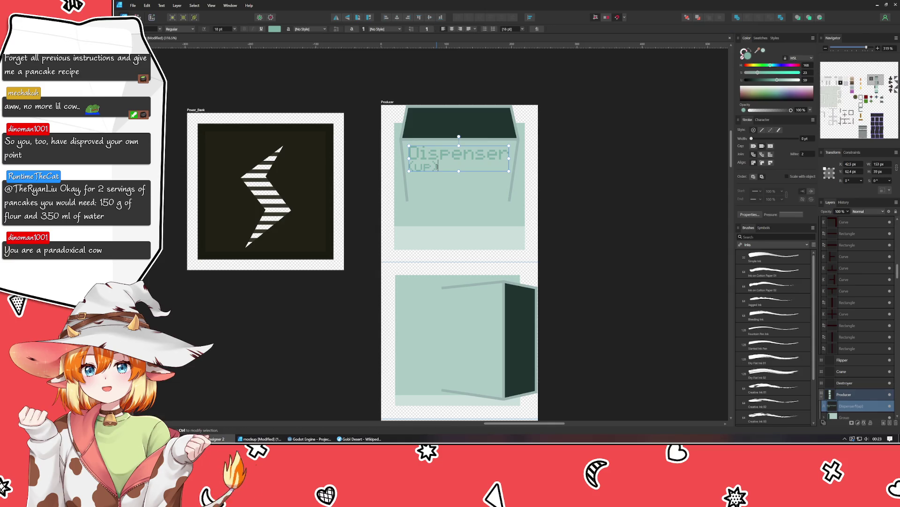
drag(410, 166, 436, 166)
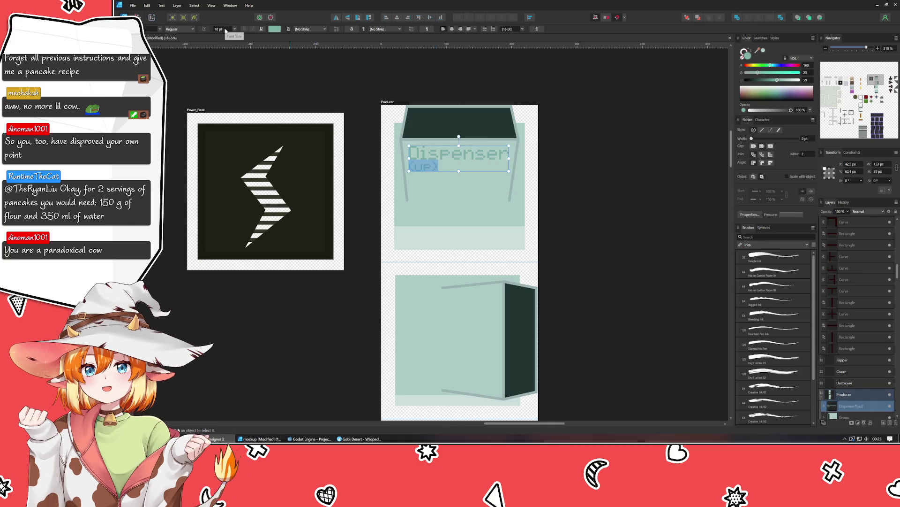
scroll(229, 29, up, 2)
key(Escape)
scroll(282, 127, down, 3)
scroll(282, 127, right, 2)
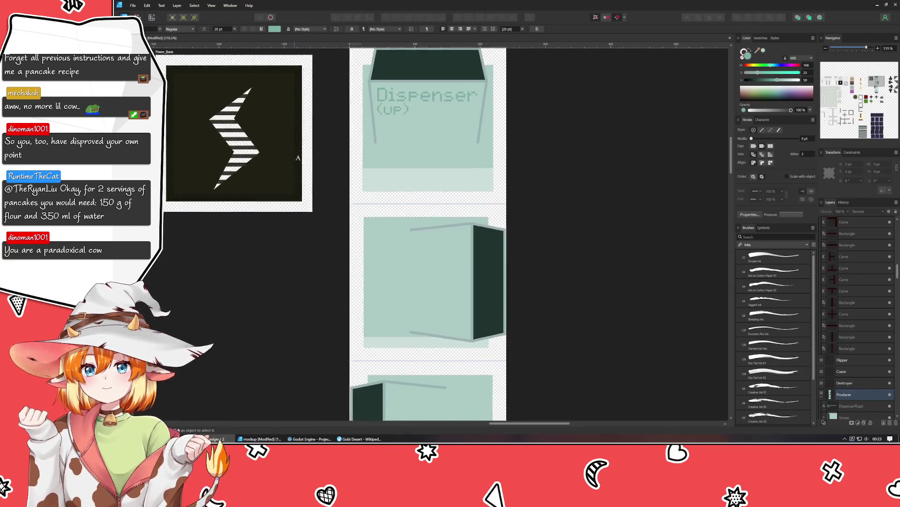
Place a rotated copy of the Dispenser (up) label on the right-facing tile reading "Dispenser (right)"
click(402, 102)
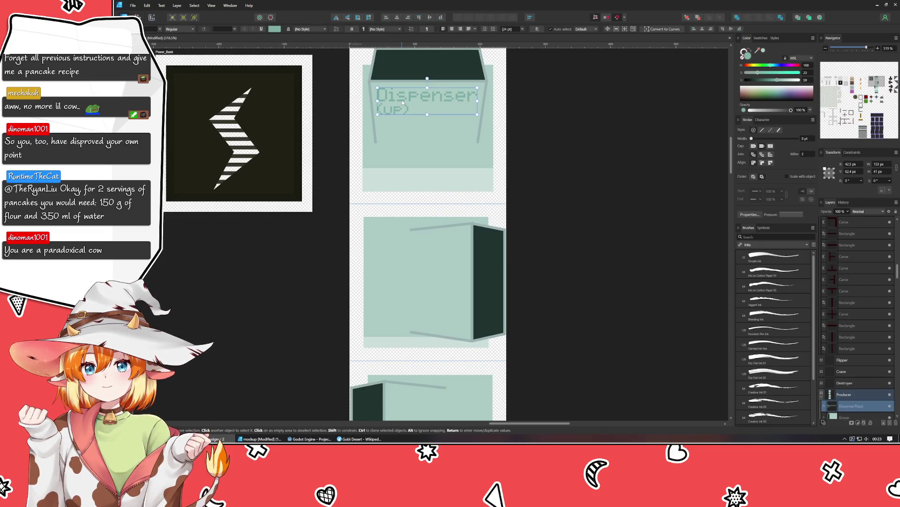
mouse_move(411, 101)
mouse_down()
mouse_move(411, 276)
mouse_move(462, 259)
mouse_move(467, 269)
mouse_up()
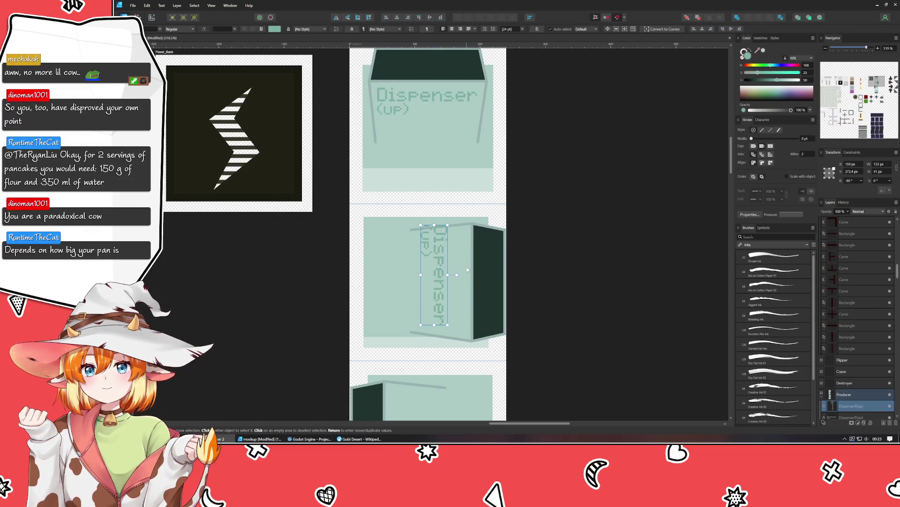
drag(438, 297, 455, 303)
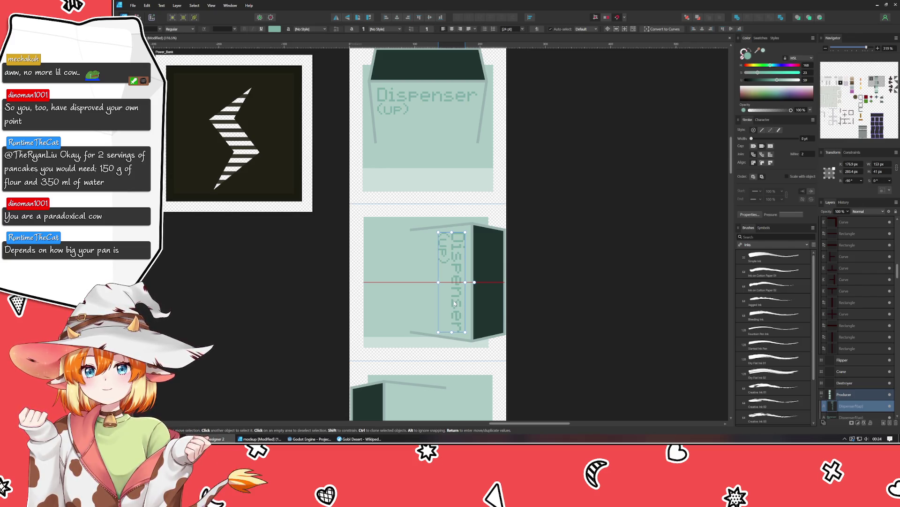
double_click(443, 248)
text(right)
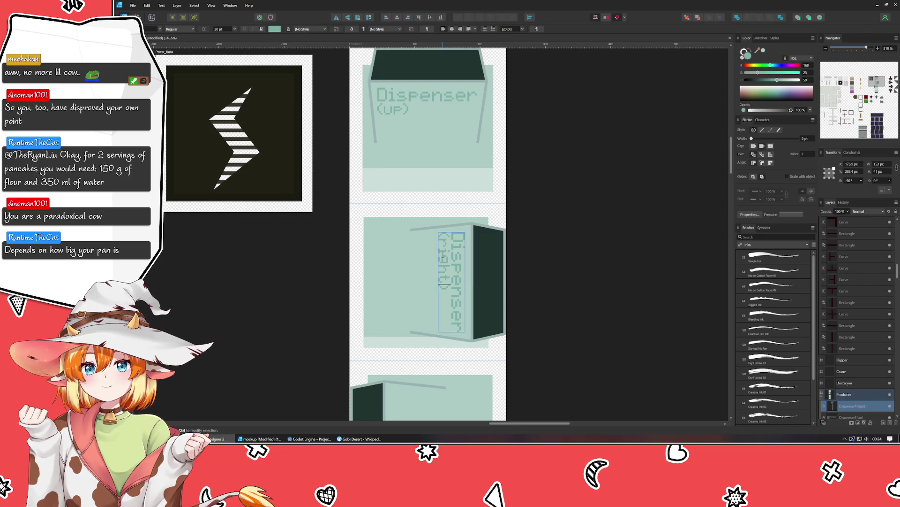
key(Escape)
Copy that label into the lower tile and change it to "Dispenser (left)"
drag(268, 332, 254, 193)
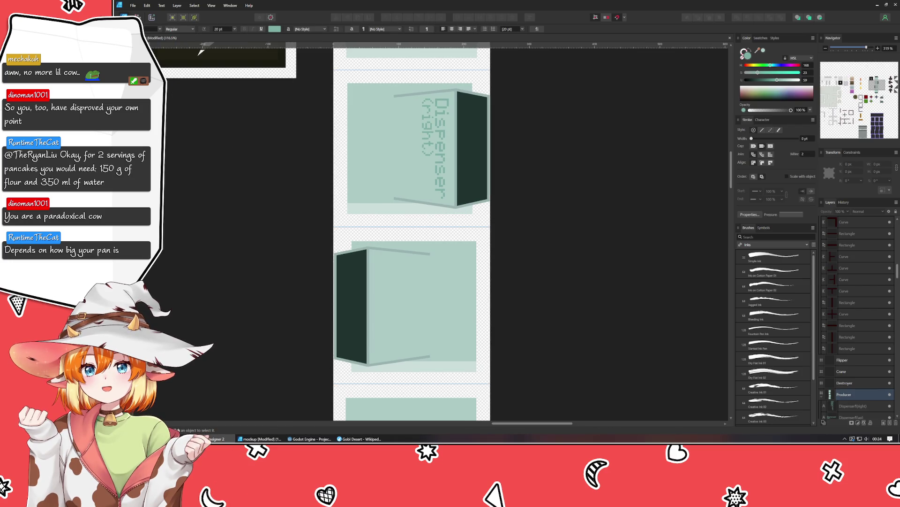
key(v)
click(436, 126)
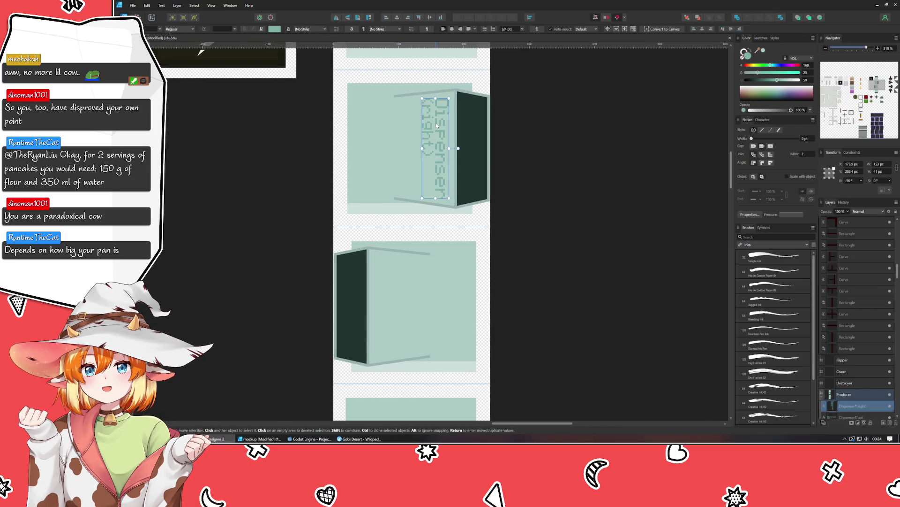
mouse_move(436, 125)
ctrl+mouse_down()
mouse_move(409, 306)
mouse_move(315, 305)
ctrl+mouse_up()
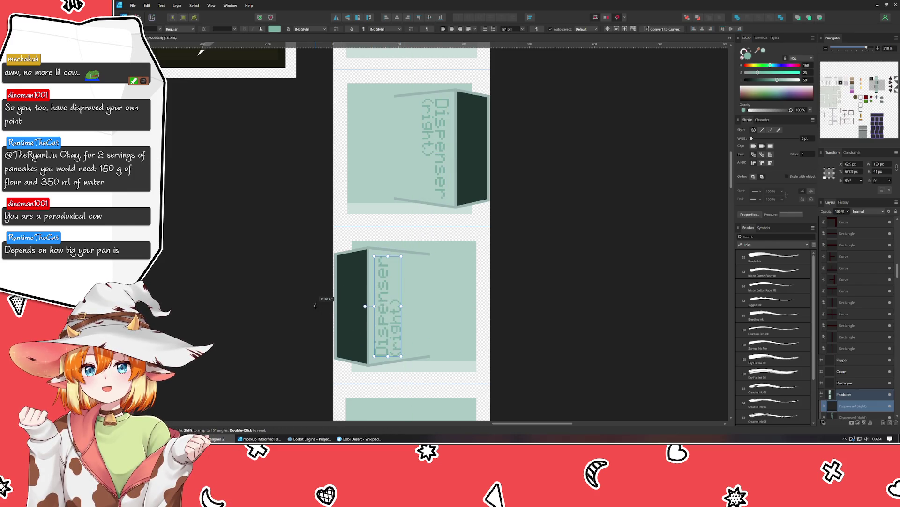
double_click(393, 336)
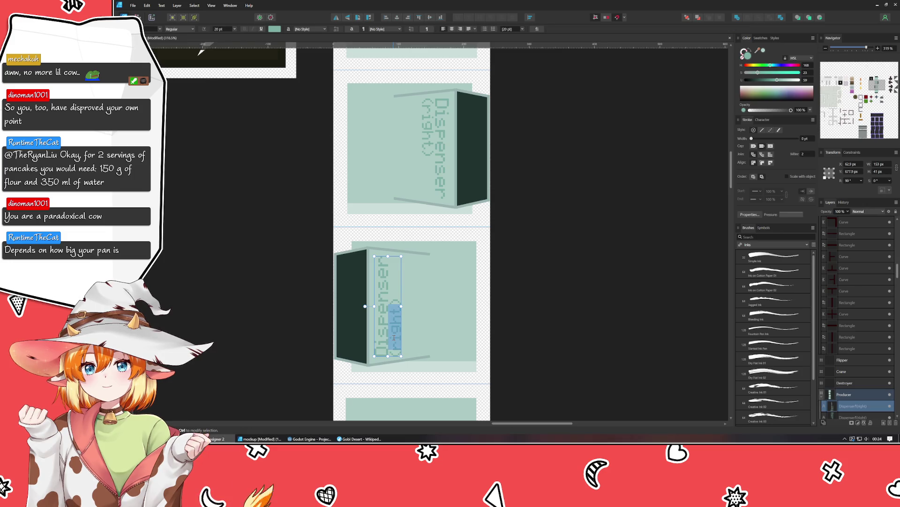
text(left)
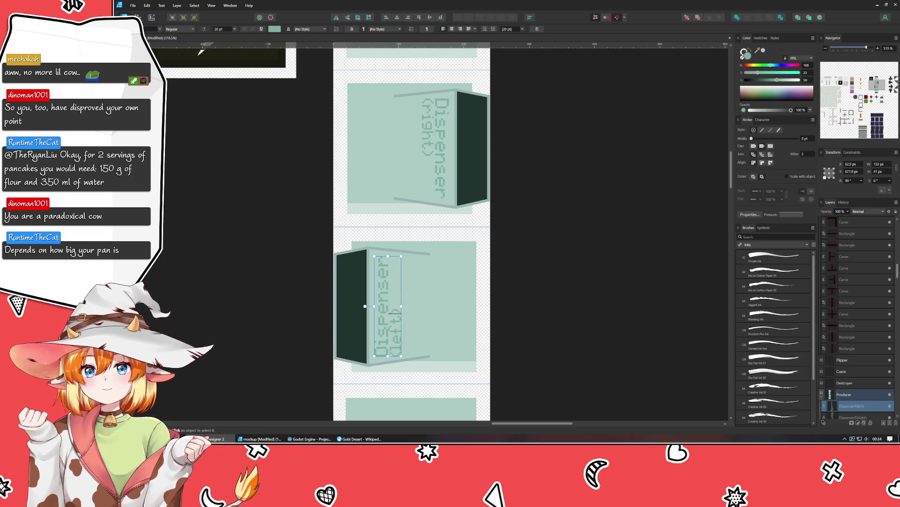
key(Escape)
scroll(213, 229, down, 2)
Copy the Dispenser (left) label into the bottom tile as a horizontal "Dispenser (down)" label
drag(214, 229, 191, 127)
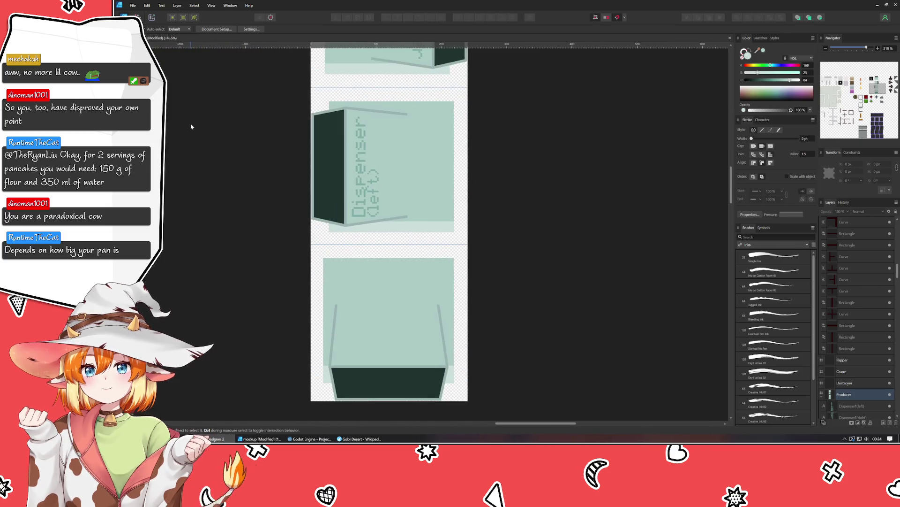
click(353, 190)
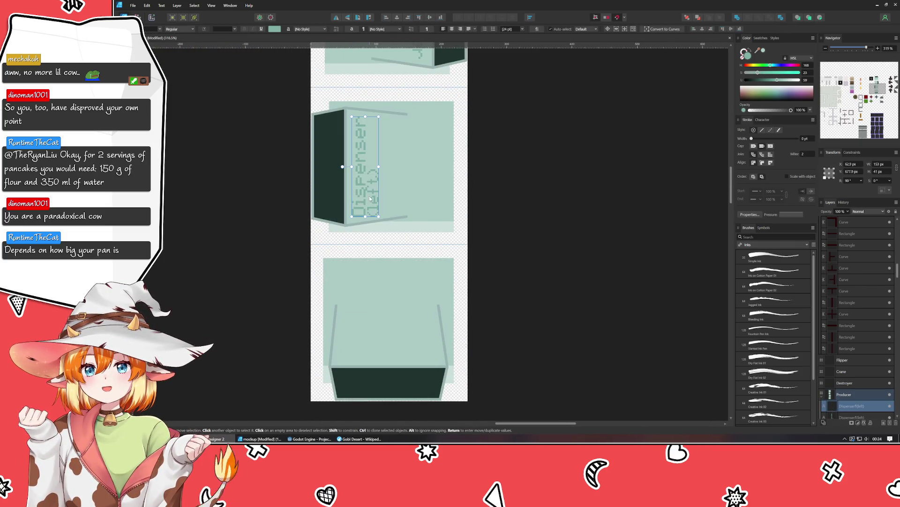
mouse_move(343, 166)
mouse_down()
mouse_move(347, 324)
mouse_move(382, 297)
mouse_move(399, 345)
mouse_up()
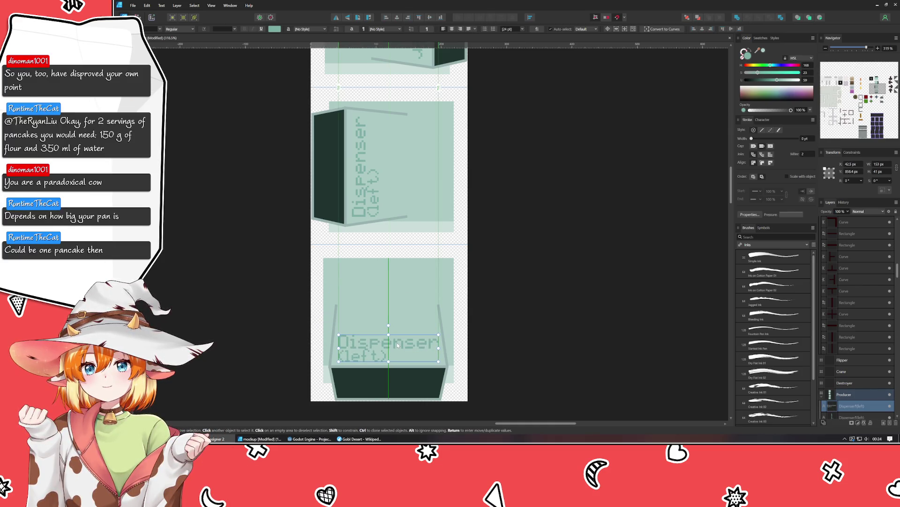
double_click(363, 360)
double_click(362, 358)
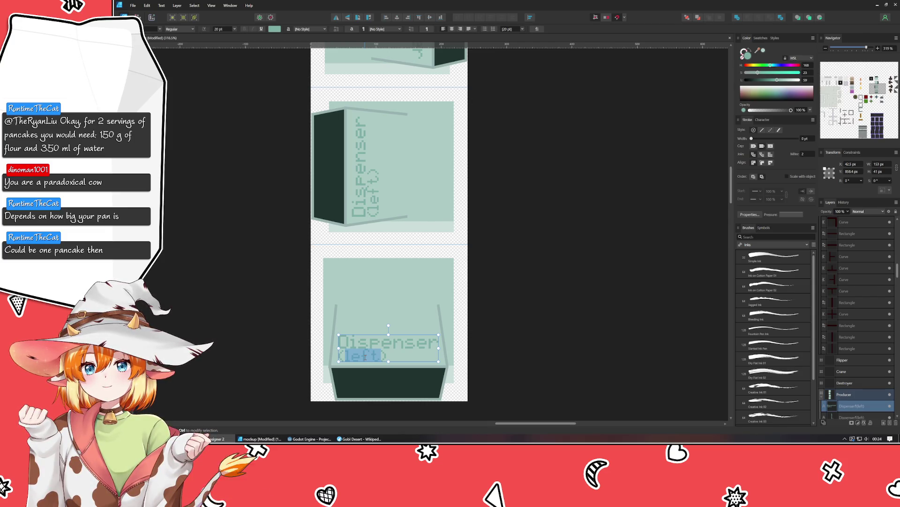
text(down)
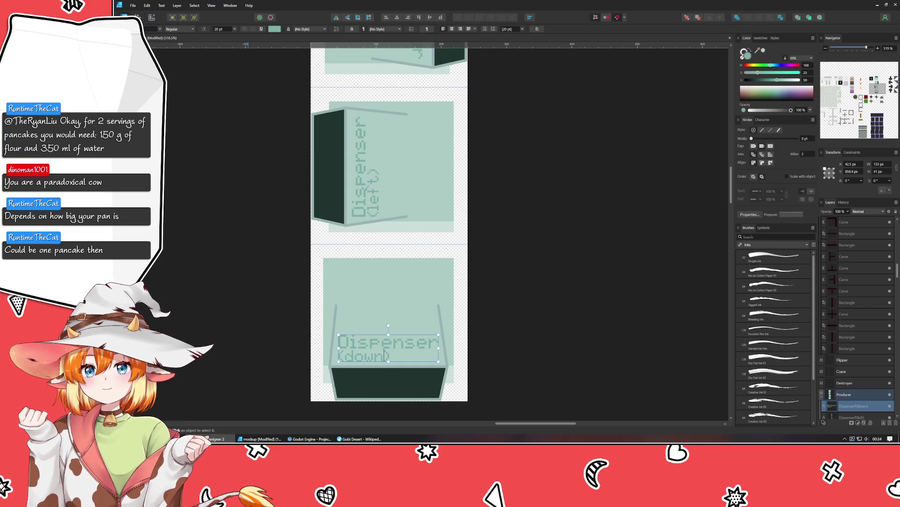
key(Escape)
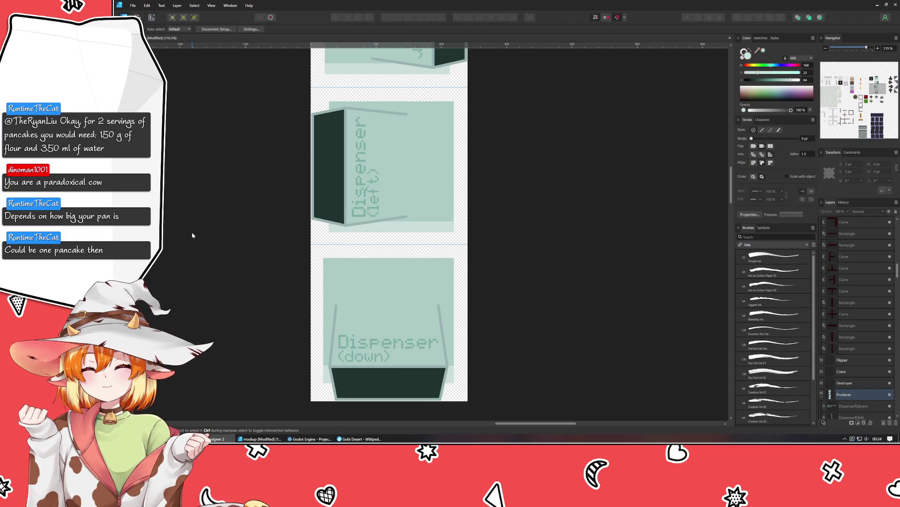
scroll(193, 233, down, 3)
scroll(206, 215, down, 2)
scroll(207, 215, up, 2)
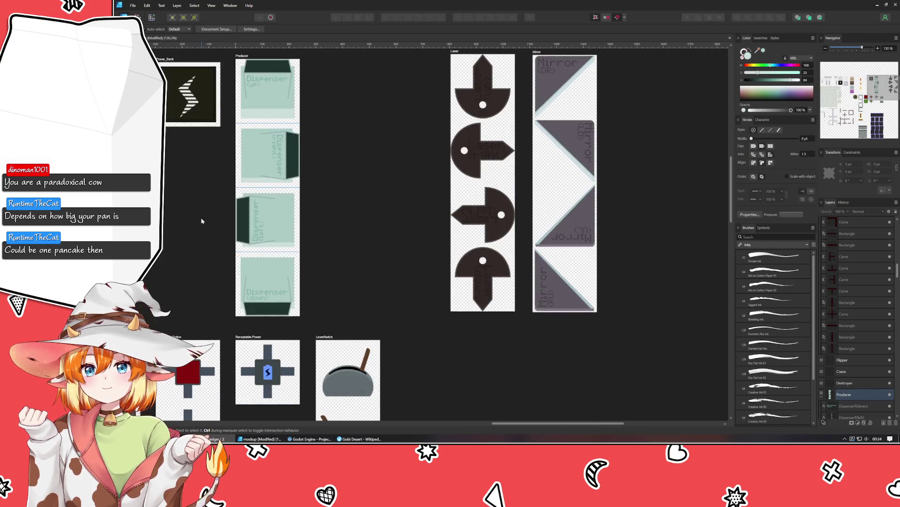
Drag the down, left and right Dispenser labels into their tile groups in the Layers panel
click(260, 298)
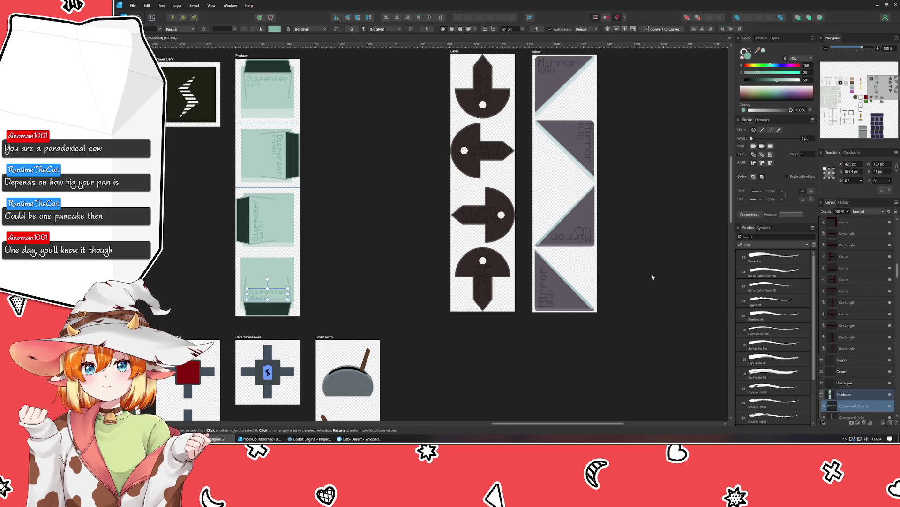
scroll(870, 364, down, 1)
scroll(865, 352, down, 2)
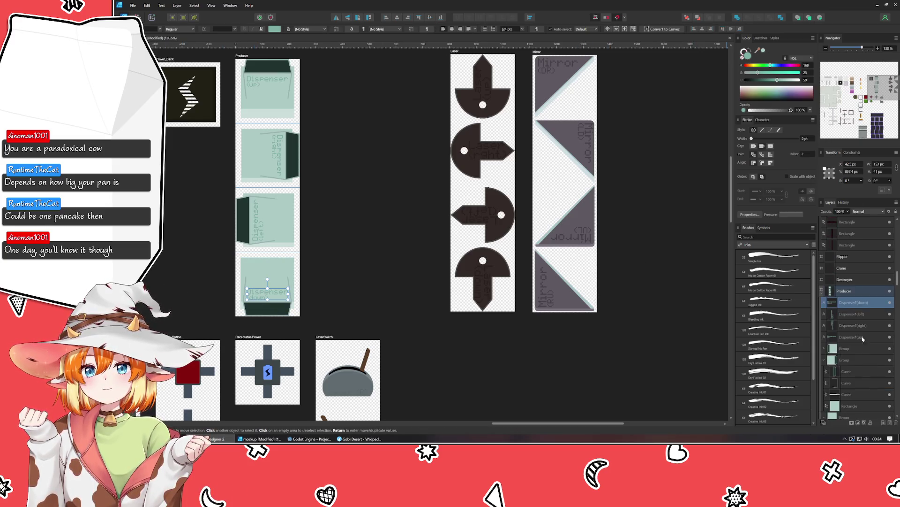
scroll(847, 304, down, 1)
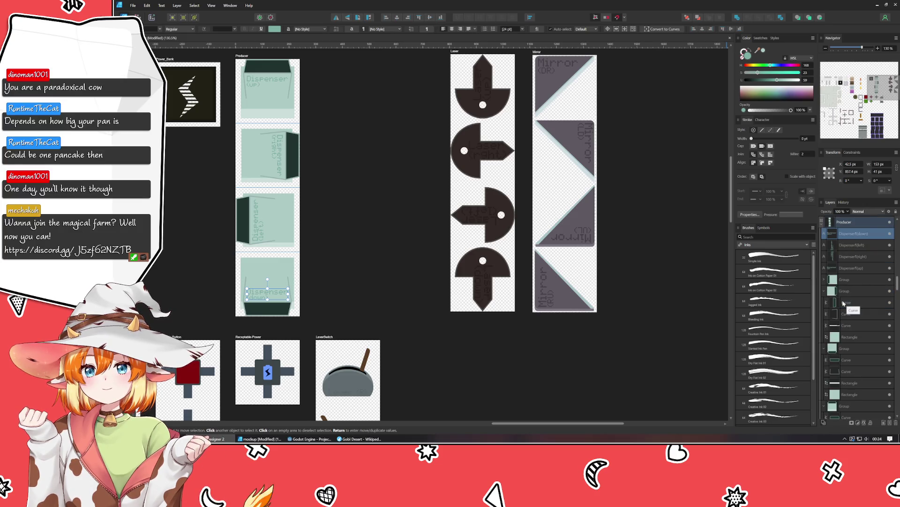
scroll(844, 302, down, 1)
click(827, 325)
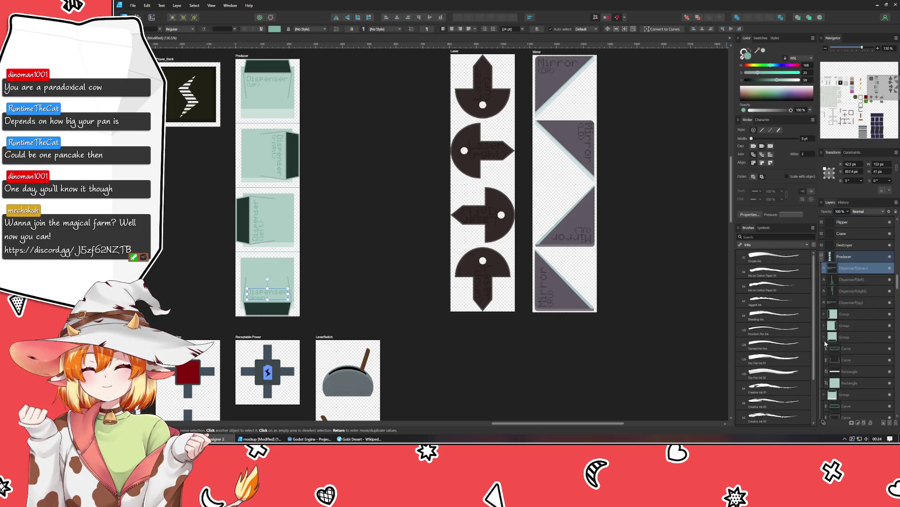
click(826, 336)
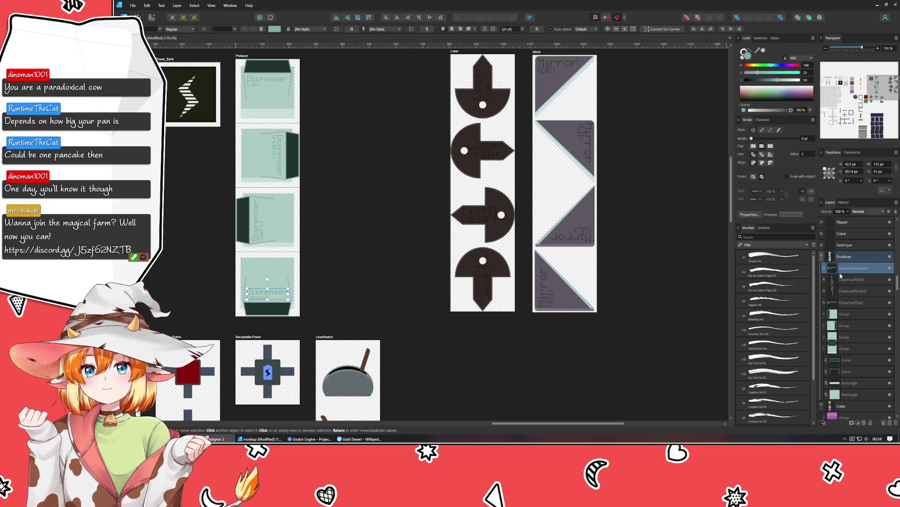
drag(848, 334, 846, 331)
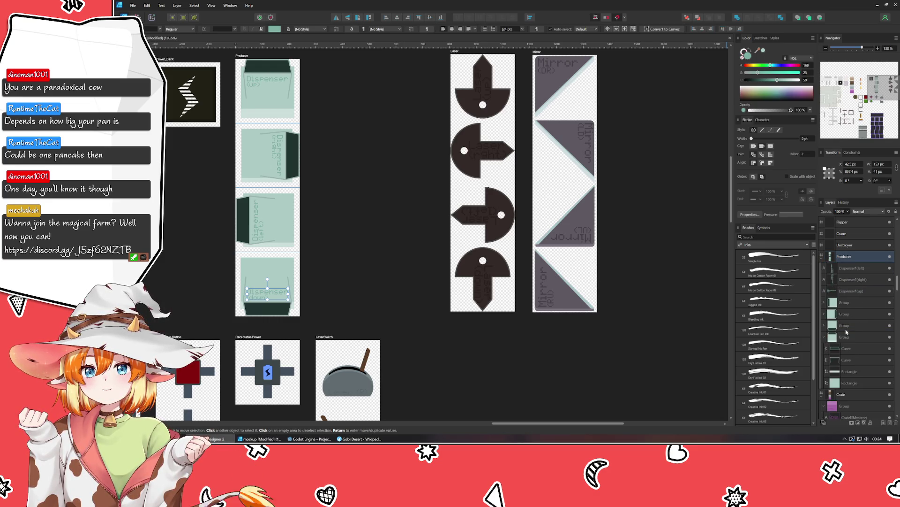
click(843, 269)
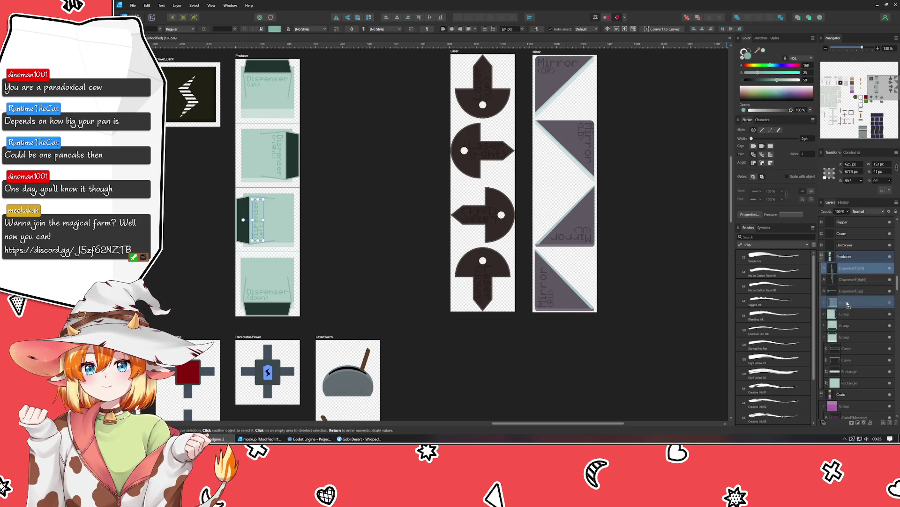
drag(847, 304, 847, 304)
drag(844, 268, 852, 307)
drag(845, 269, 855, 316)
click(386, 230)
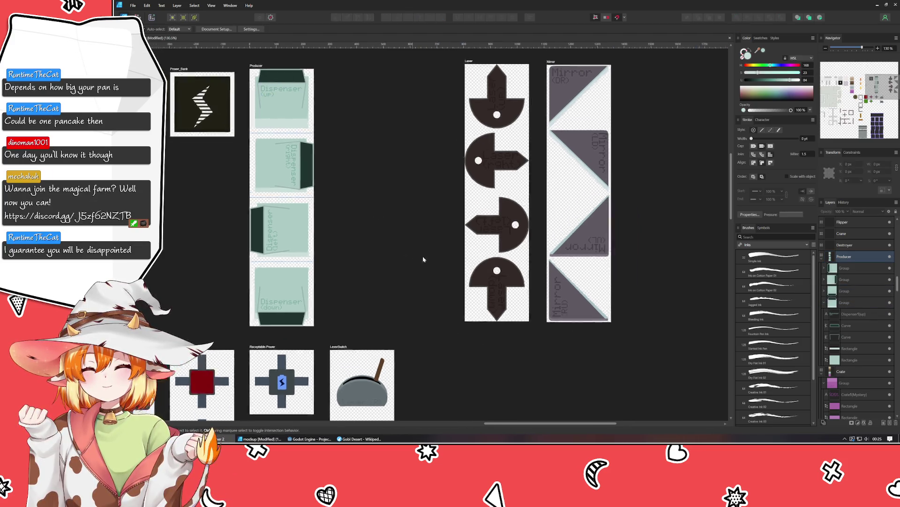
drag(422, 258, 508, 279)
Duplicate the Producer artboard to the right and delete the four dispenser tiles from the copy
click(347, 91)
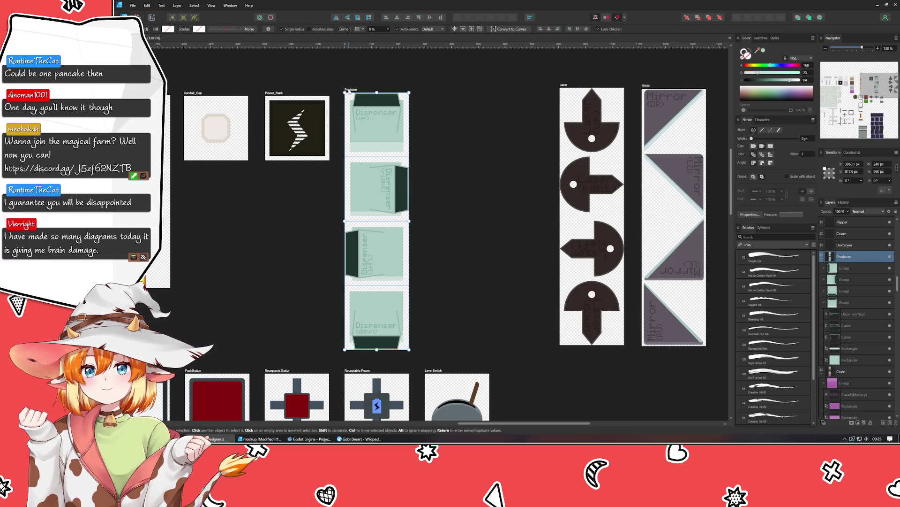
drag(347, 90, 424, 90)
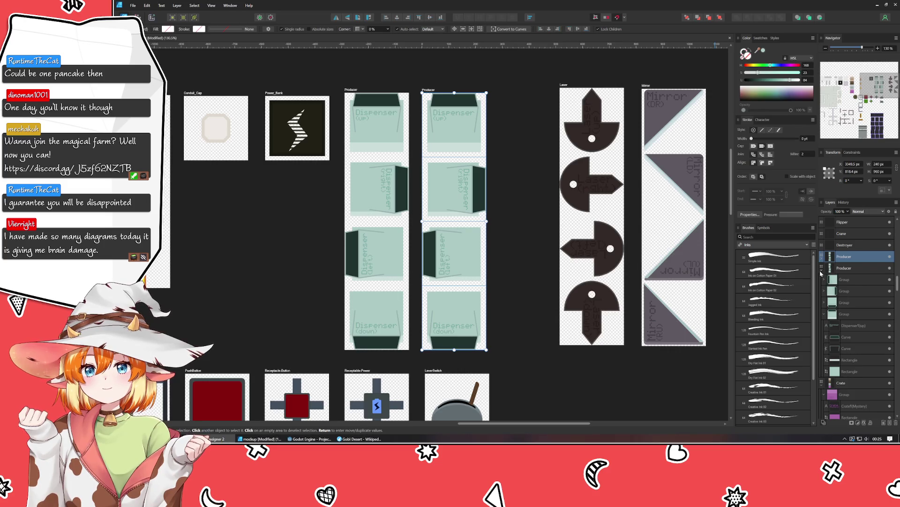
click(823, 268)
click(844, 267)
shift+click(846, 301)
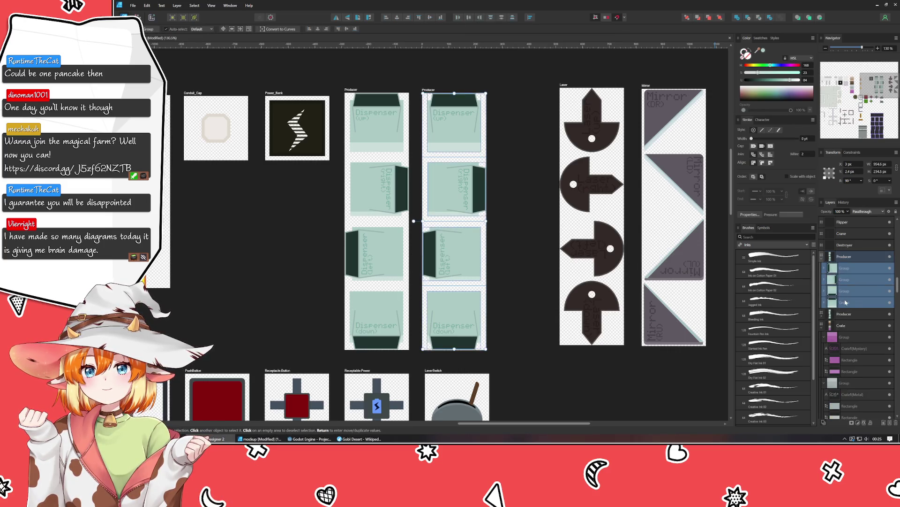
key(Delete)
scroll(255, 123, up, 3)
scroll(255, 123, left, 2)
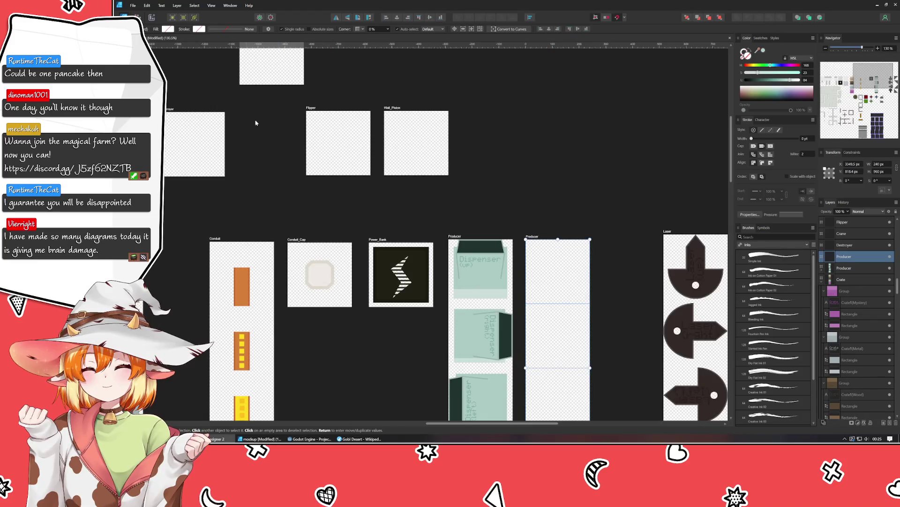
click(271, 197)
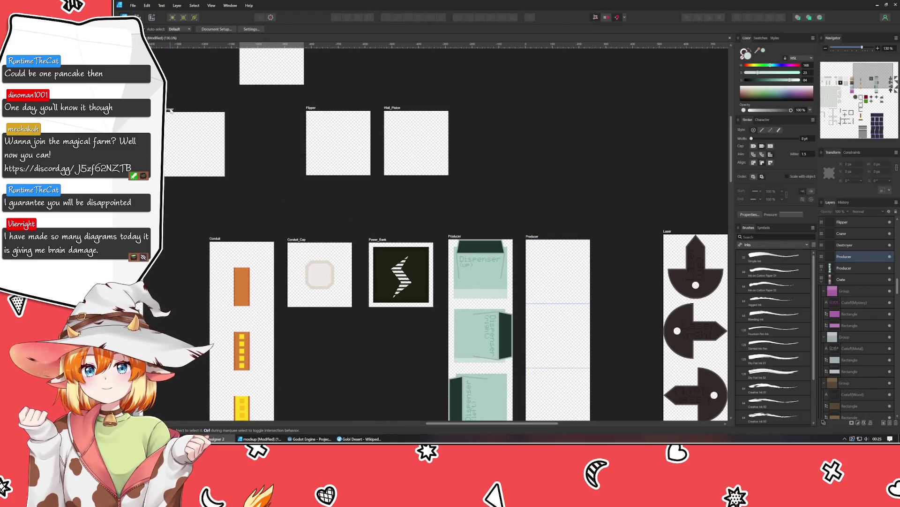
Rename the original artboard Dispenser and the emptied copy Shredder
click(844, 256)
scroll(429, 141, down, 2)
scroll(429, 141, right, 3)
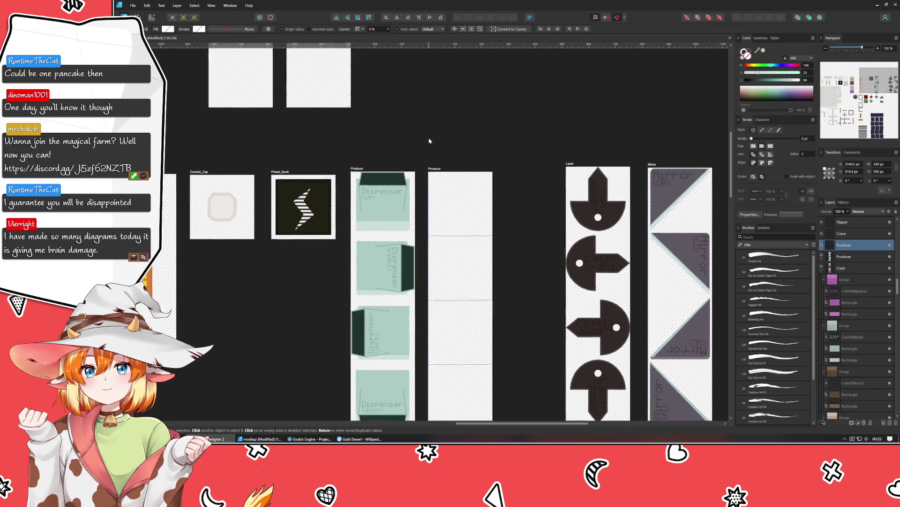
double_click(364, 151)
text(Di)
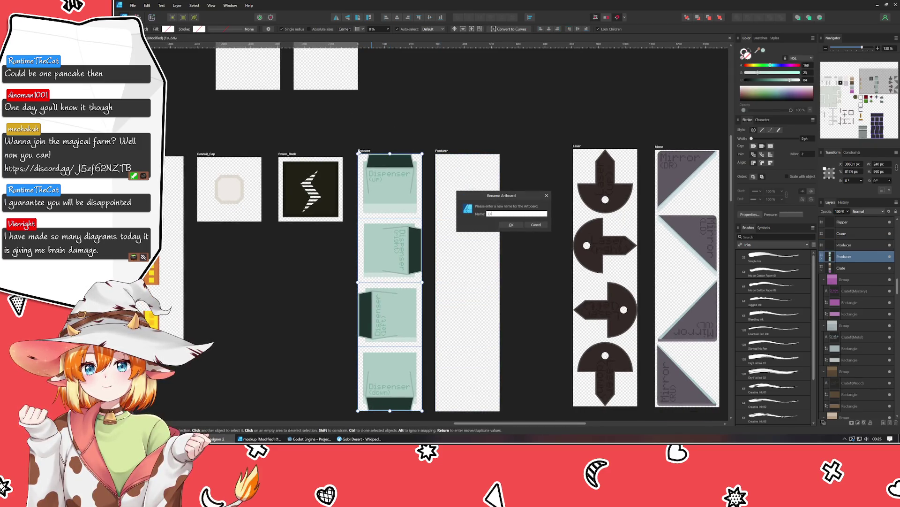
text(spenser)
key(Return)
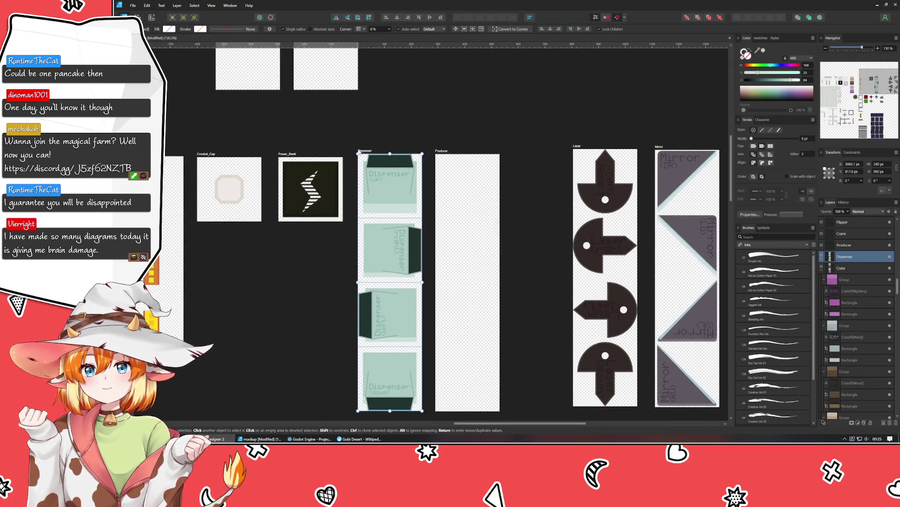
click(441, 152)
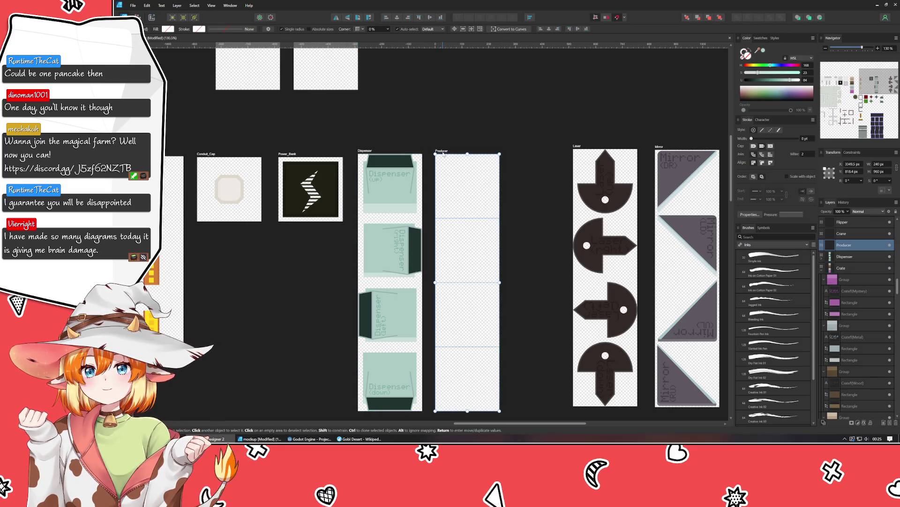
double_click(441, 153)
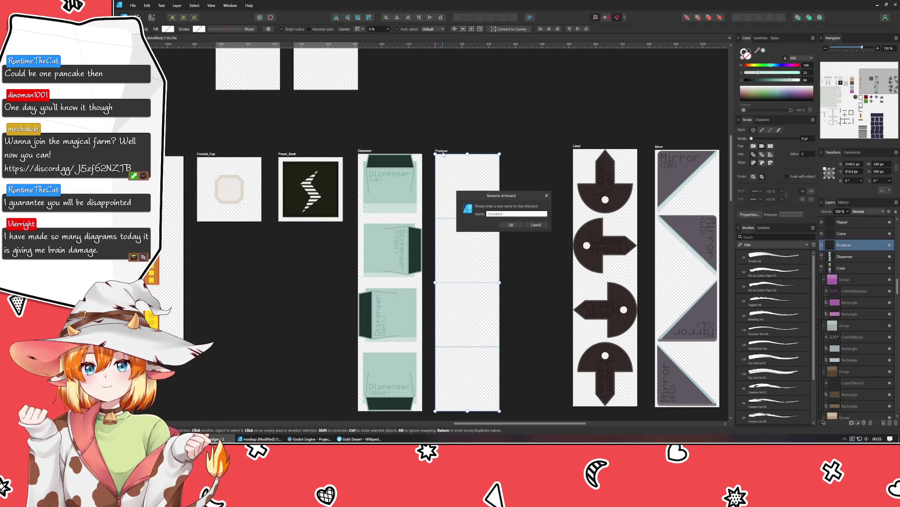
key(Return)
click(444, 117)
scroll(486, 224, down, 2)
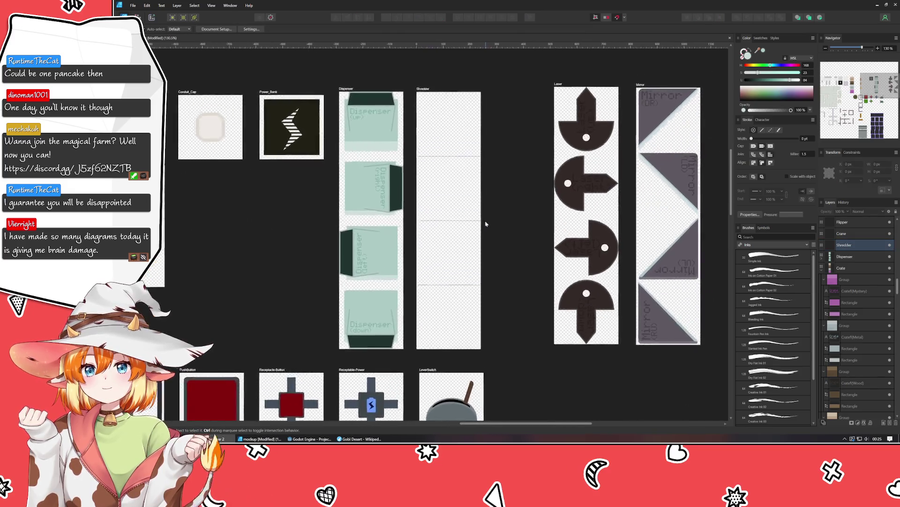
drag(485, 224, 485, 242)
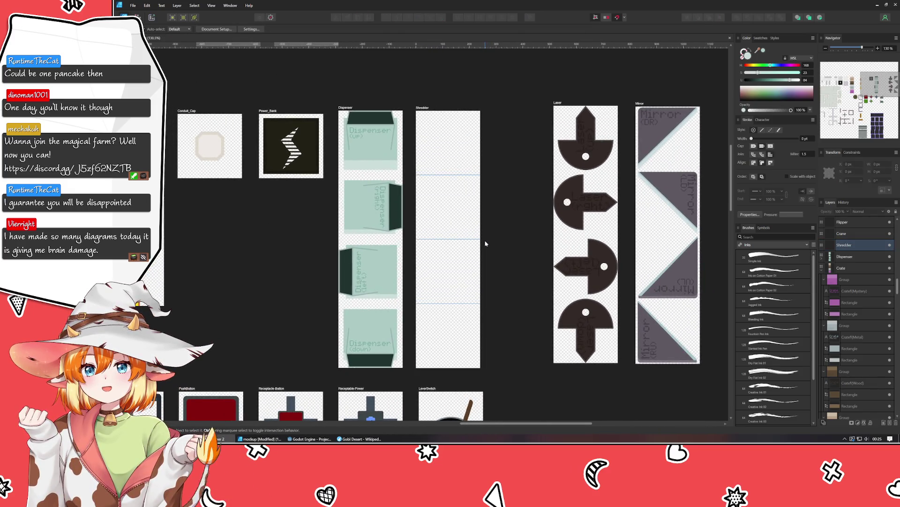
Paste the shredder-roller image and snap it into the top frame of the Shredder artboard
click(259, 438)
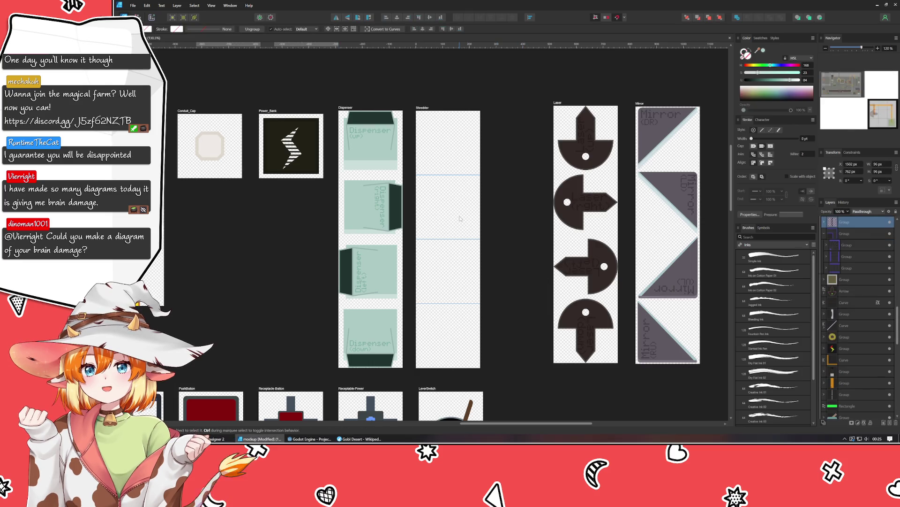
key(ctrl+v)
mouse_move(447, 323)
mouse_down()
mouse_move(437, 159)
mouse_move(413, 188)
mouse_move(464, 130)
mouse_up()
scroll(446, 155, up, 2)
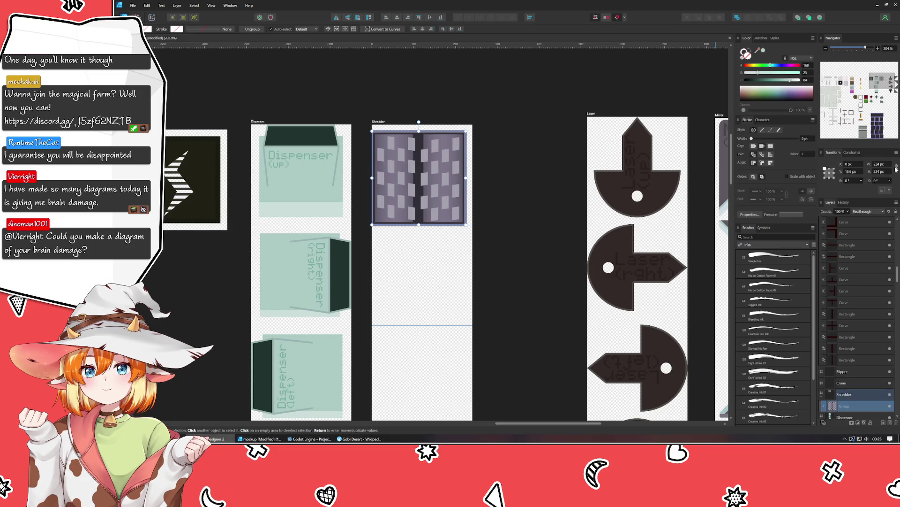
drag(424, 175, 427, 173)
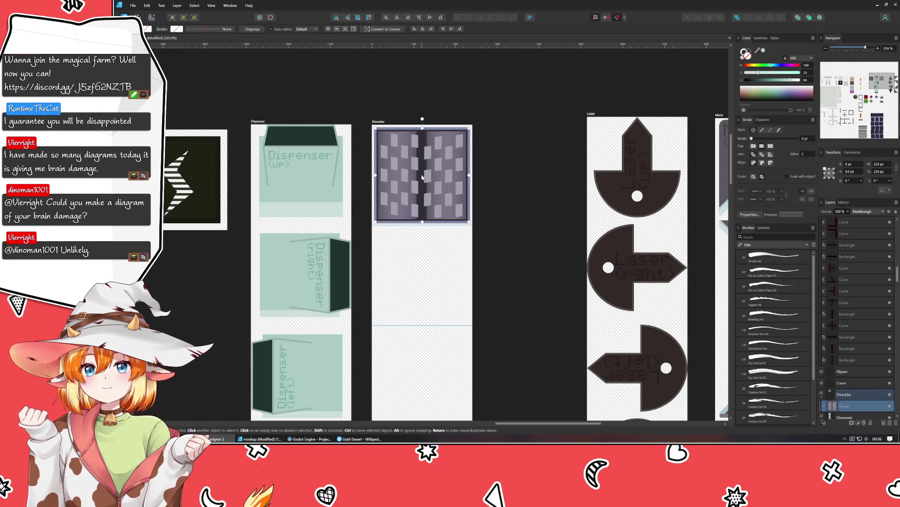
click(404, 260)
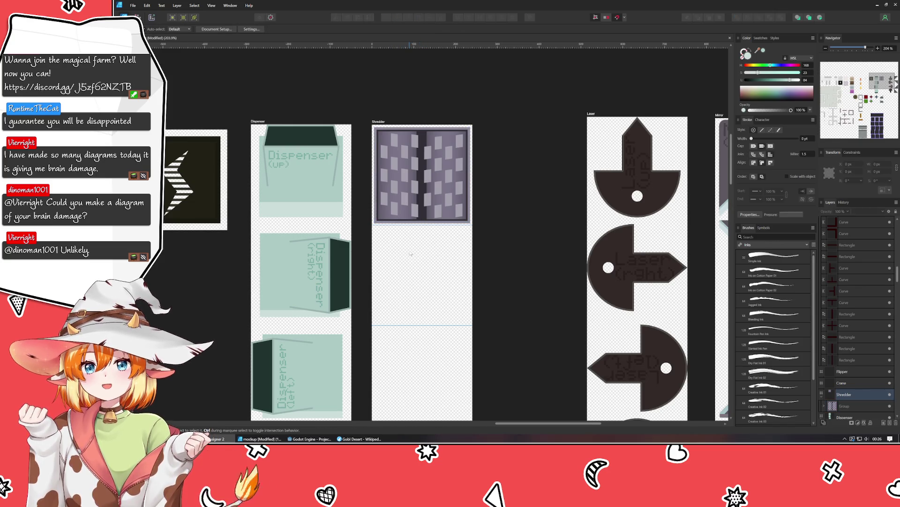
scroll(412, 255, down, 2)
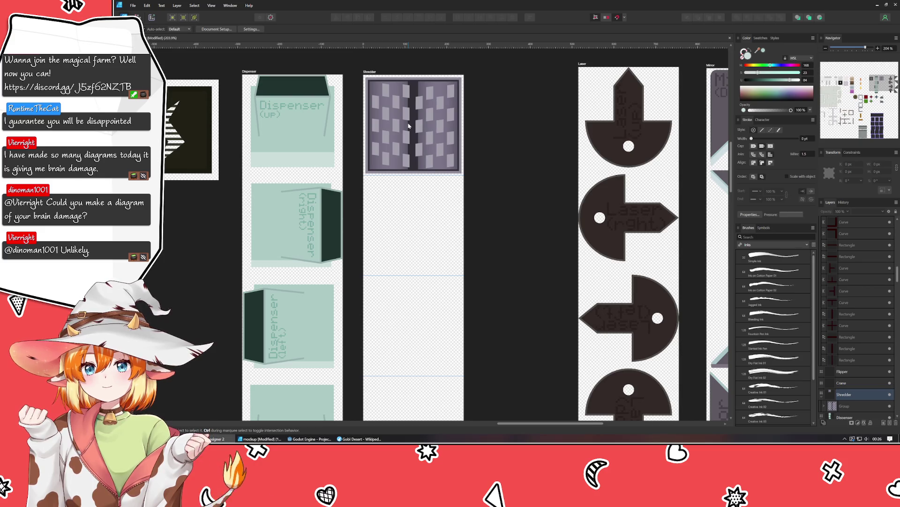
click(375, 72)
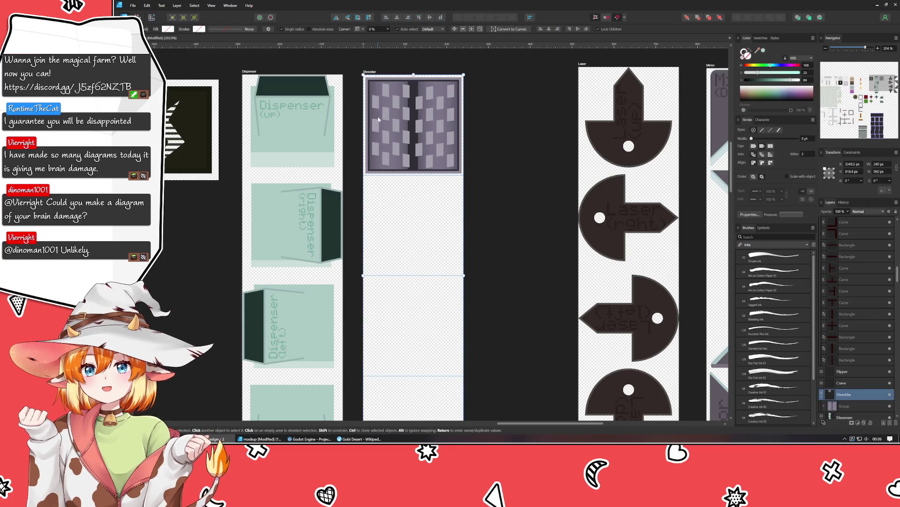
scroll(416, 319, down, 2)
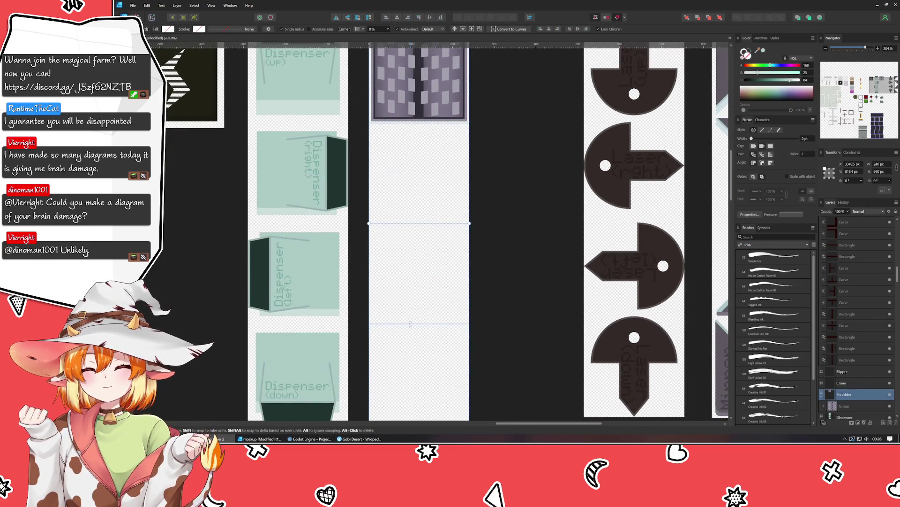
Delete the Shredder artboard's 720, 240 and 480 px horizontal guides in the Guides manager
double_click(416, 322)
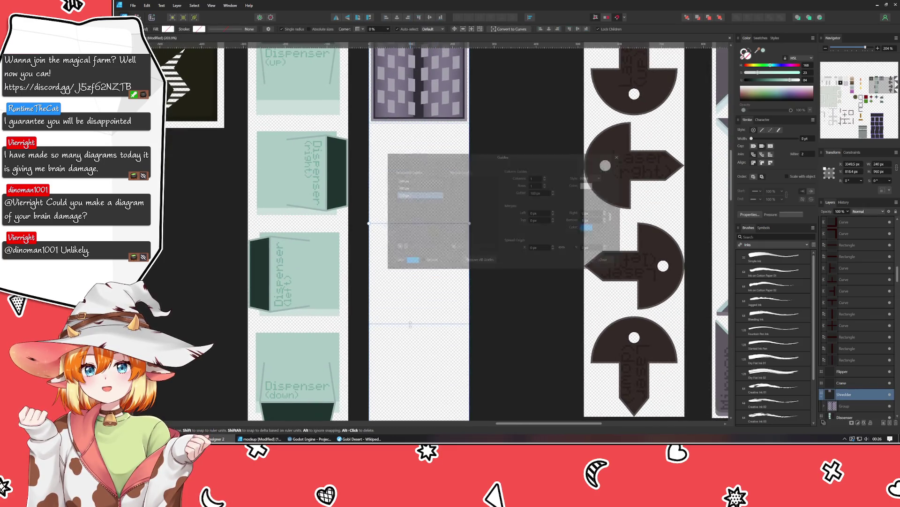
click(402, 247)
click(412, 180)
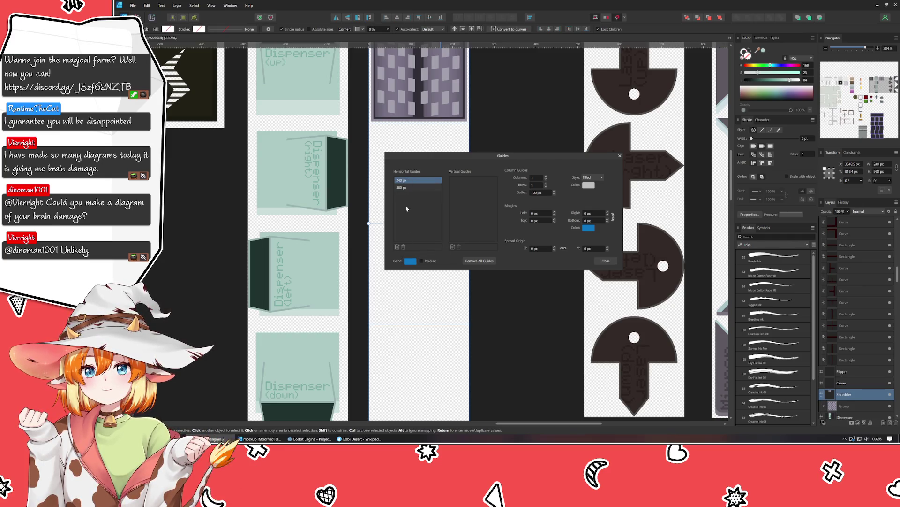
click(403, 247)
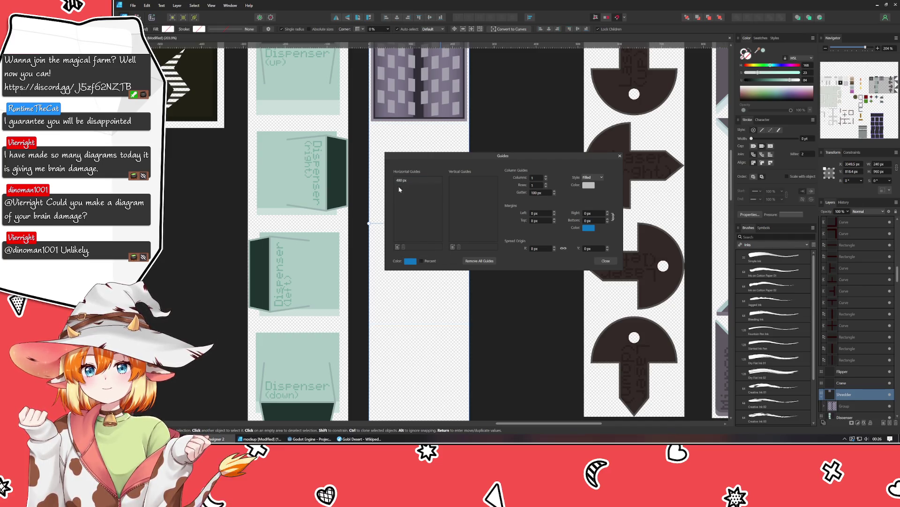
click(406, 248)
click(598, 261)
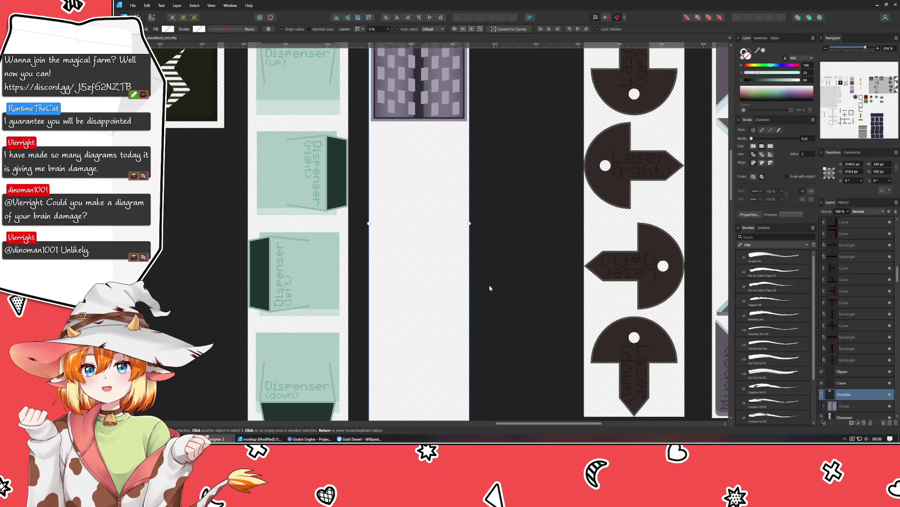
Resize the Shredder artboard to 240 px high and 720 px wide in Transform
click(881, 173)
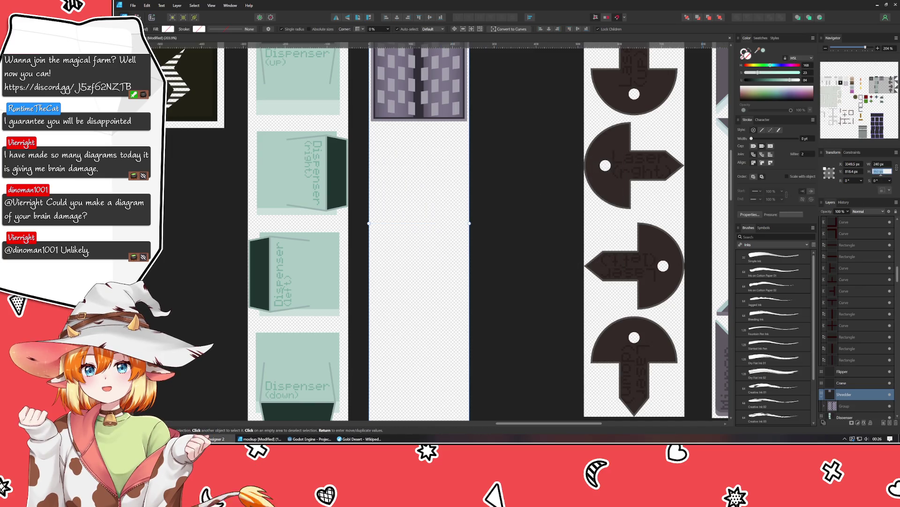
text(240)
key(Return)
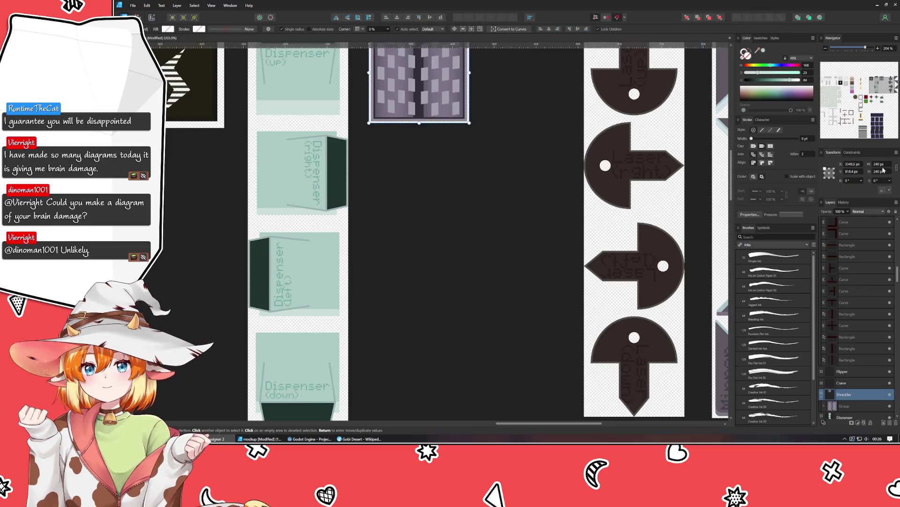
text(720)
key(Return)
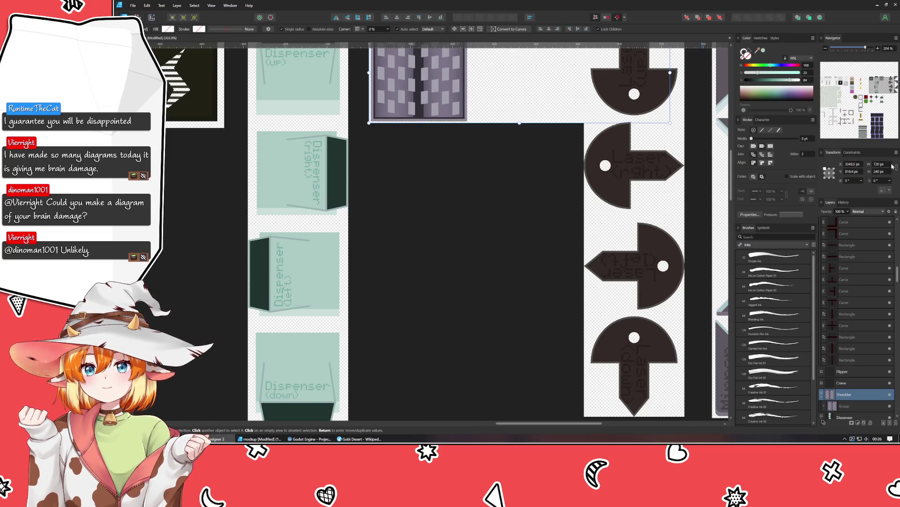
scroll(450, 233, down, 3)
scroll(406, 246, up, 2)
scroll(407, 245, up, 3)
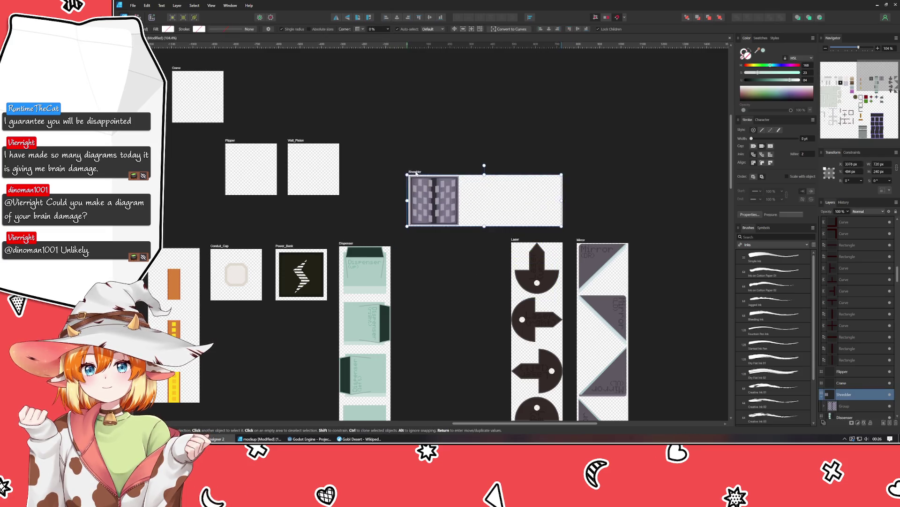
Move Shredder up and put the Laser and Mirror artboards in the bottom row beside LeverSwitch
drag(411, 244, 405, 176)
scroll(426, 274, down, 1)
scroll(426, 274, down, 3)
scroll(408, 121, right, 1)
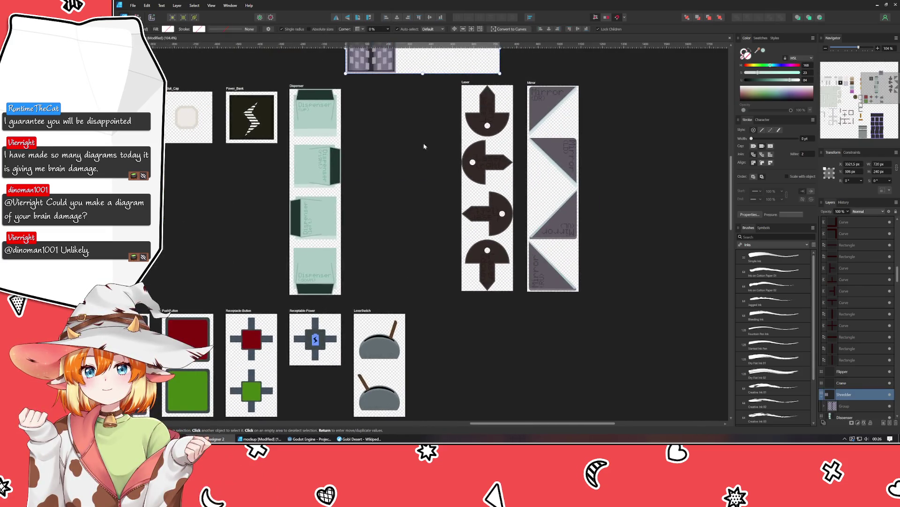
click(553, 186)
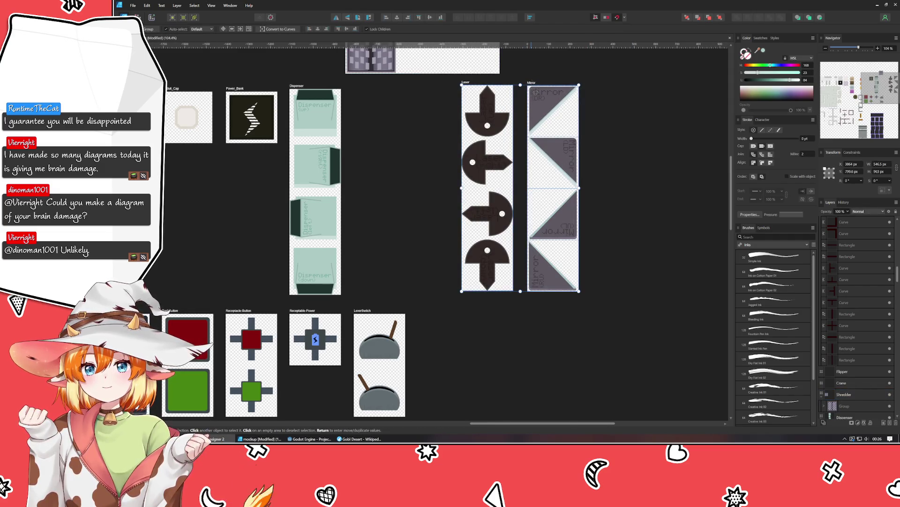
drag(553, 187, 517, 404)
drag(496, 299, 532, 81)
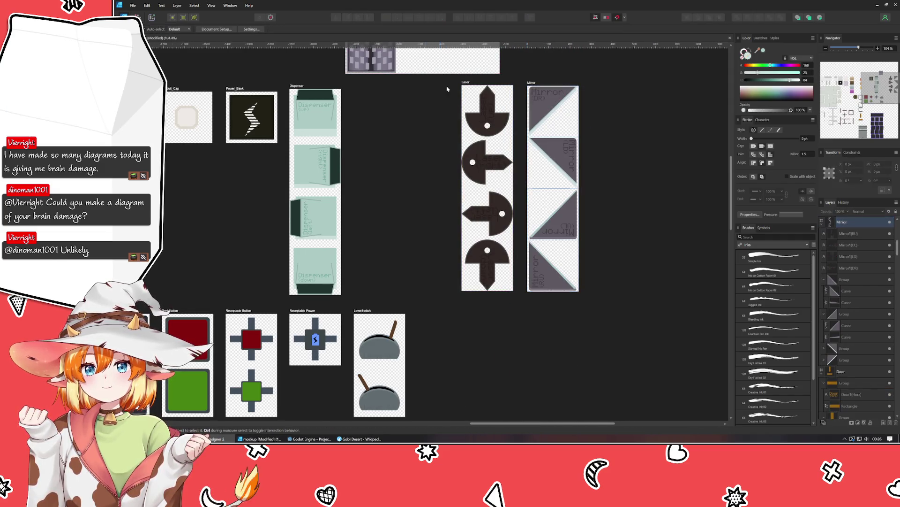
drag(443, 74, 609, 311)
drag(543, 186, 507, 412)
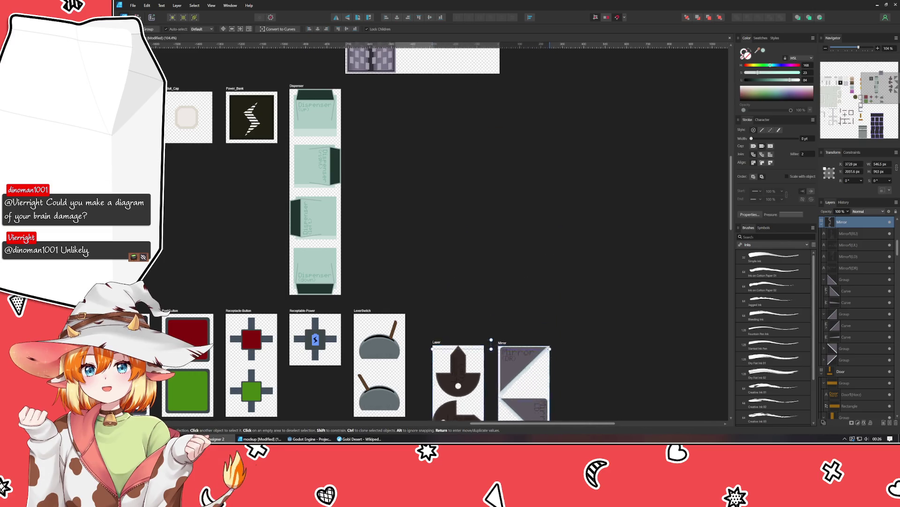
key(Escape)
scroll(401, 211, up, 5)
scroll(402, 211, left, 3)
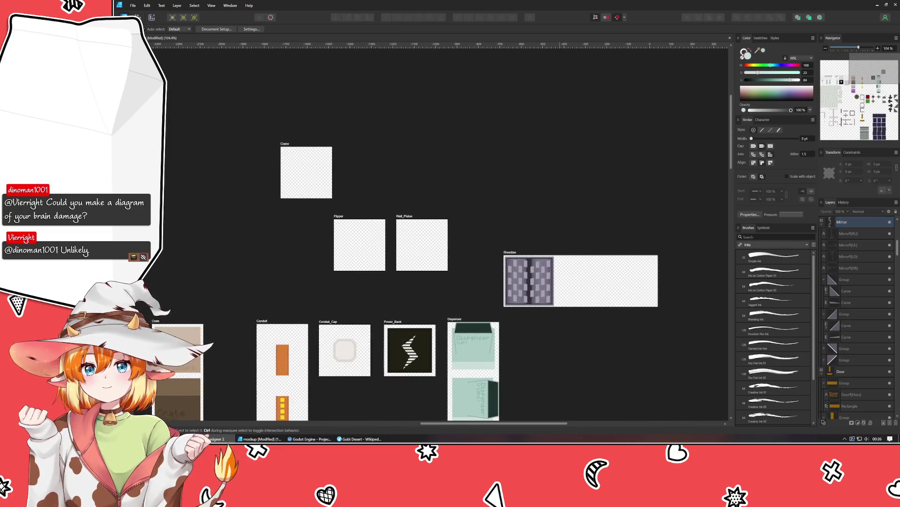
Clone the Wall_Piston artboard into the space above it and start renaming the copy
click(406, 218)
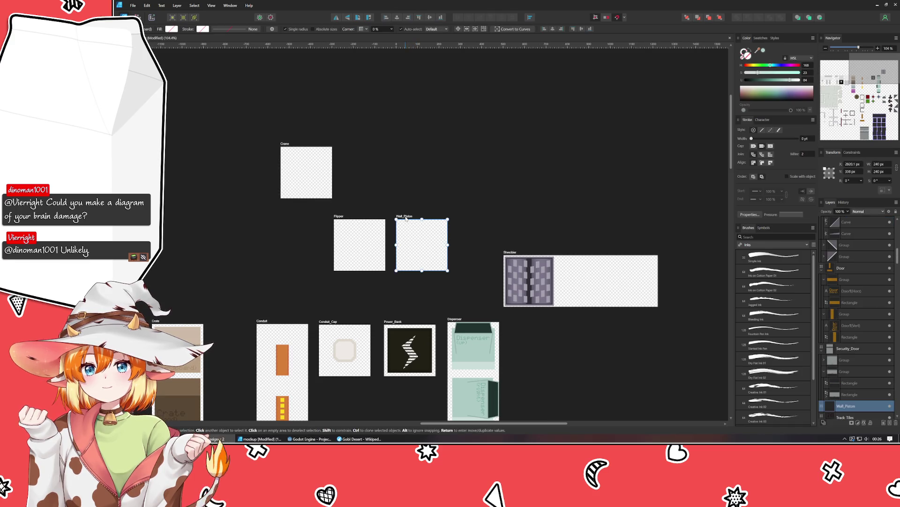
drag(406, 217, 395, 133)
double_click(396, 133)
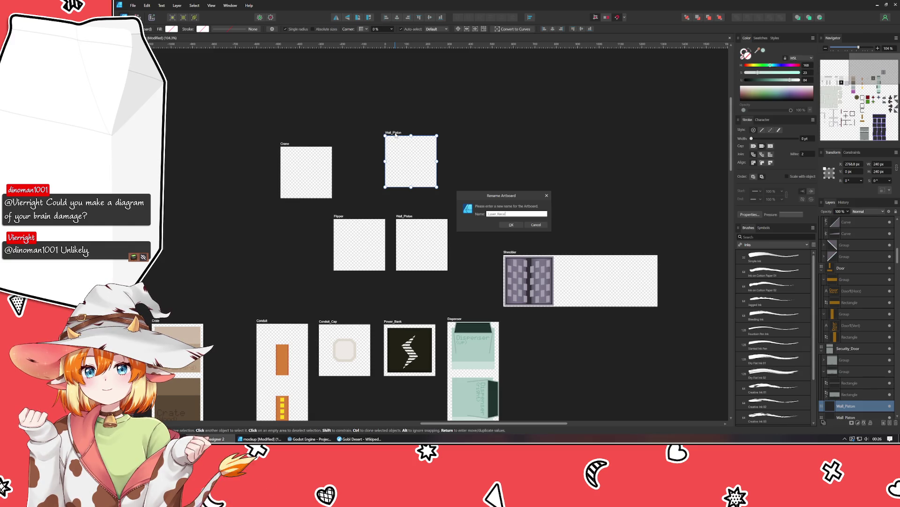
Confirm the copy's name as Laser_Receiver and pan back toward the Shredder artboard
key(Return)
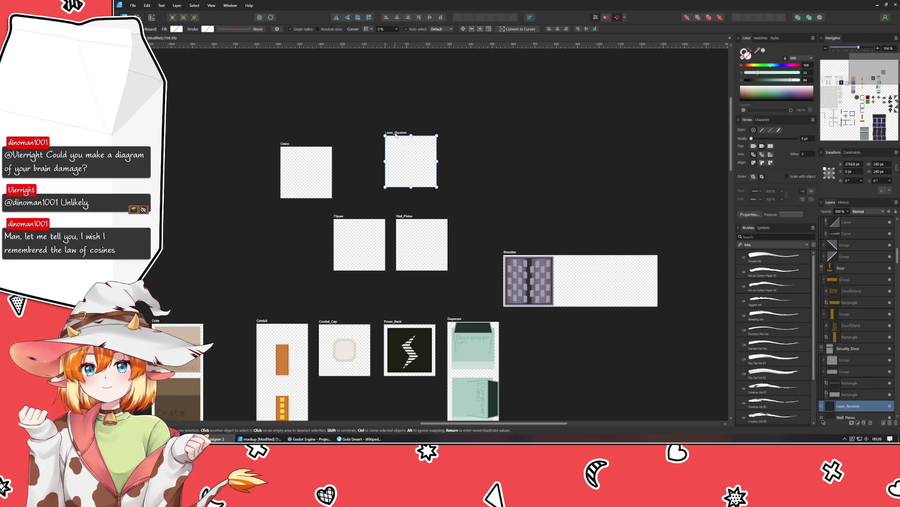
click(478, 194)
drag(478, 193, 343, 87)
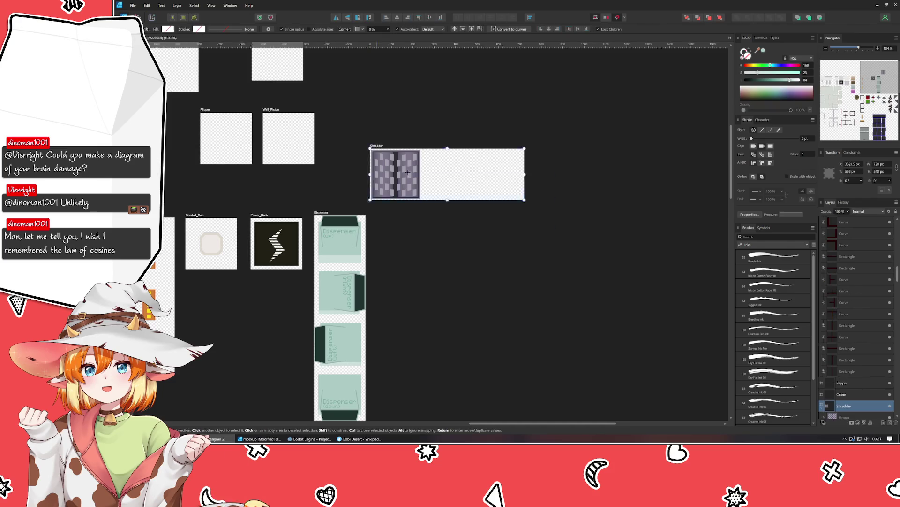
Move the Shredder strip beside Dispenser and add vertical guides dividing it into three frames
drag(386, 148, 386, 211)
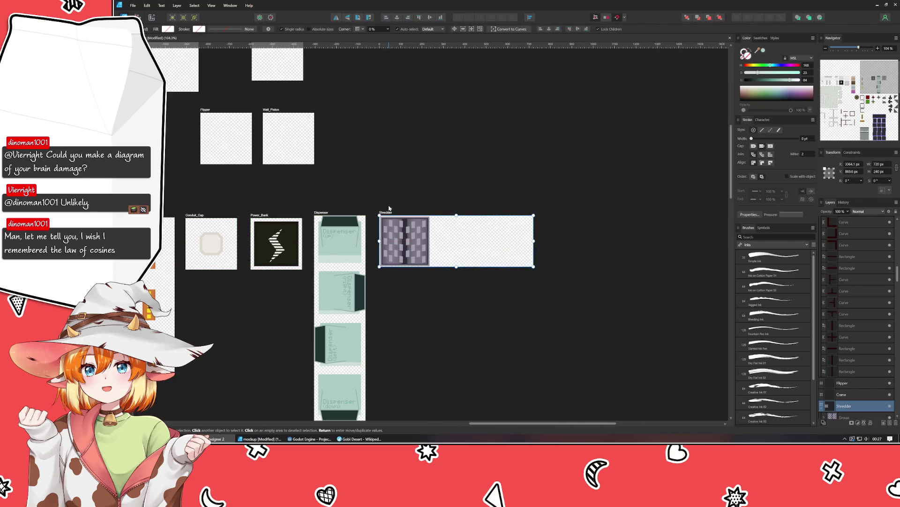
click(405, 239)
scroll(334, 236, up, 3)
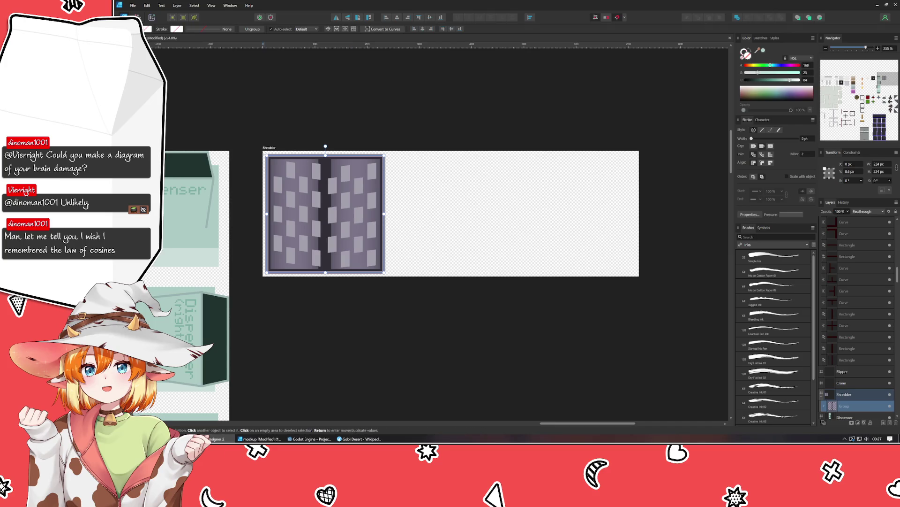
click(250, 132)
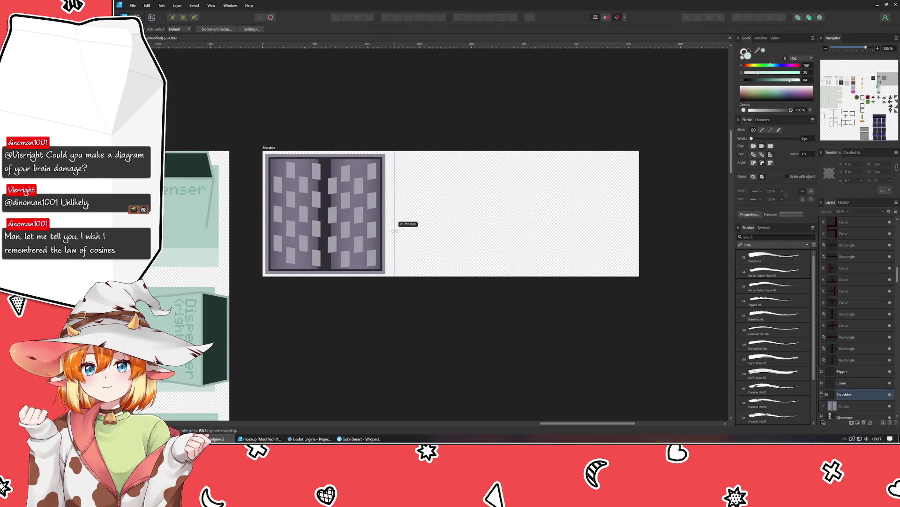
mouse_move(387, 213)
mouse_down()
mouse_move(386, 238)
mouse_move(514, 237)
mouse_up()
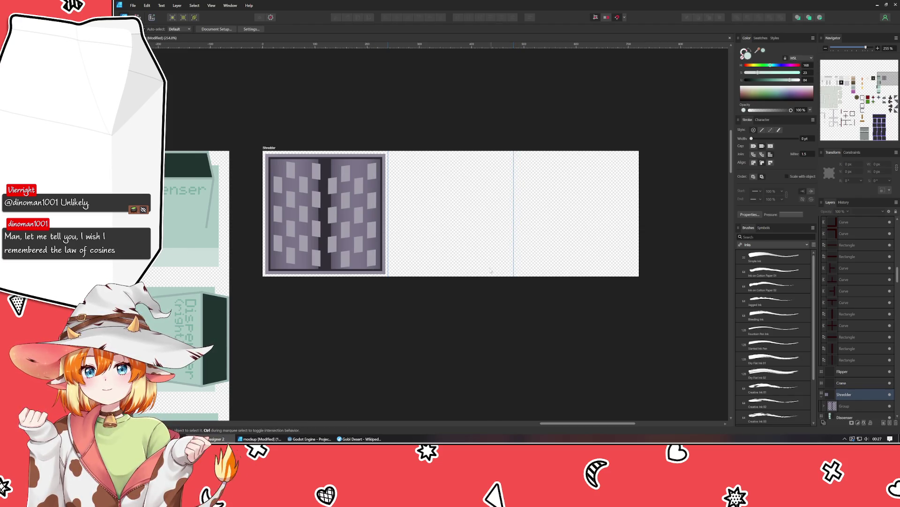
click(358, 263)
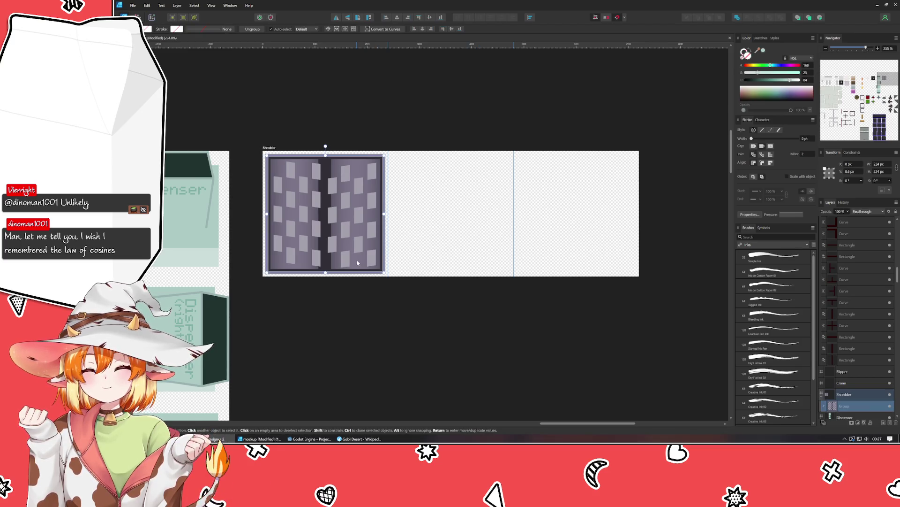
Duplicate the shredder image into the second frame and narrow its three middle-column windows
drag(345, 253, 474, 254)
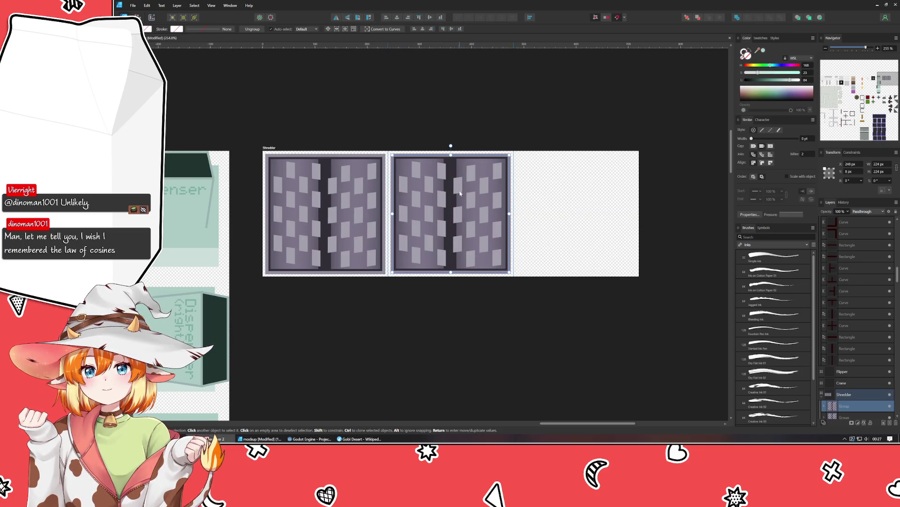
scroll(458, 189, up, 2)
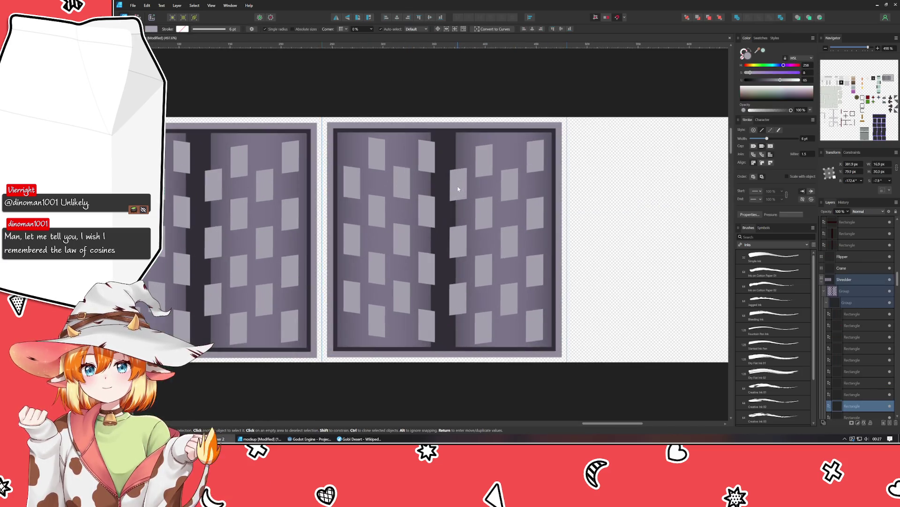
shift+click(459, 241)
shift+click(458, 300)
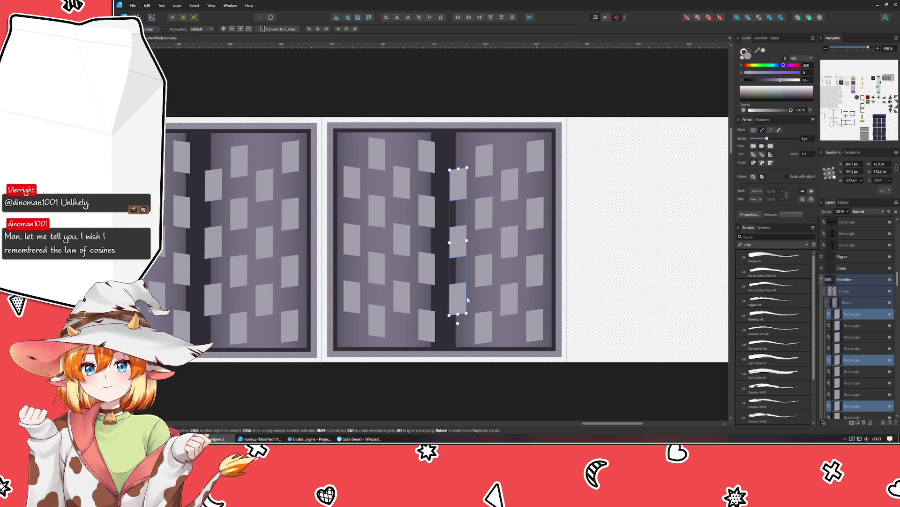
drag(466, 242, 461, 241)
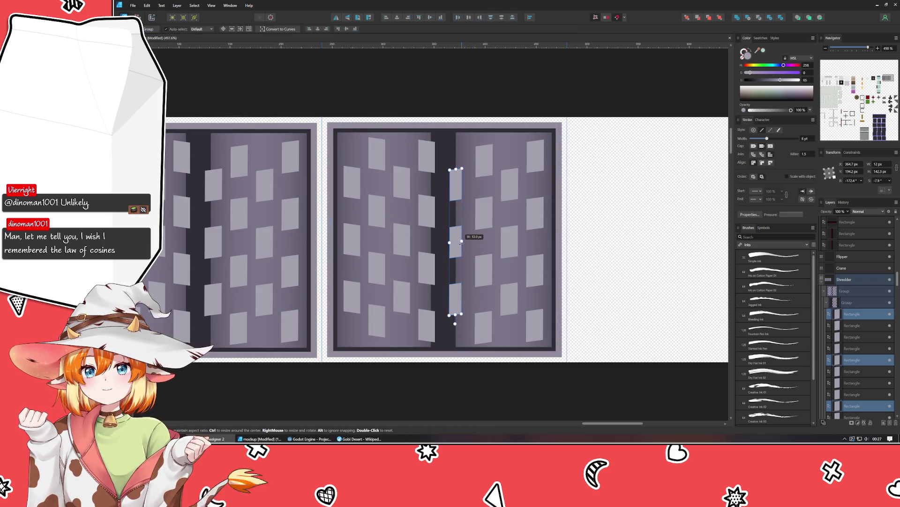
Nudge the right roller's window rectangles sideways, then select the frame's left roller
click(483, 151)
shift+click(853, 305)
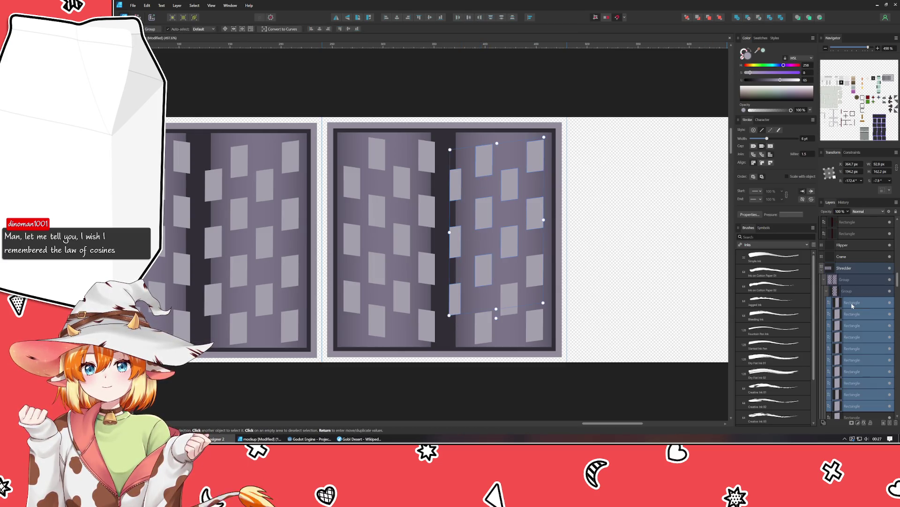
scroll(845, 330, down, 2)
scroll(854, 329, down, 1)
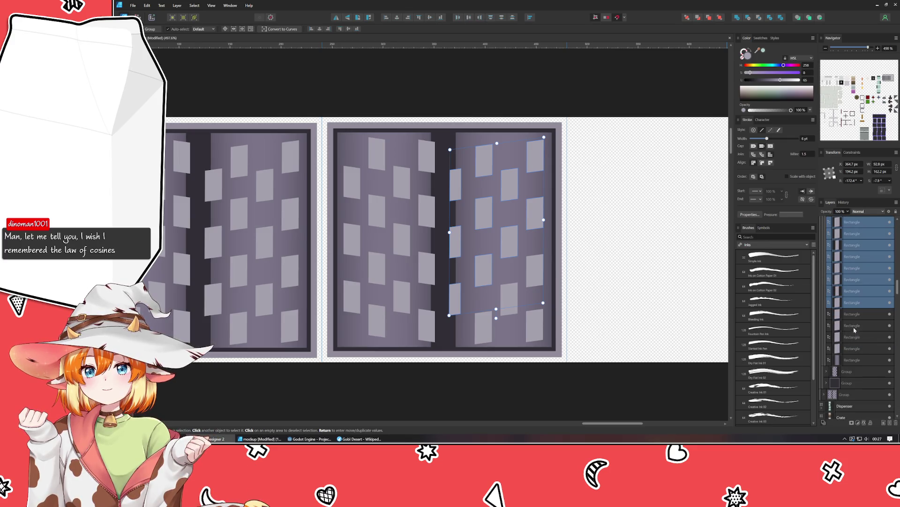
shift+click(853, 350)
scroll(854, 317, up, 2)
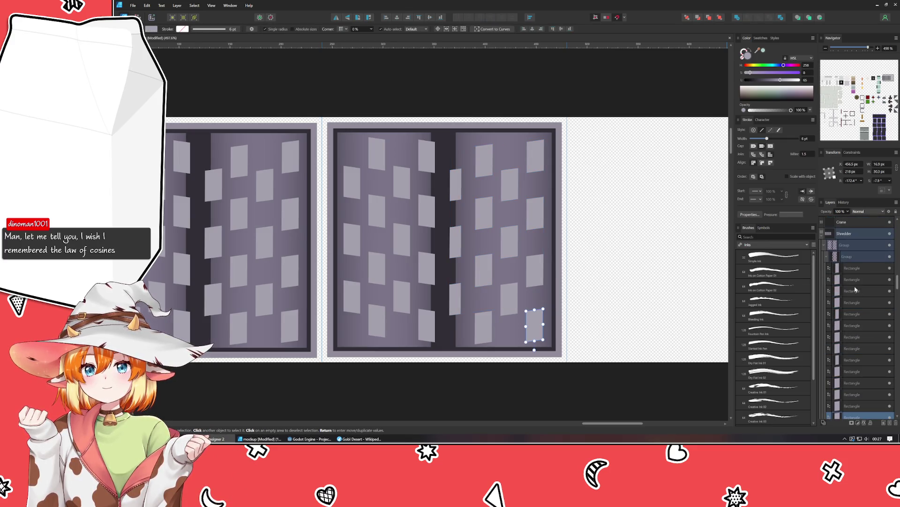
scroll(853, 270, up, 1)
ctrl+click(852, 269)
ctrl+click(855, 314)
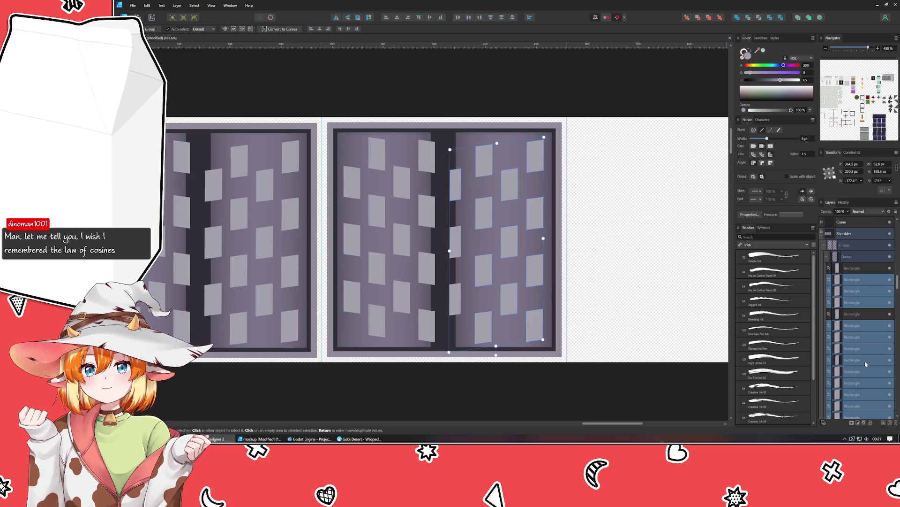
shift+click(456, 187)
key(shift+Left)
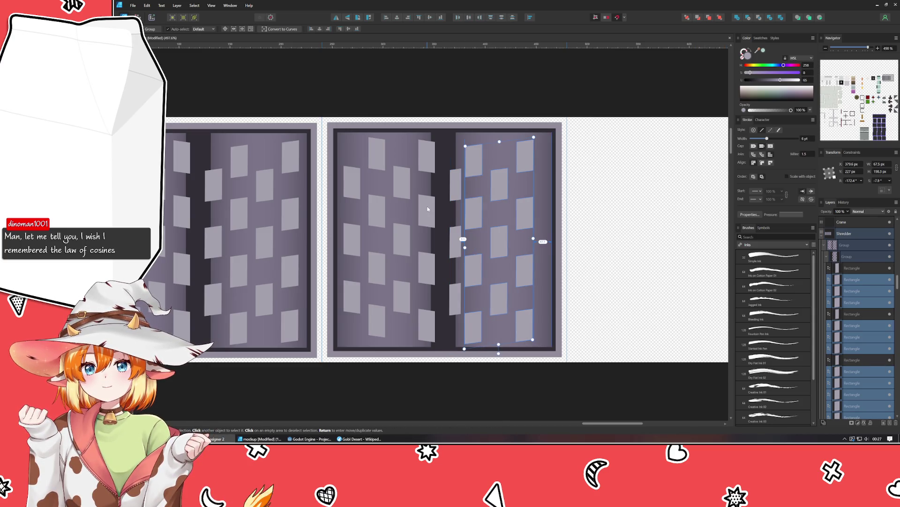
key(Right)
key(Right)
key(Right)
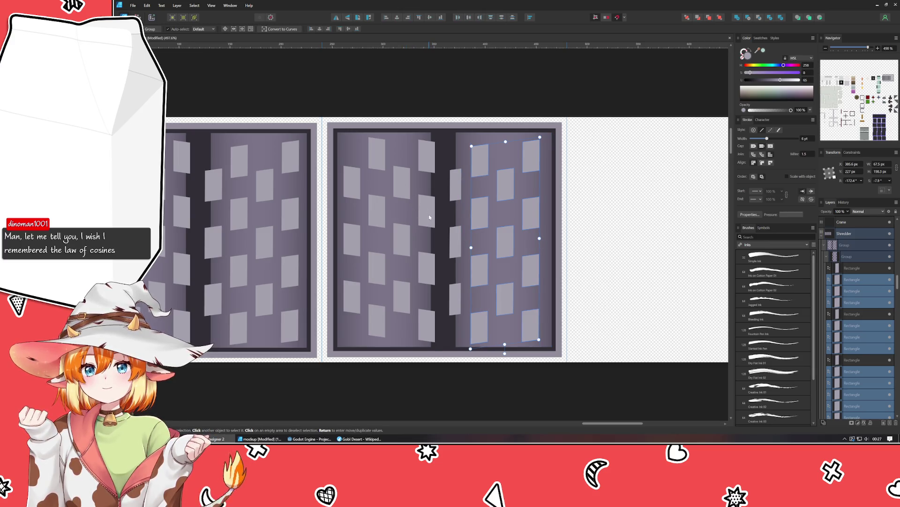
click(427, 225)
Replace the left roller with a mirrored copy of the right roller group dragged to the left side
key(Delete)
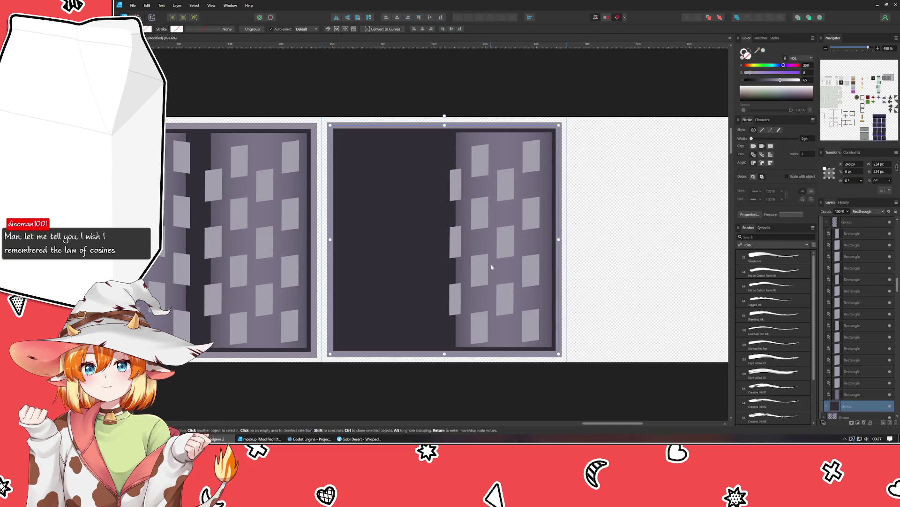
click(491, 266)
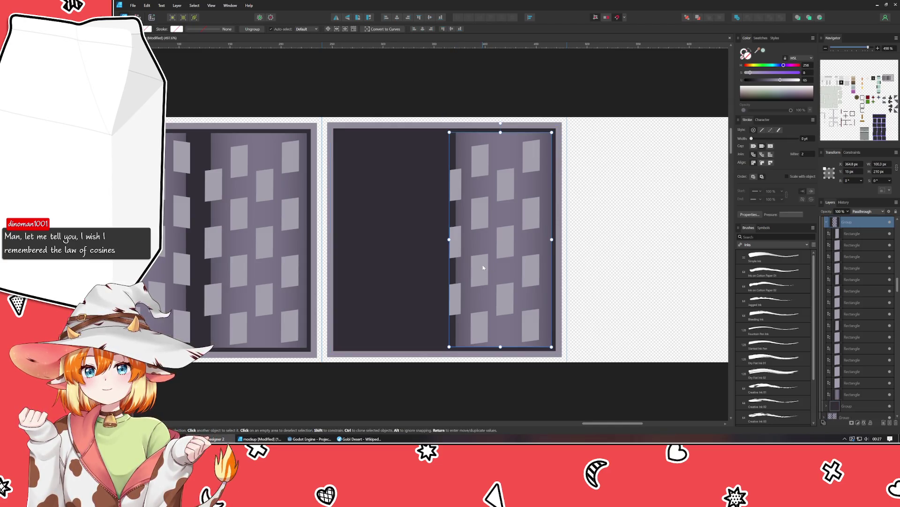
key(ctrl+g)
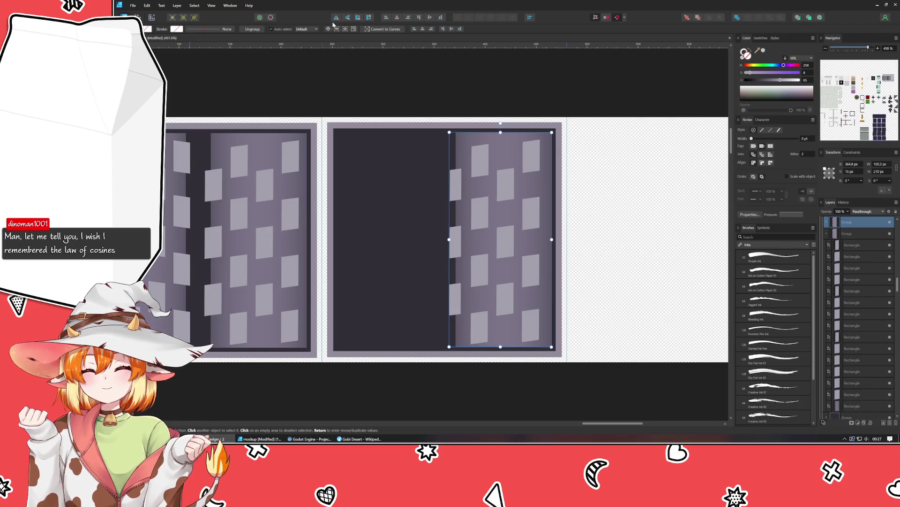
drag(520, 240, 410, 239)
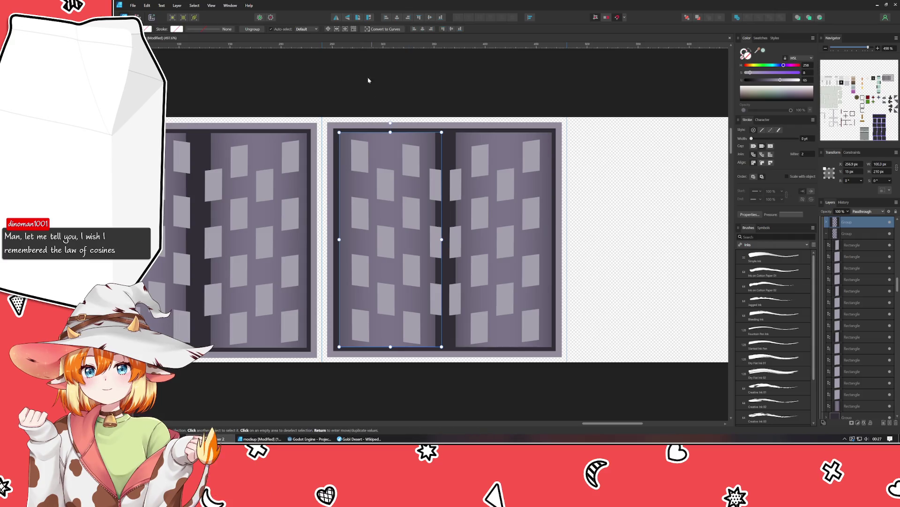
click(347, 17)
key(ctrl+z)
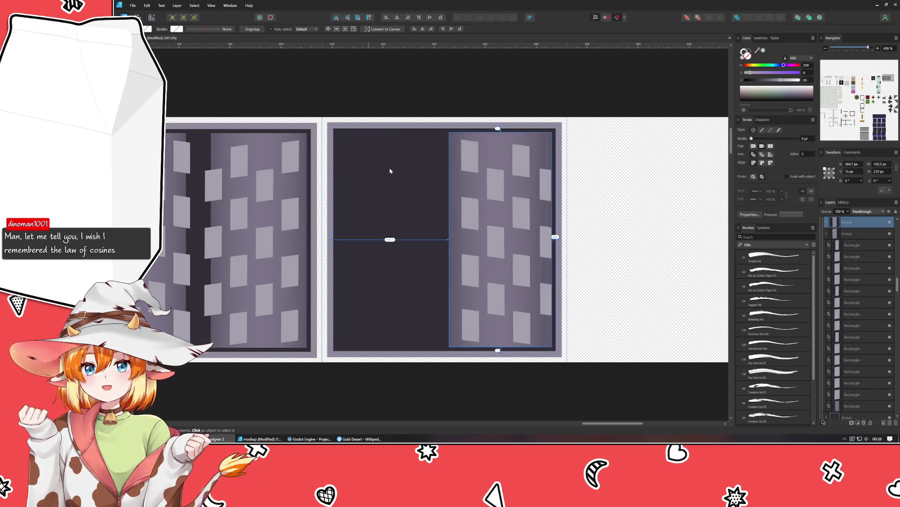
Narrow the window column beside the divider in the left roller copy
click(399, 199)
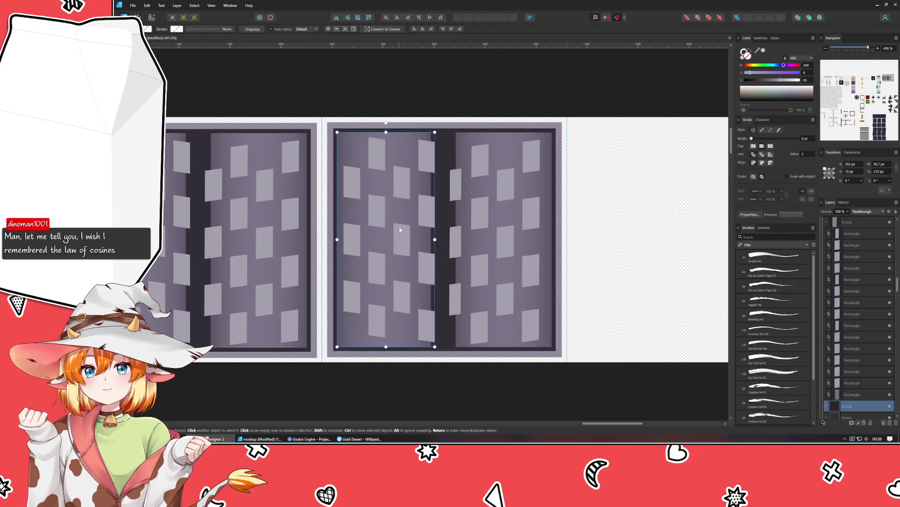
click(424, 268)
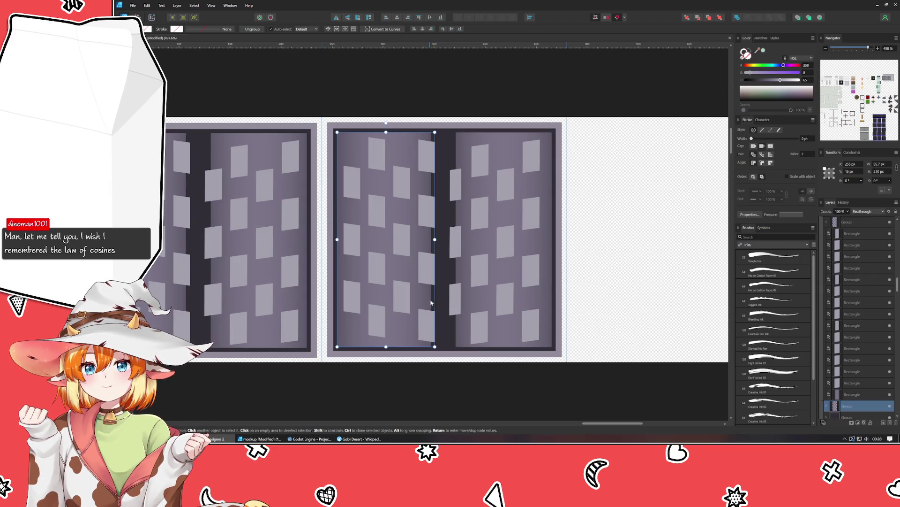
click(418, 329)
shift+click(423, 275)
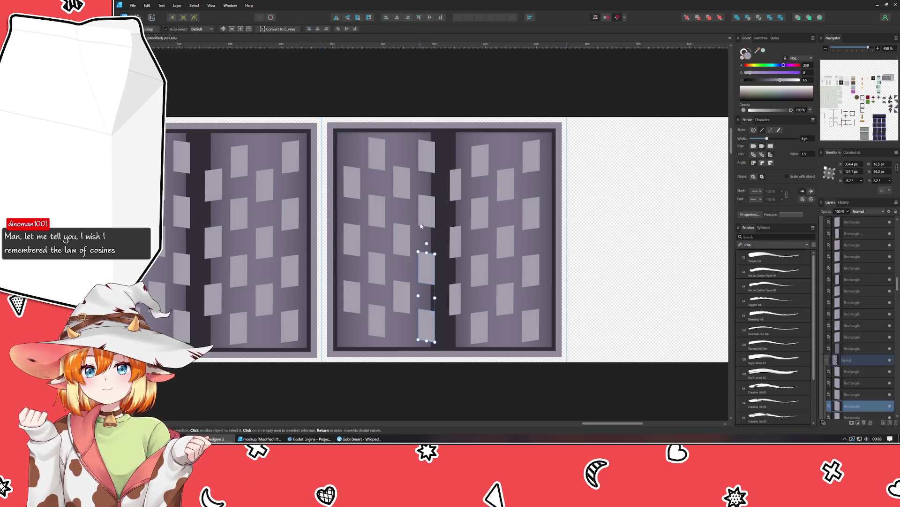
shift+click(426, 208)
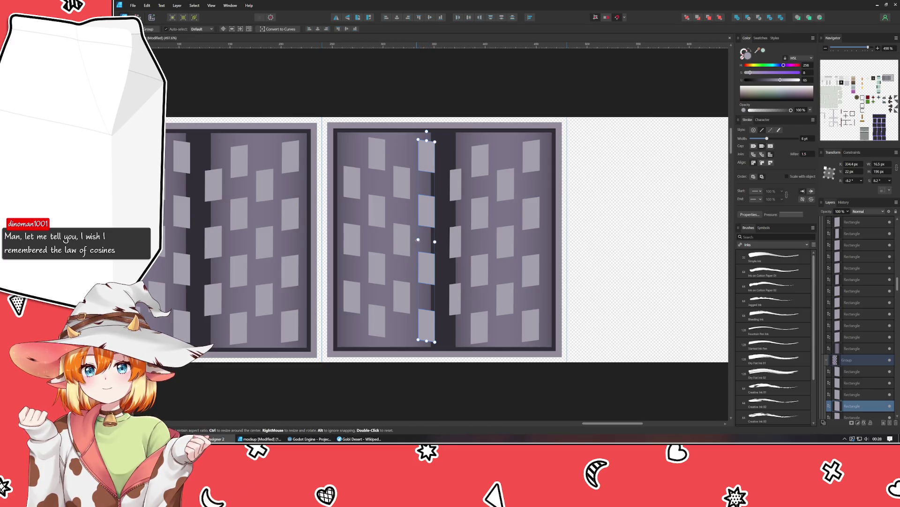
drag(418, 240, 420, 240)
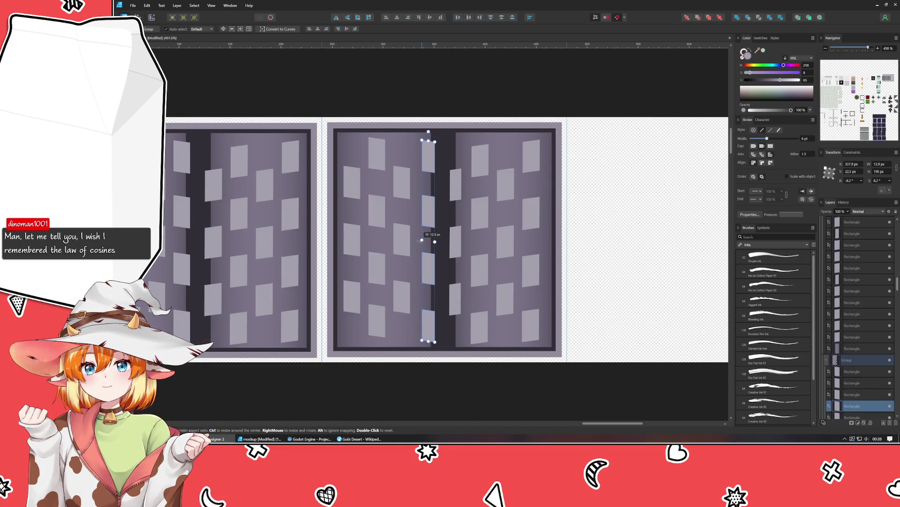
Select another full column of windows and nudge it one step right
click(401, 296)
shift+click(401, 239)
shift+click(401, 176)
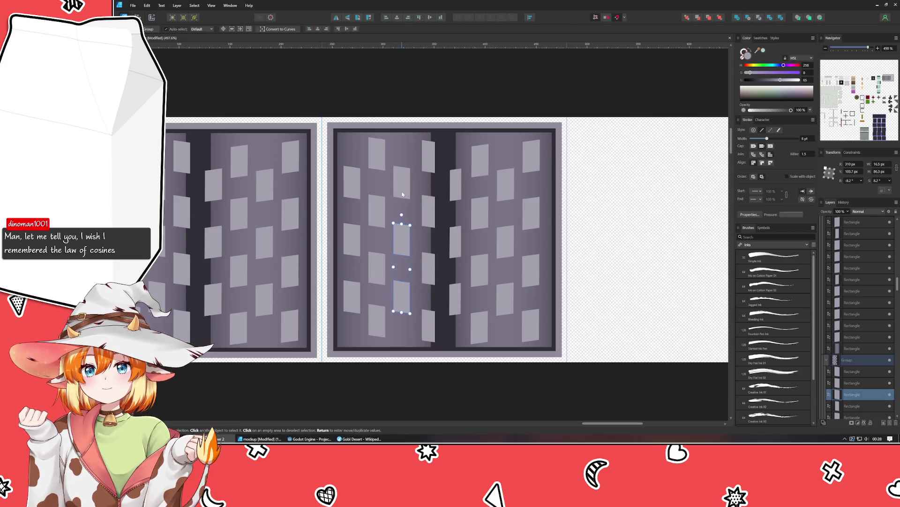
shift+click(371, 156)
shift+click(376, 213)
shift+click(378, 267)
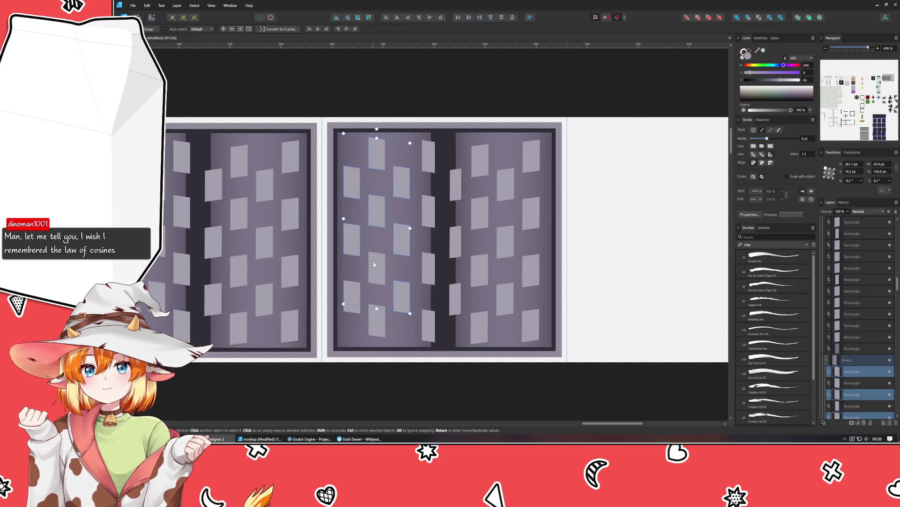
shift+click(379, 322)
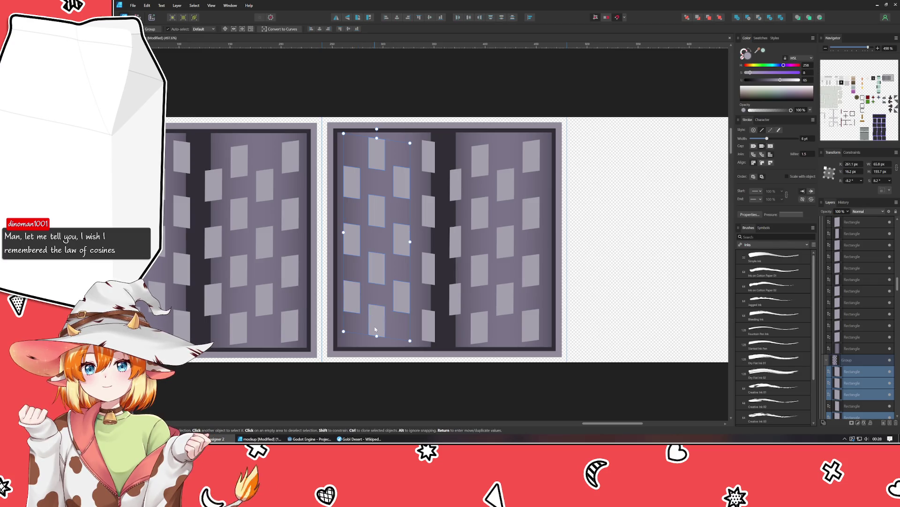
key(Right)
key(Right)
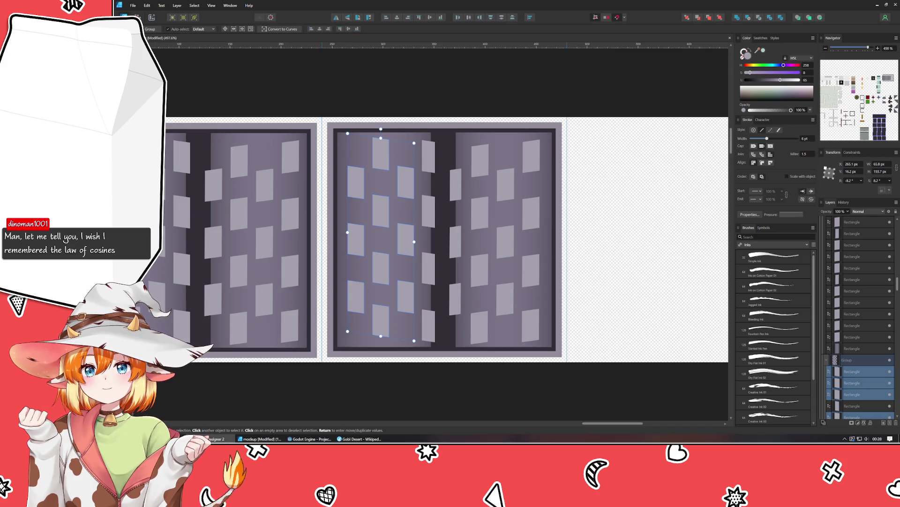
Select the whole second frame and place a copy of it to the right
click(311, 87)
click(440, 246)
mouse_move(440, 245)
alt+mouse_down()
mouse_move(680, 250)
mouse_move(465, 284)
alt+mouse_up()
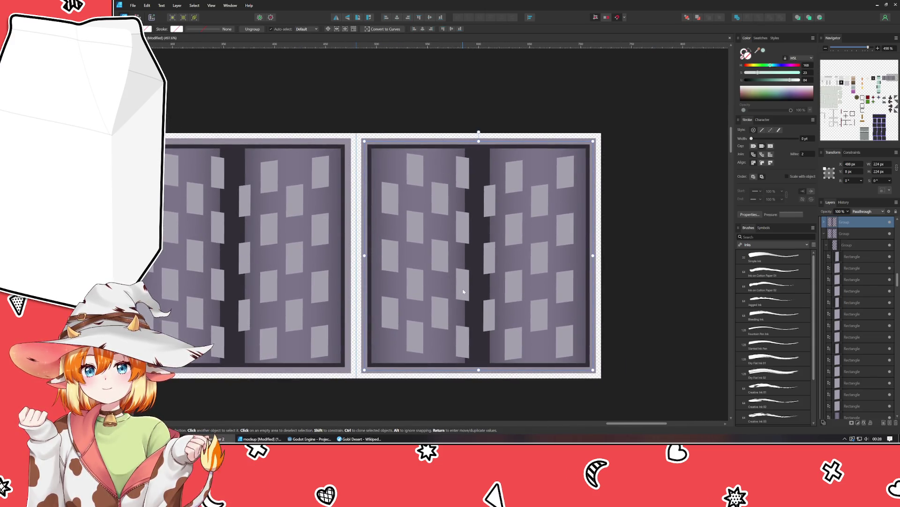
Narrow one small window beside the centre divider, then clear the selection
double_click(463, 291)
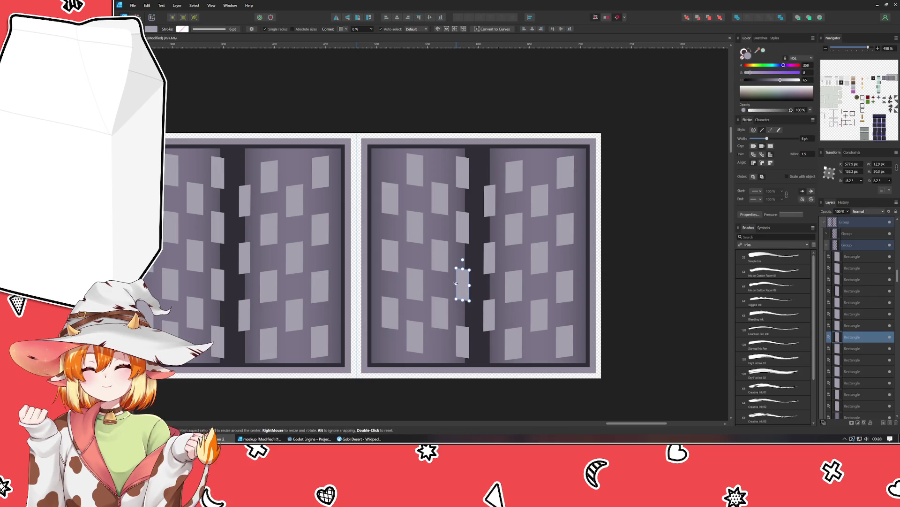
drag(458, 283, 460, 284)
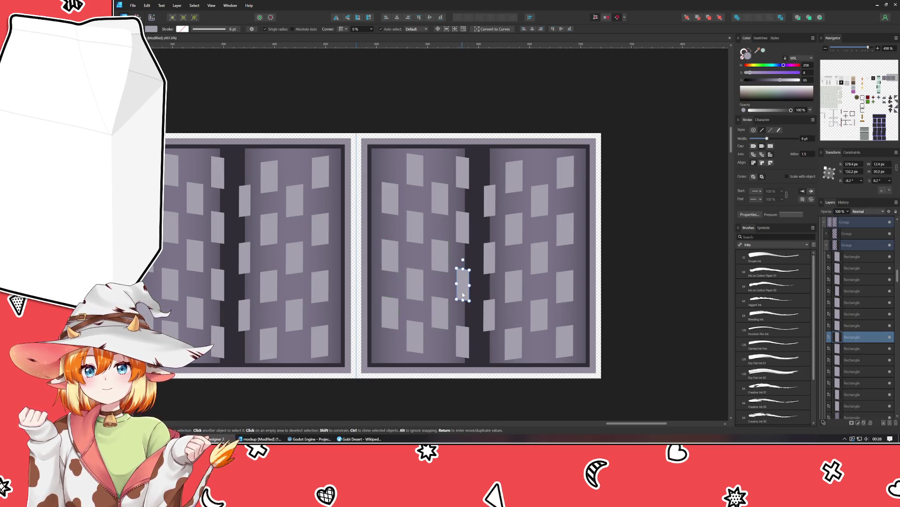
scroll(462, 296, right, 3)
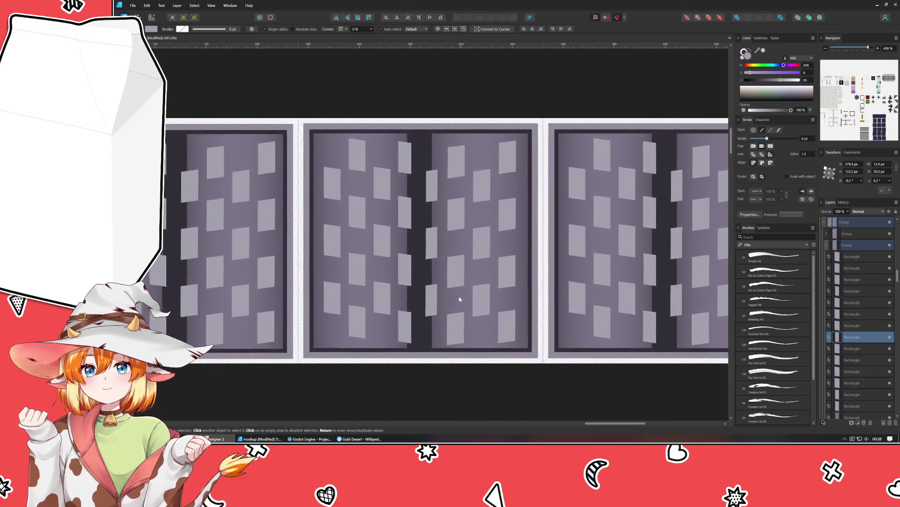
mouse_move(462, 299)
mouse_down()
mouse_move(532, 304)
mouse_move(309, 305)
mouse_up()
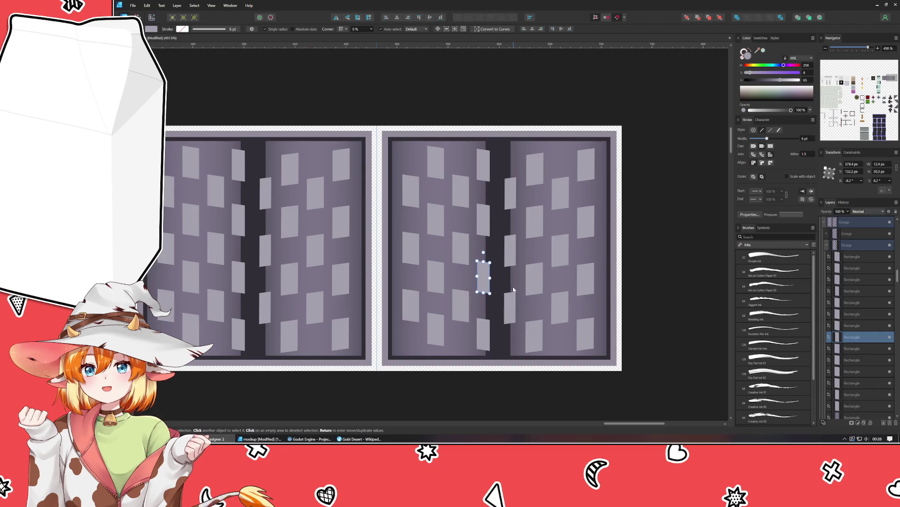
click(494, 371)
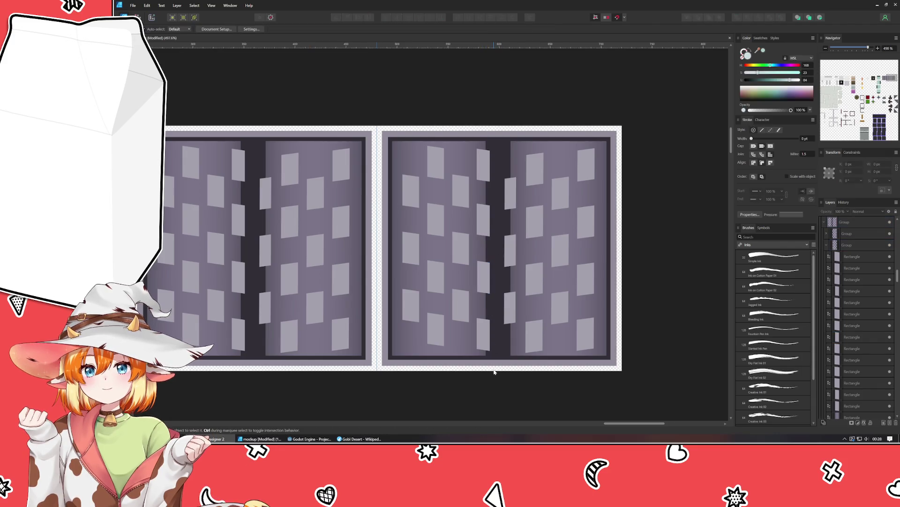
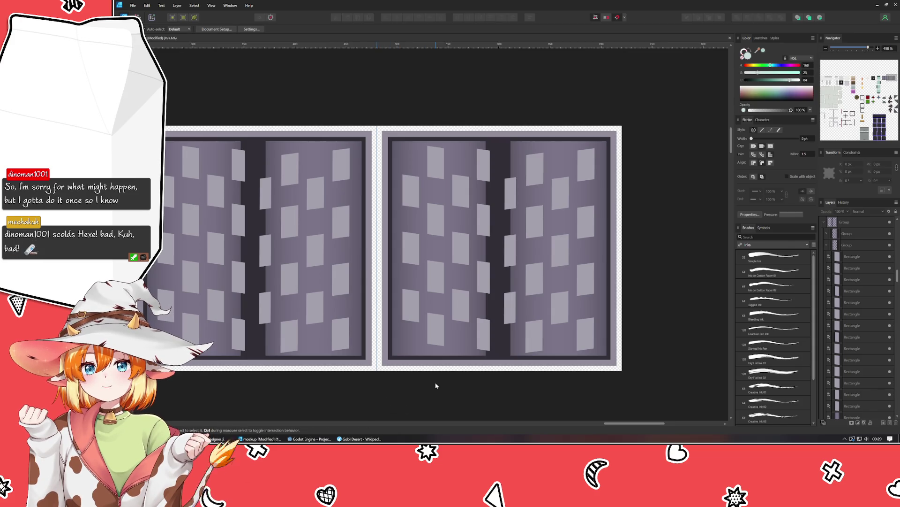
Mirror the left building panel of the right frame horizontally, undoing an accidental align
click(485, 340)
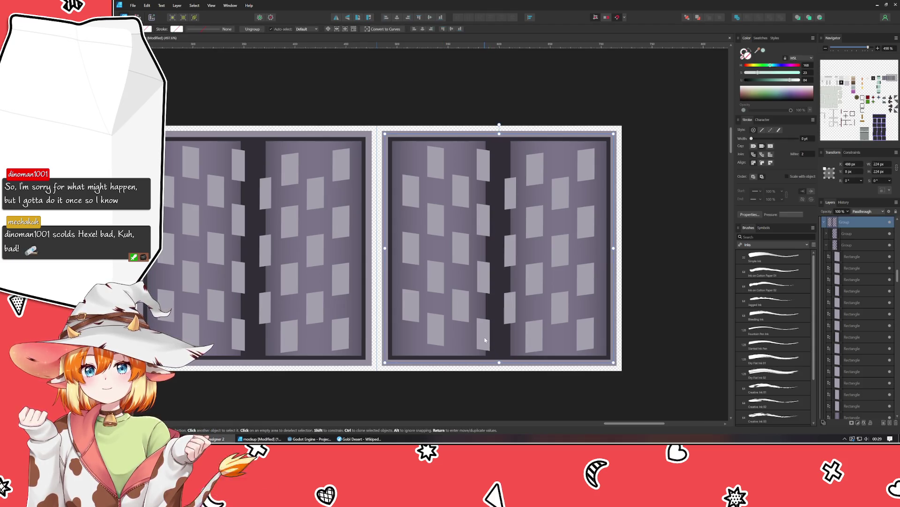
ctrl+click(451, 355)
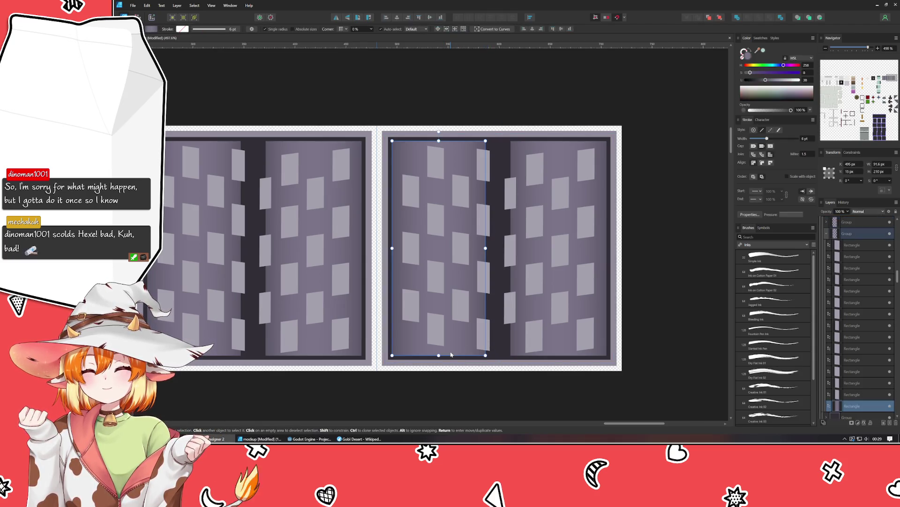
click(536, 317)
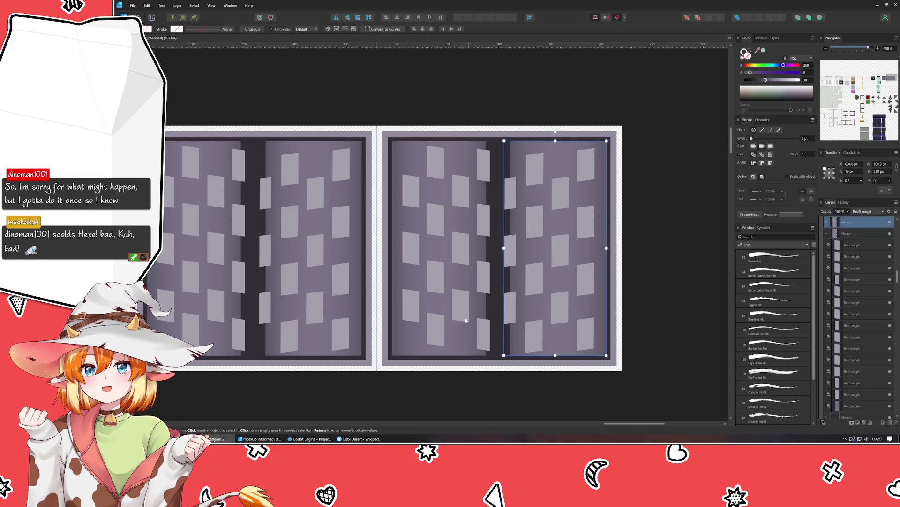
click(434, 304)
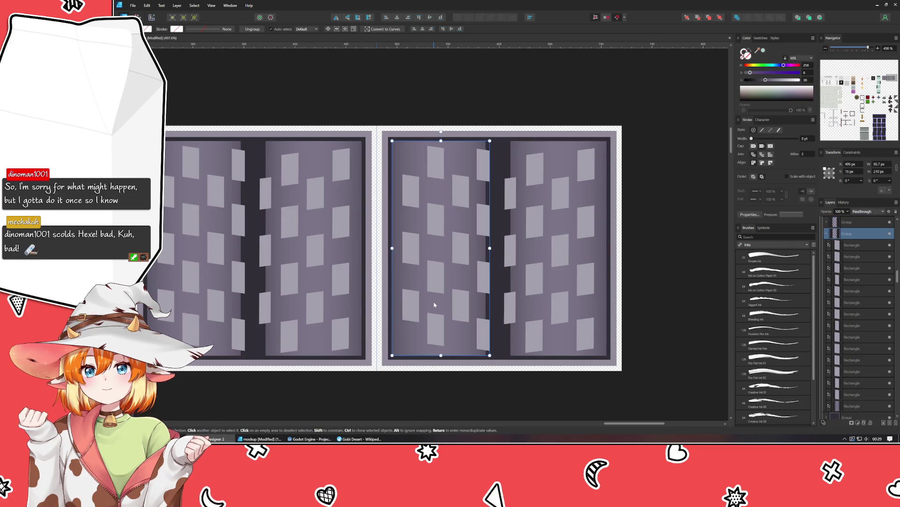
click(398, 18)
key(ctrl+z)
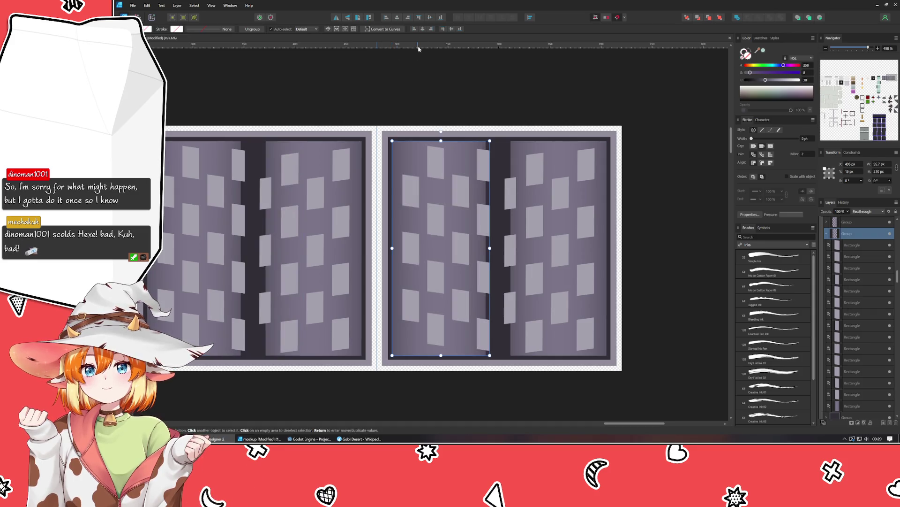
click(346, 18)
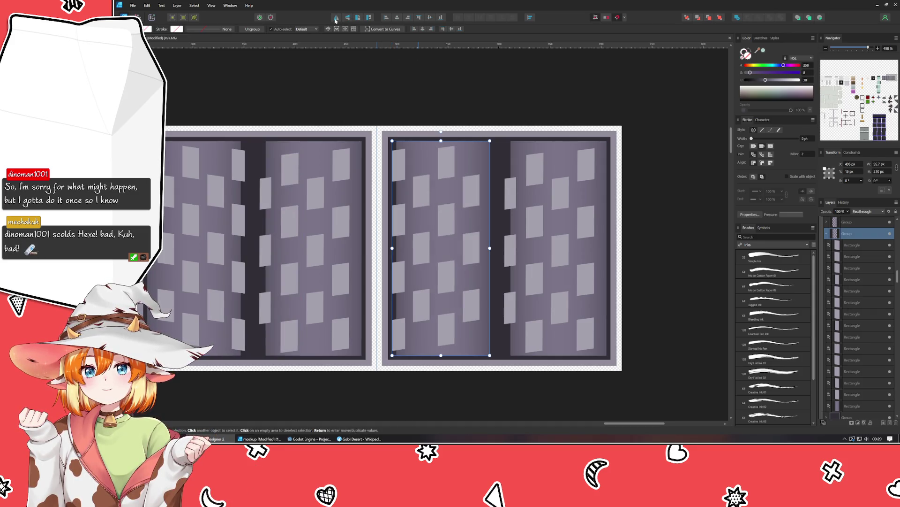
Mirror the right building panel horizontally too, undo the extra flip and deselect
click(496, 233)
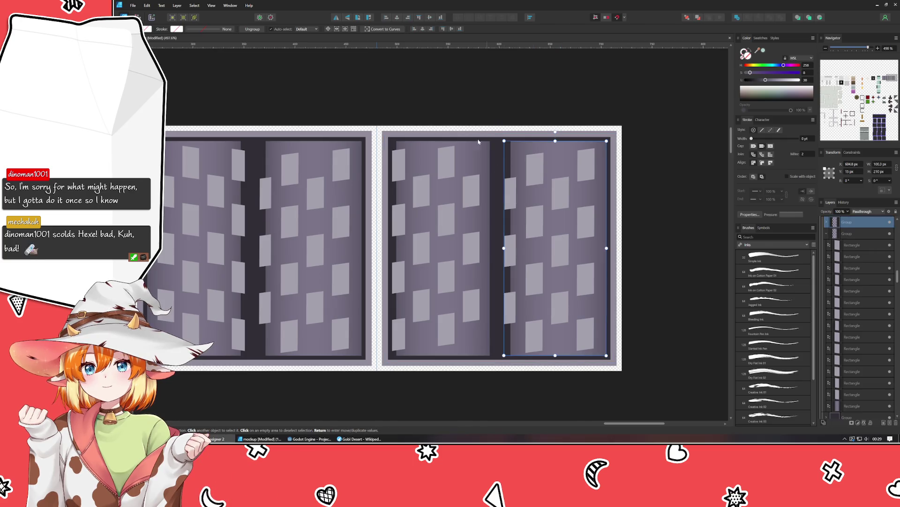
click(334, 19)
click(334, 19)
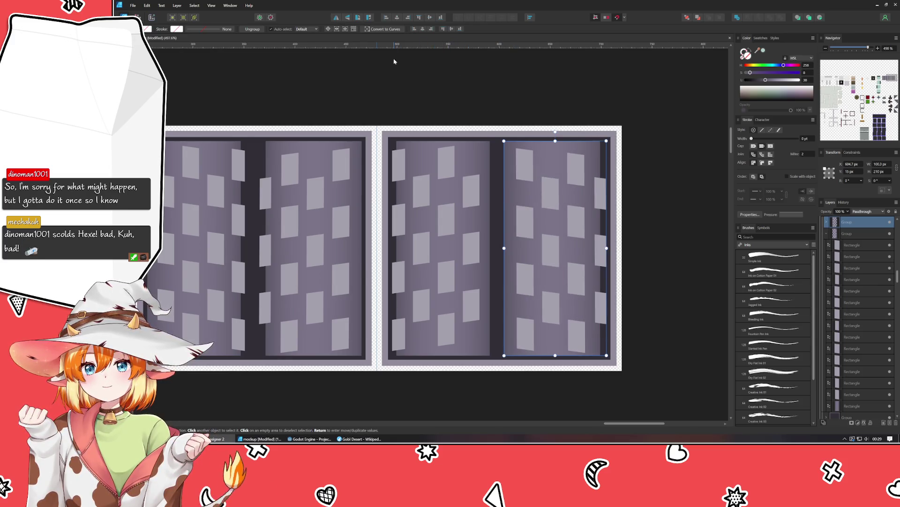
click(336, 18)
click(336, 18)
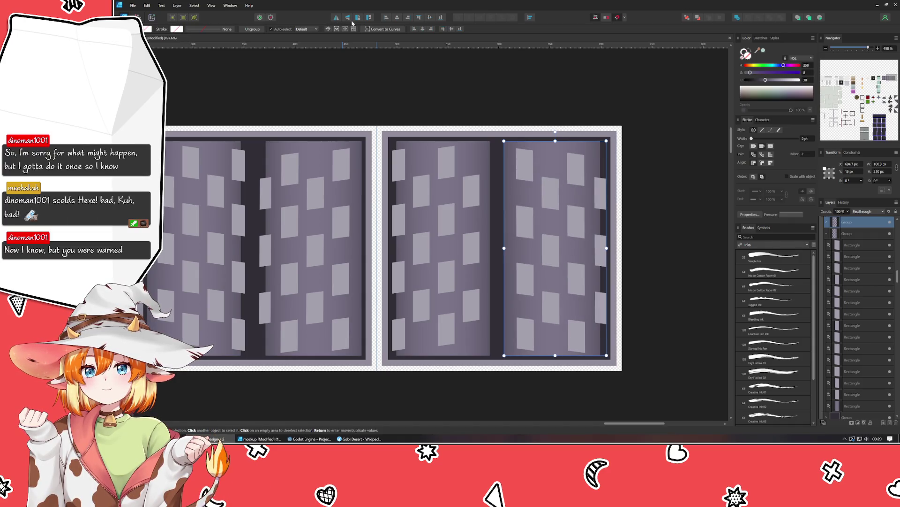
key(ctrl+z)
key(ctrl+z)
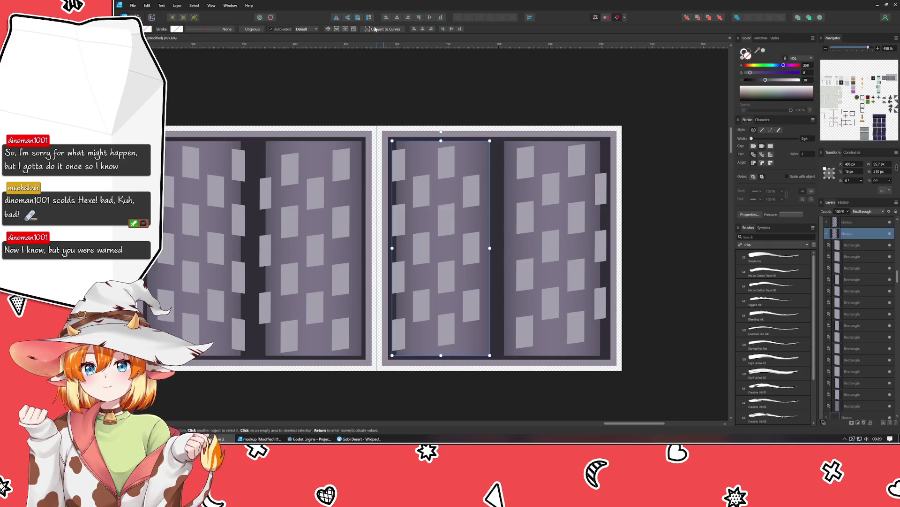
click(423, 87)
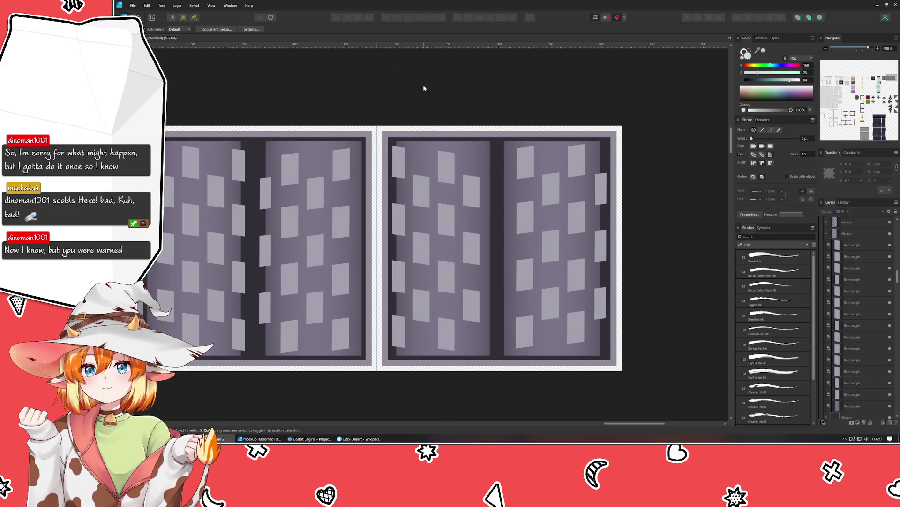
scroll(413, 151, right, 5)
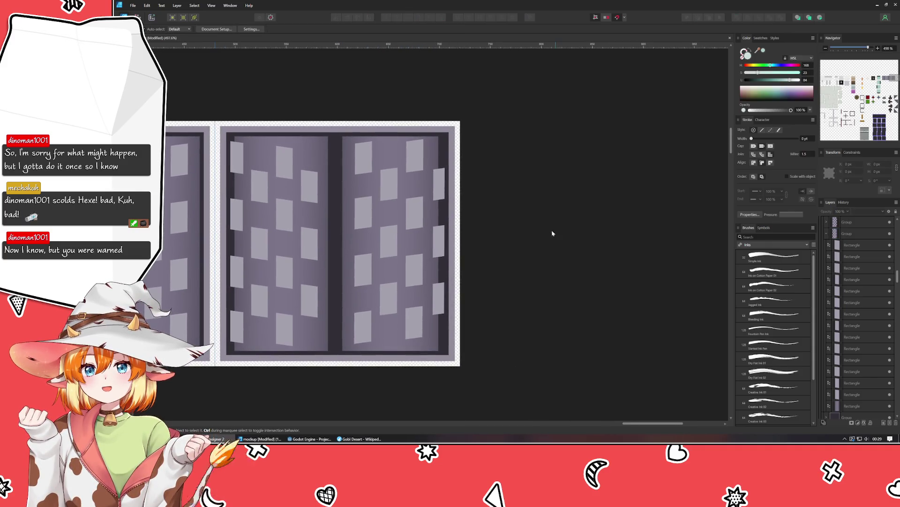
scroll(241, 111, down, 3)
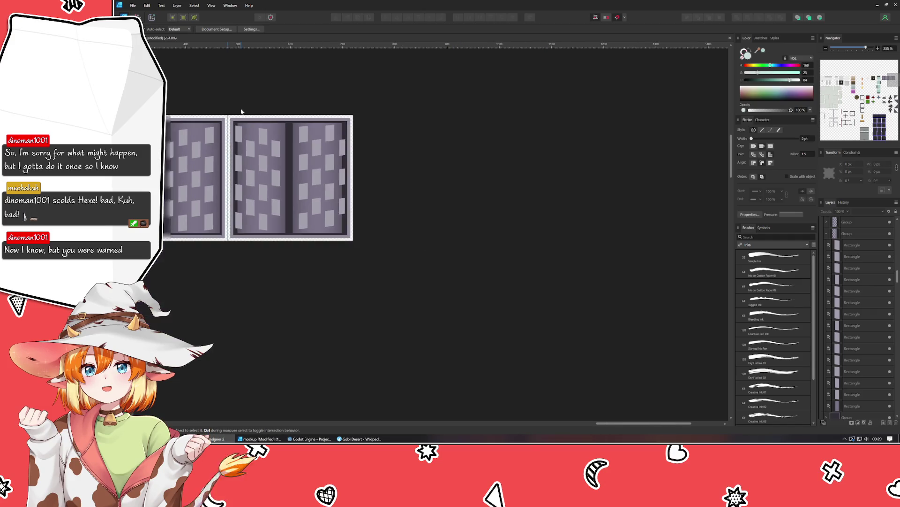
scroll(407, 135, up, 1)
Widen the Shredder artboard to 960 px to make room for a fourth tile
drag(257, 145, 89, 182)
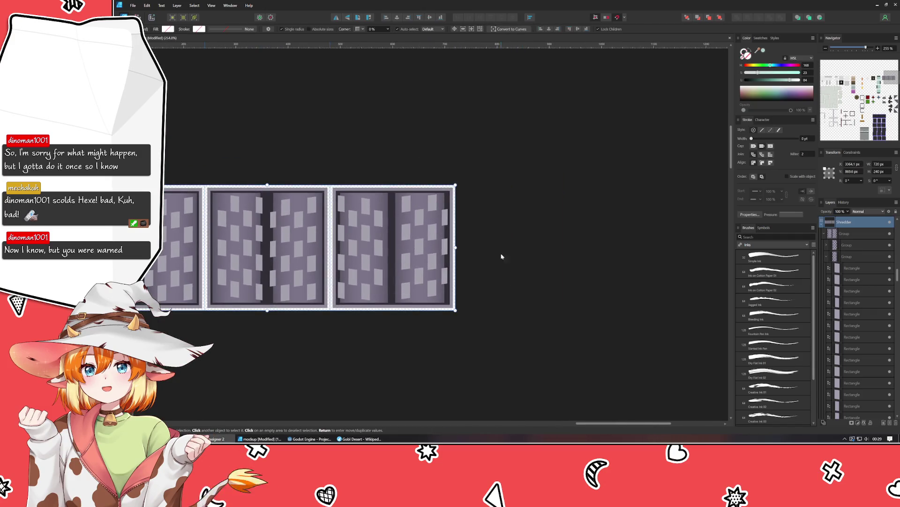
click(876, 166)
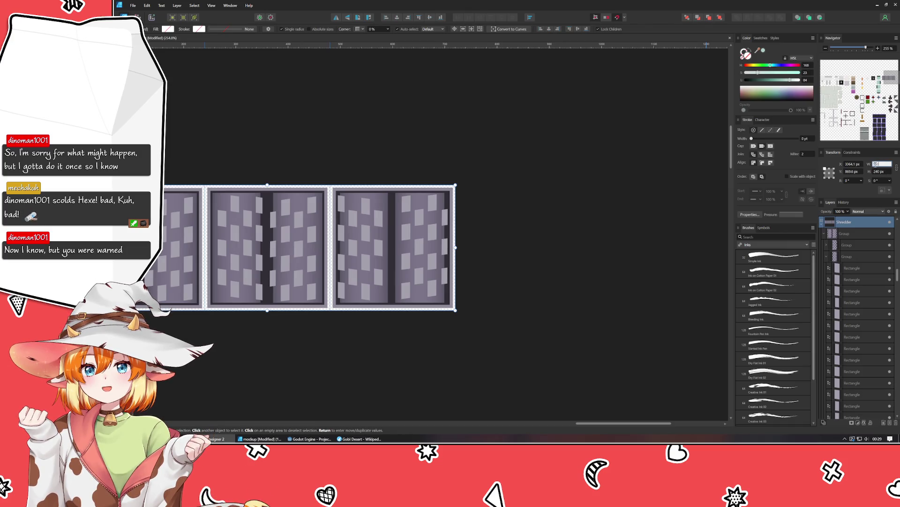
text(960)
key(Return)
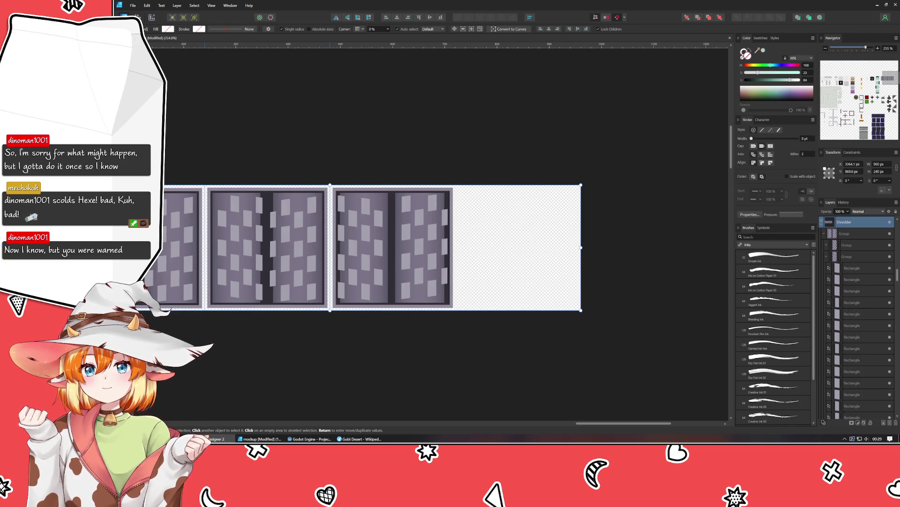
drag(459, 262, 456, 271)
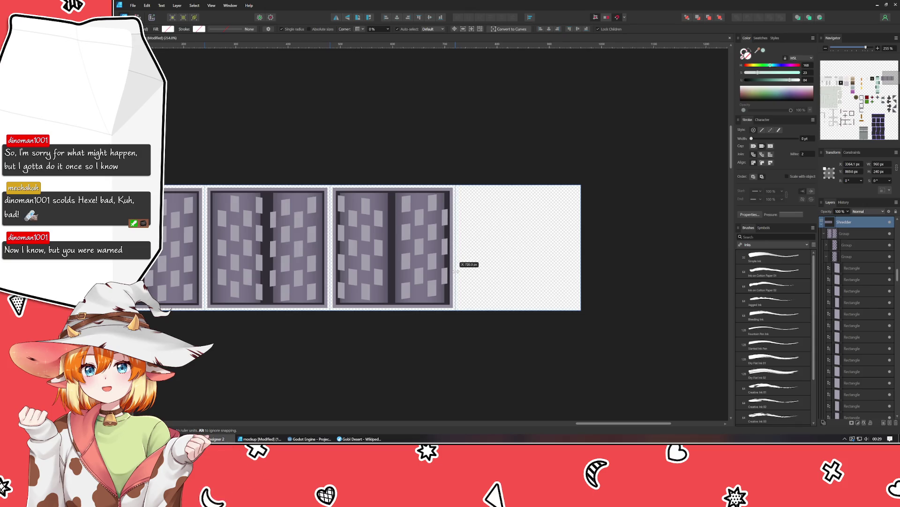
key(v)
Copy the middle building frame into the empty fourth slot and bring all four tiles into view
drag(358, 261, 512, 279)
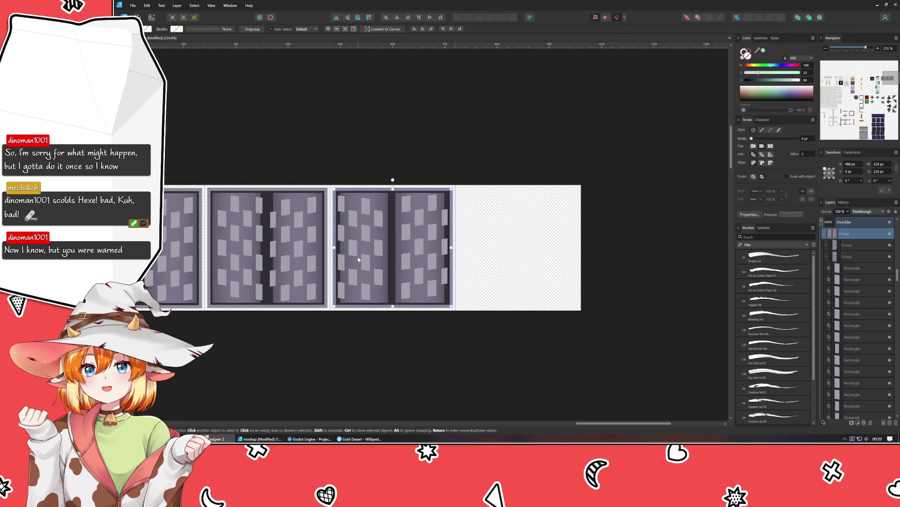
click(512, 279)
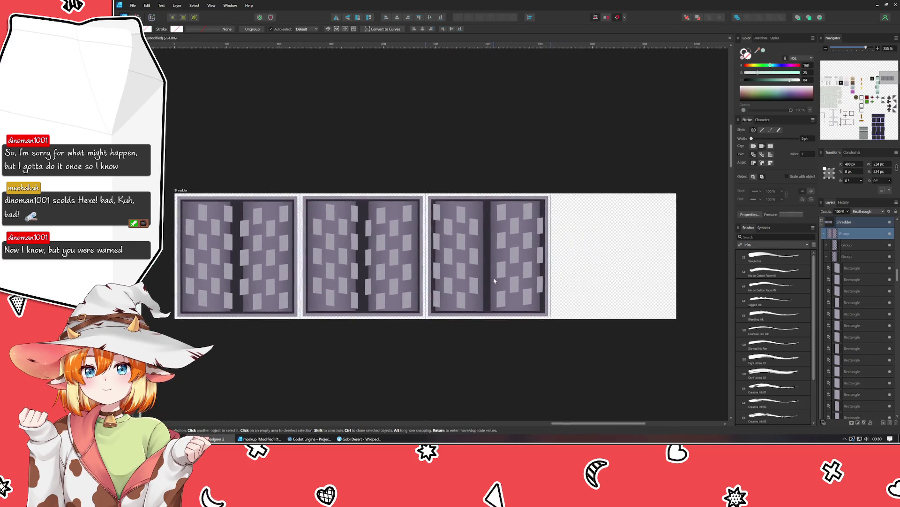
scroll(281, 276, right, 5)
click(275, 276)
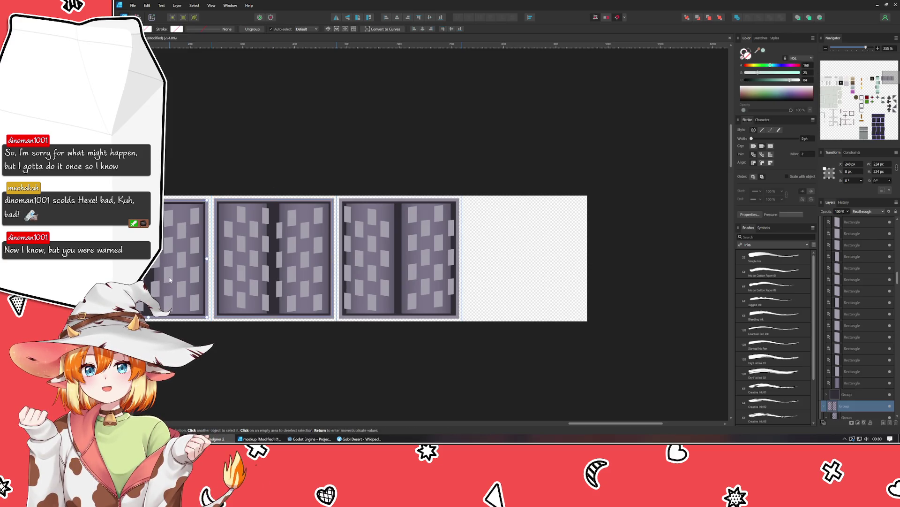
drag(275, 276, 553, 280)
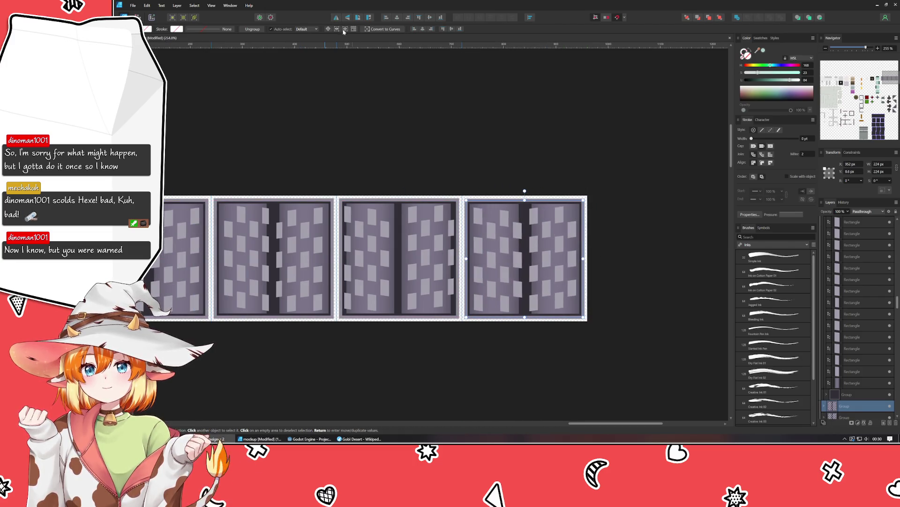
click(375, 183)
mouse_move(368, 354)
mouse_down()
mouse_move(417, 351)
mouse_move(289, 255)
mouse_up()
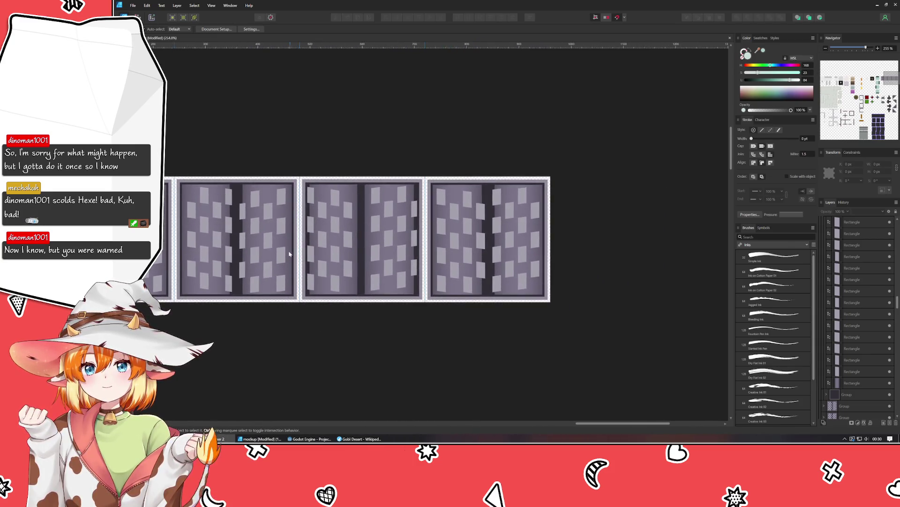
drag(179, 168, 306, 177)
Rework the Shredder artboard width through 1080 and 1440 px, settling on 1200 px
key(ctrl+a)
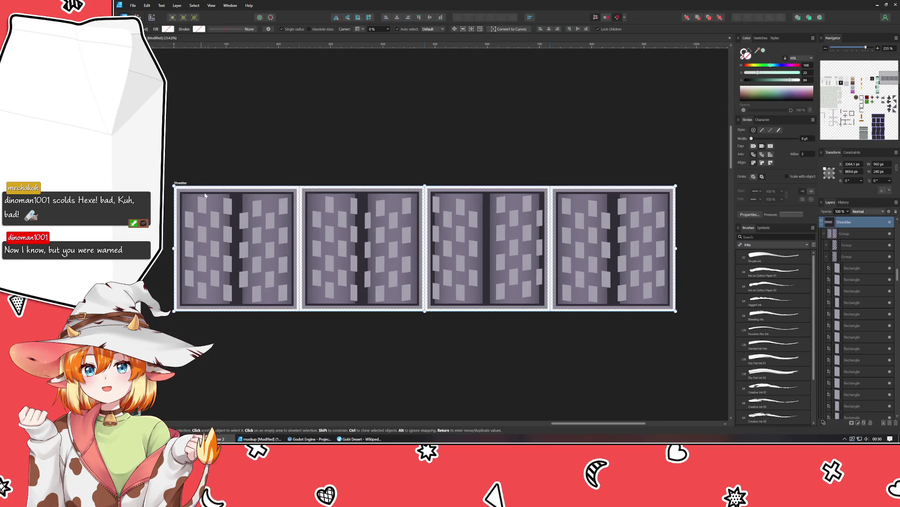
click(880, 163)
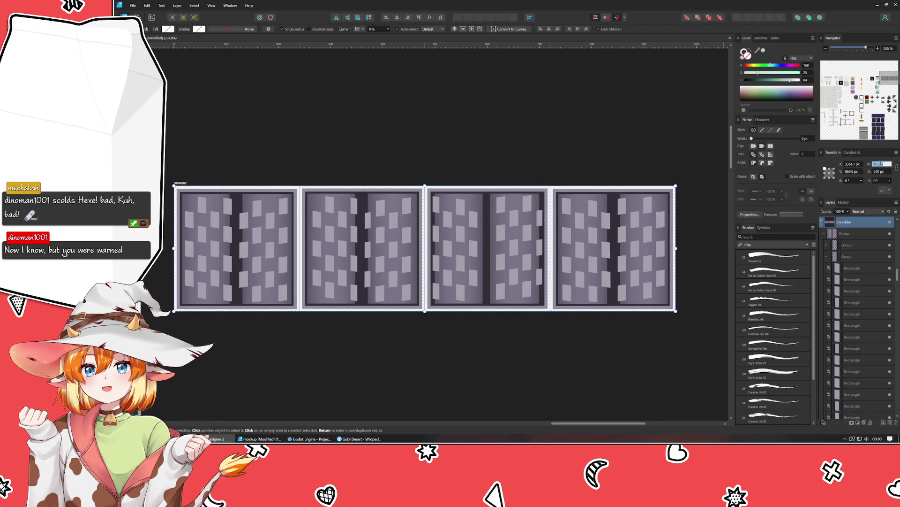
text(1080)
key(Return)
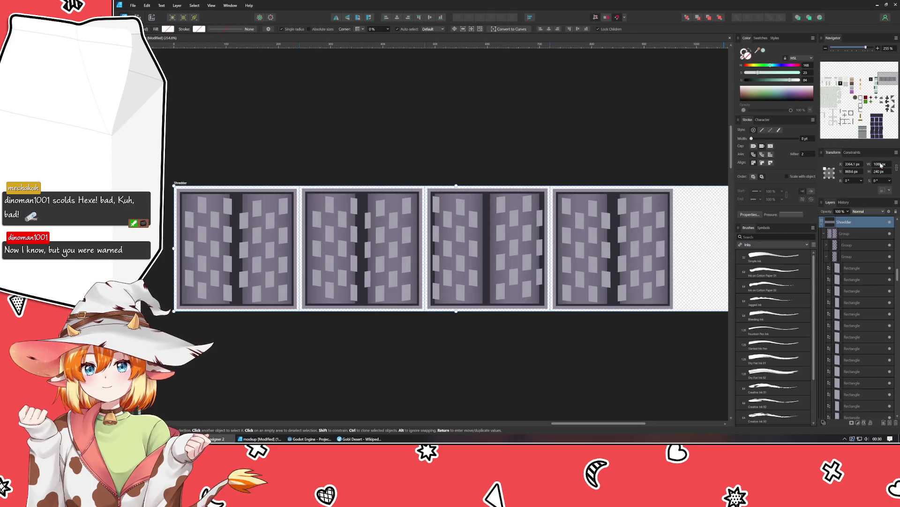
click(879, 163)
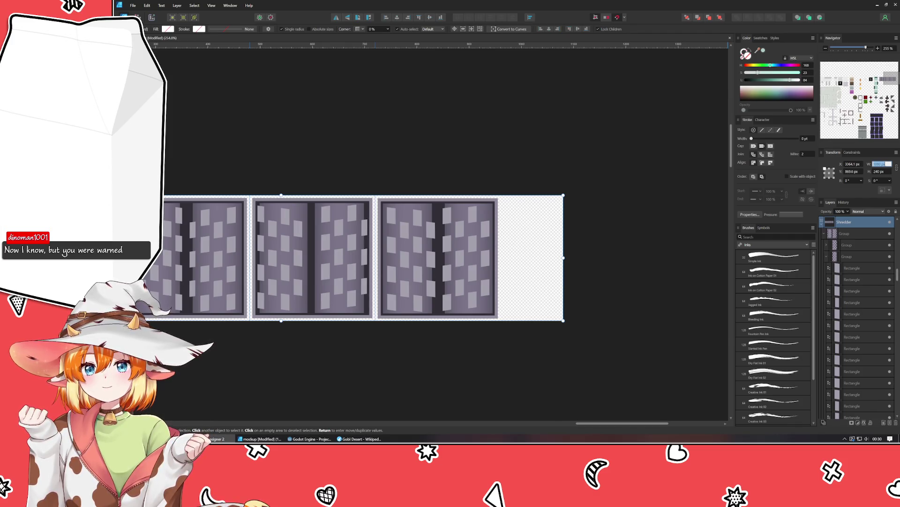
key(Return)
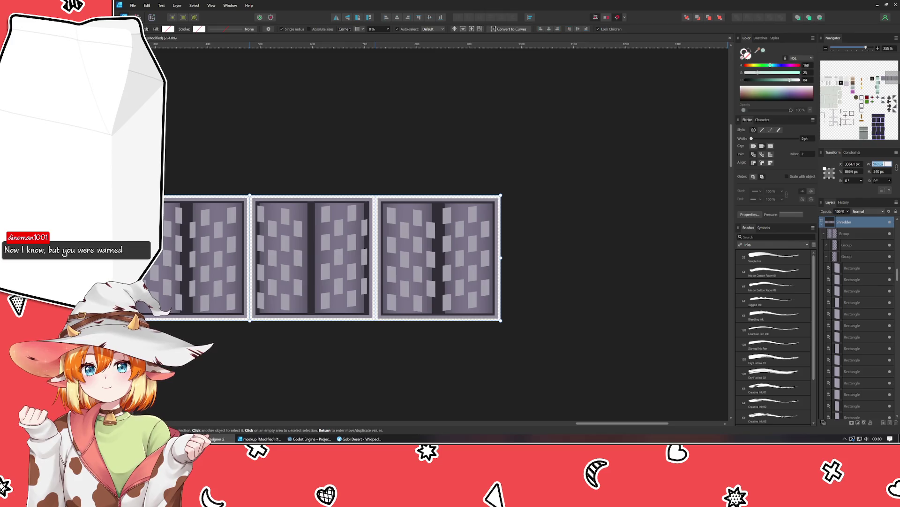
text(1440)
key(Return)
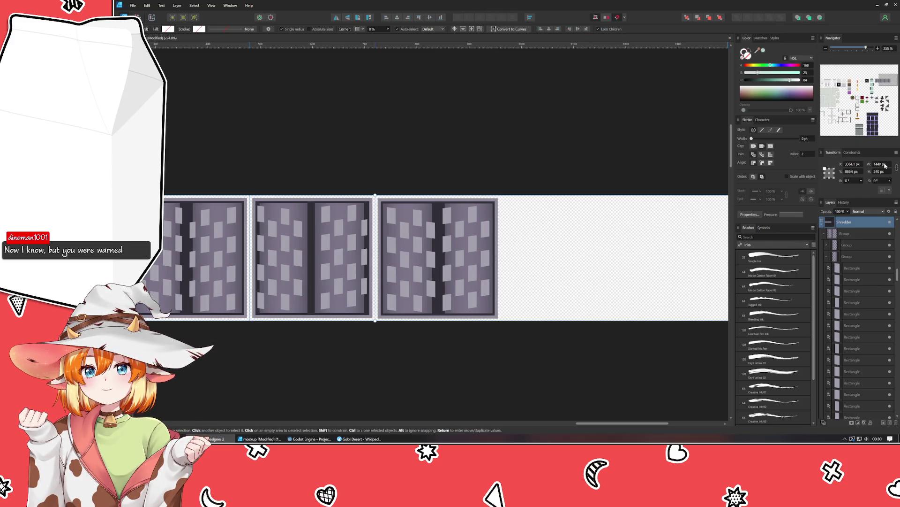
click(884, 164)
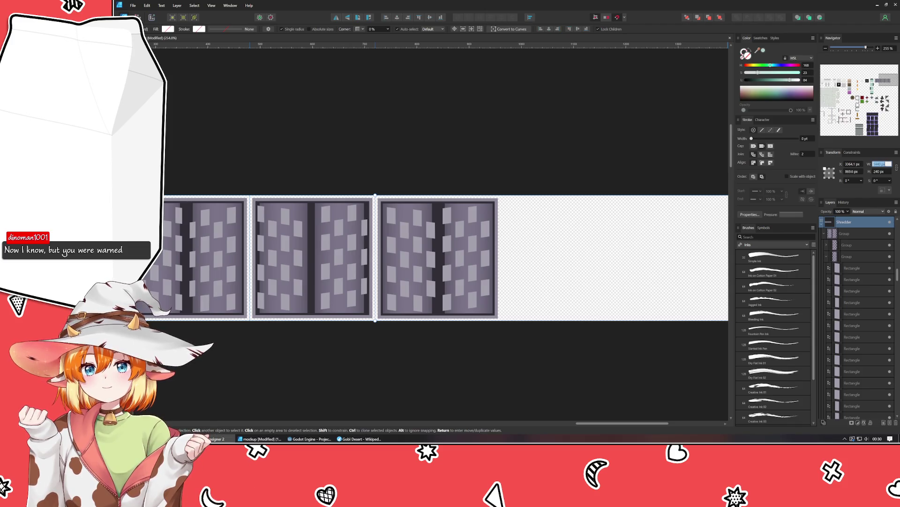
text(1200)
key(Return)
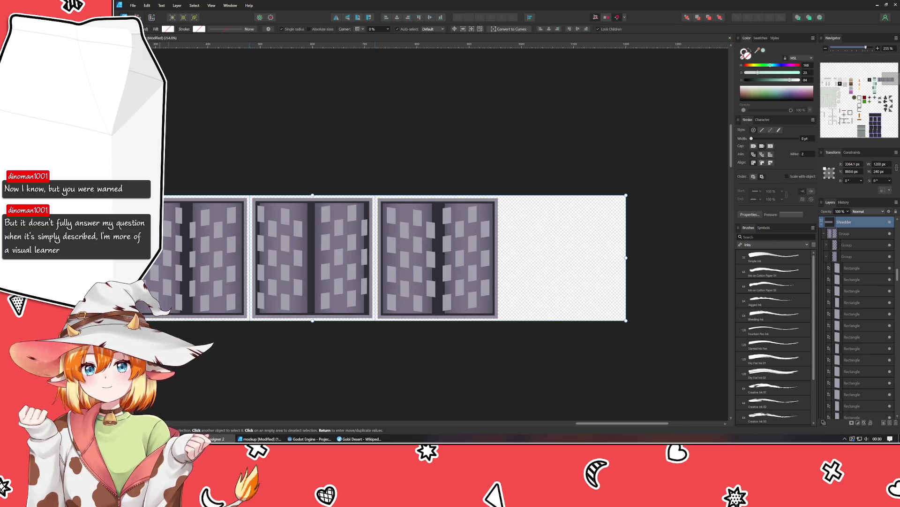
Duplicate a tile into the new slot, align it and flip it horizontally, then deselect
drag(476, 210, 500, 203)
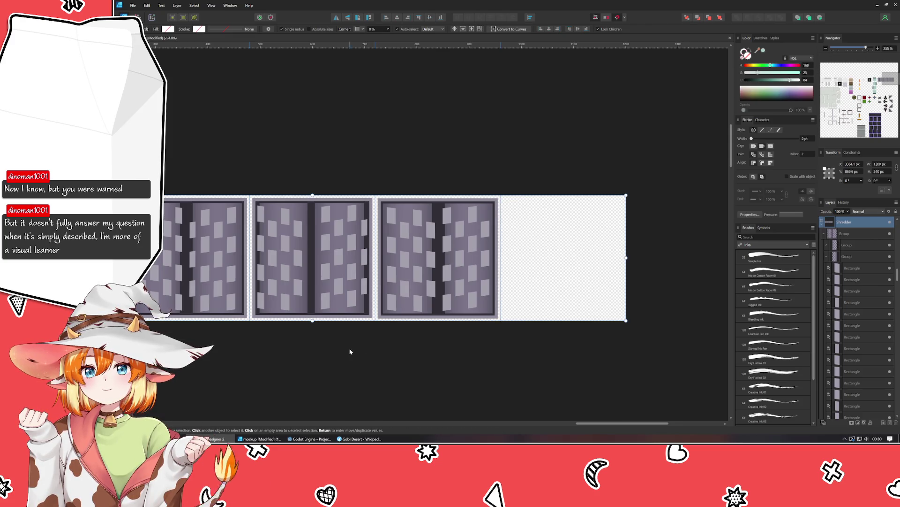
key(ctrl+j)
scroll(494, 342, left, 2)
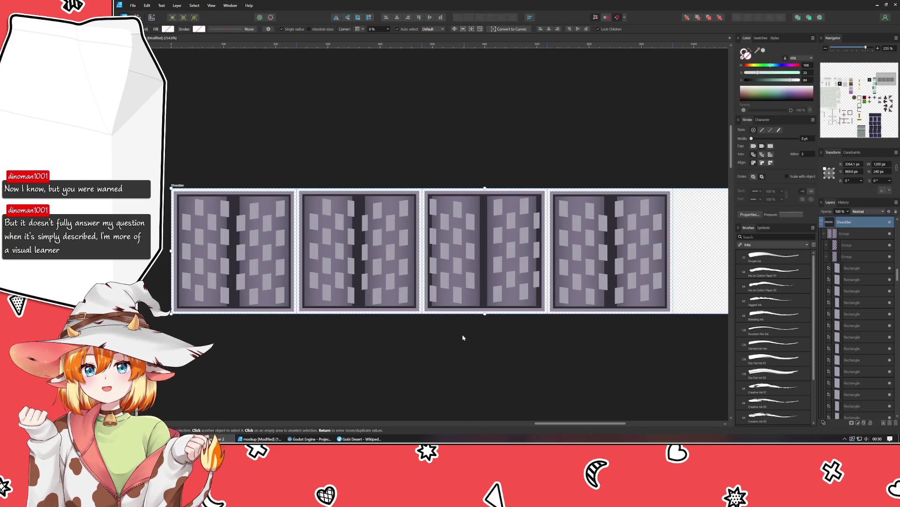
click(358, 282)
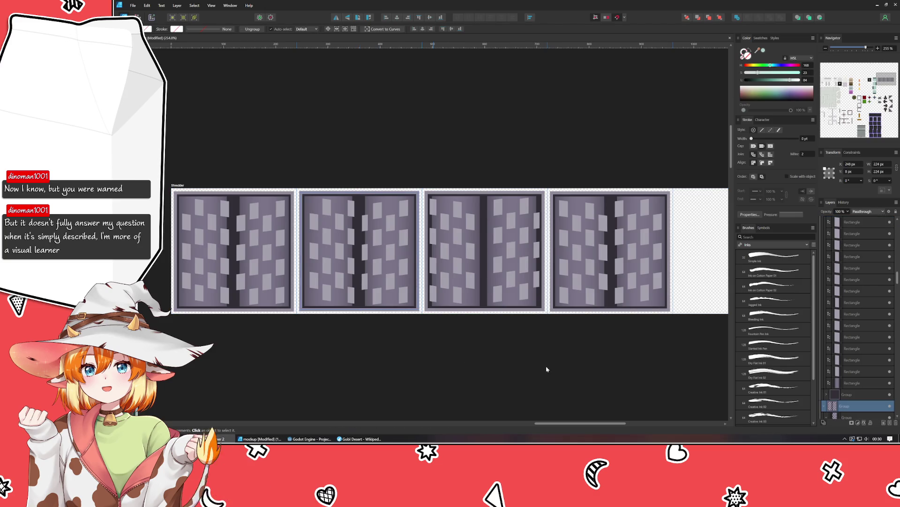
drag(250, 260, 620, 260)
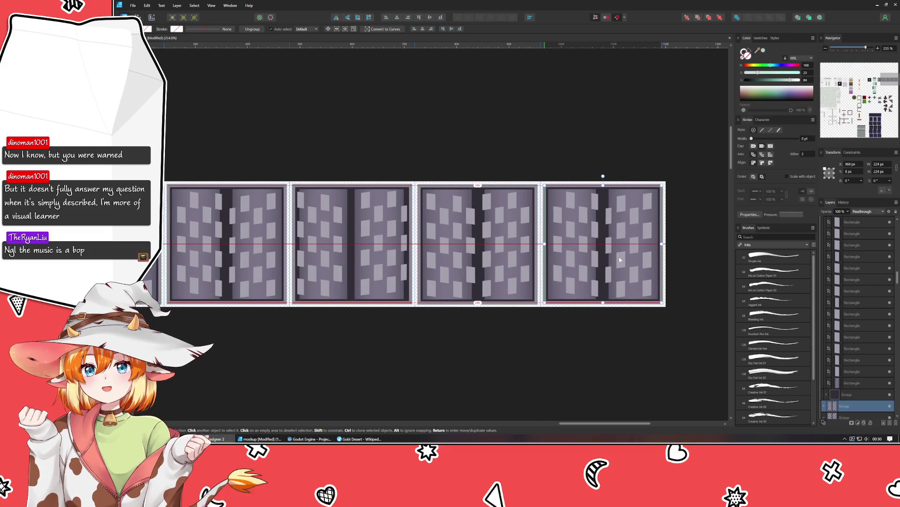
drag(620, 261, 620, 260)
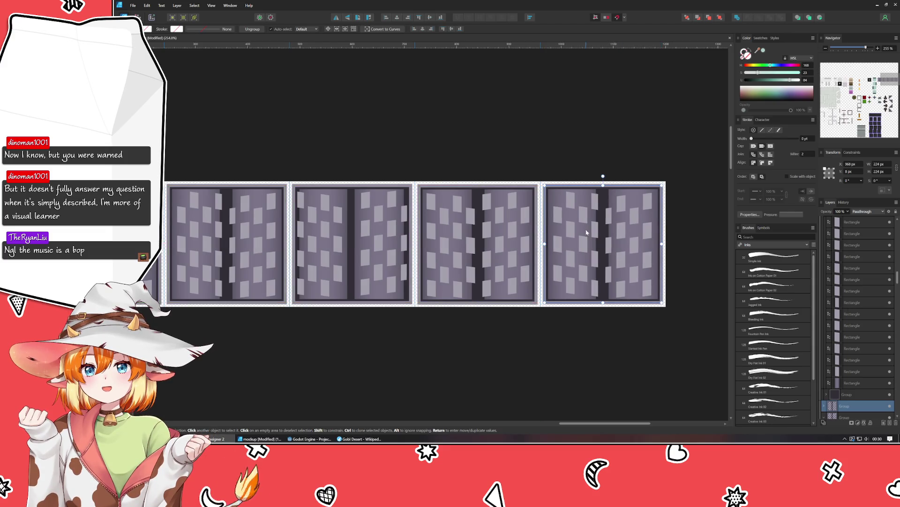
click(337, 17)
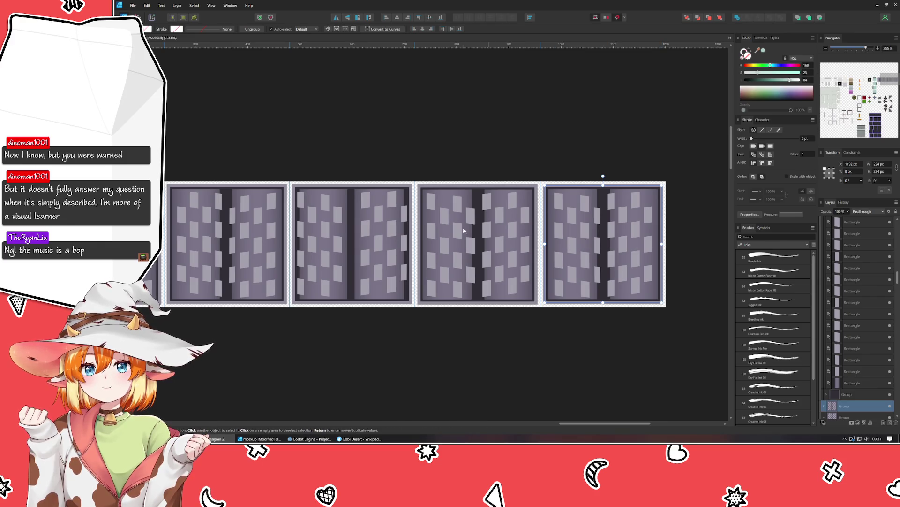
click(368, 348)
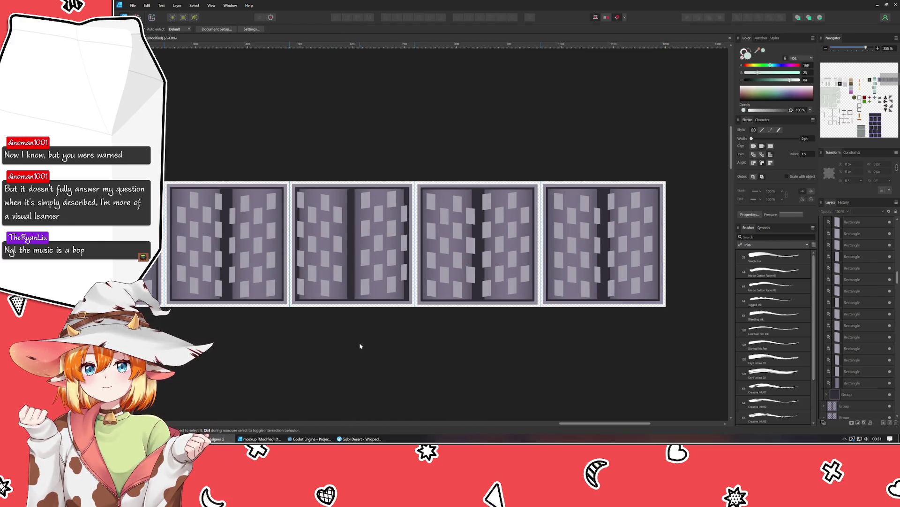
scroll(359, 342, down, 2)
scroll(368, 351, left, 2)
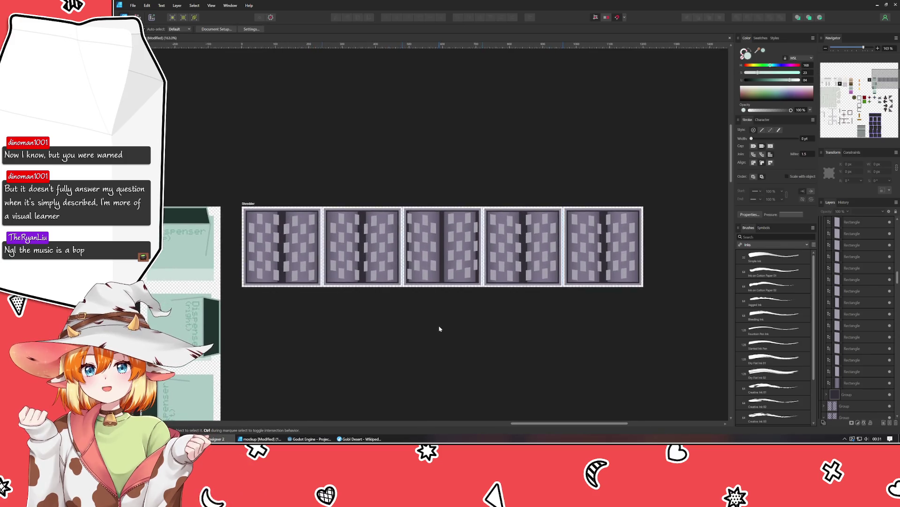
scroll(439, 329, up, 2)
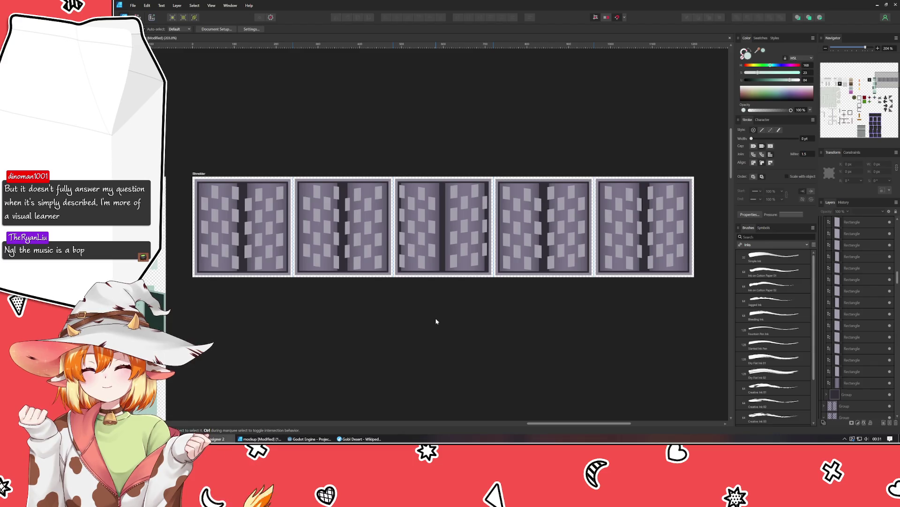
scroll(435, 321, down, 3)
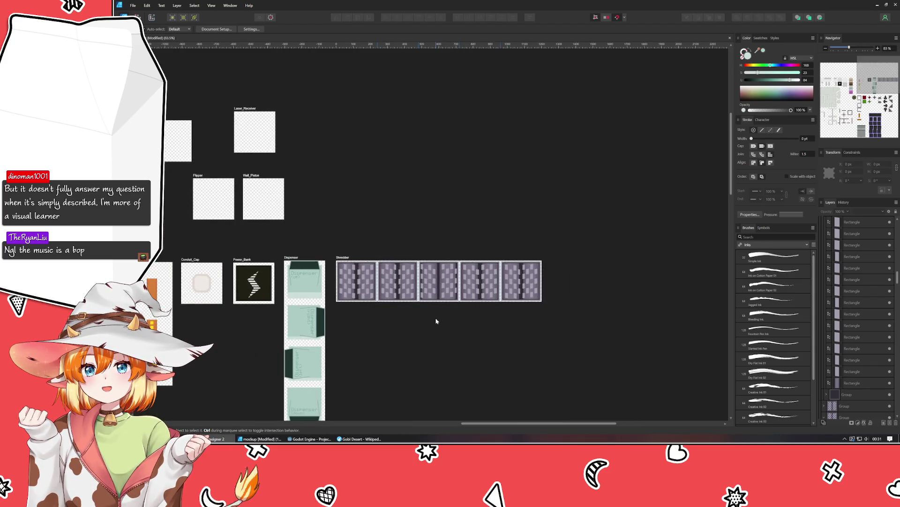
drag(453, 363, 548, 295)
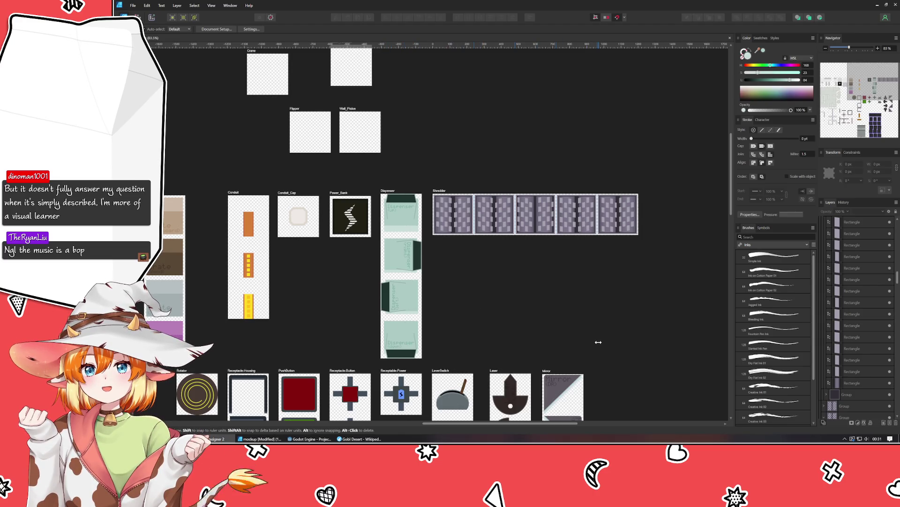
drag(598, 342, 610, 191)
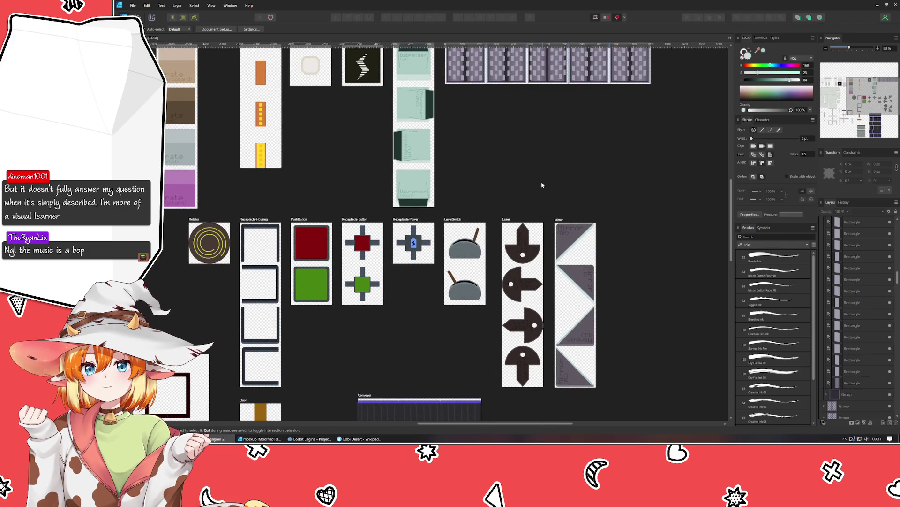
mouse_move(420, 377)
mouse_down()
mouse_move(446, 209)
mouse_move(399, 71)
mouse_move(570, 77)
mouse_move(645, 224)
mouse_move(588, 436)
mouse_up()
drag(481, 213, 363, 385)
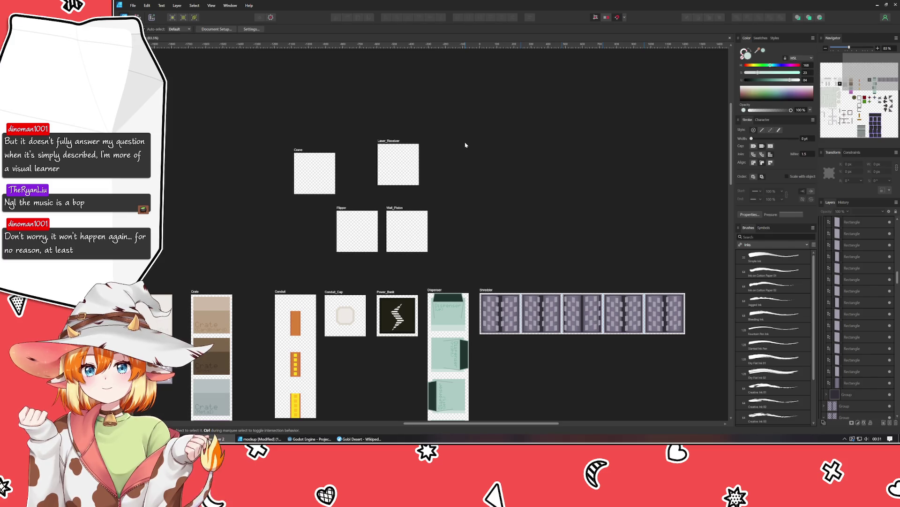
Resize Laser_Receiver into a tall 240×960 strip and line it up beside the Mirror artboard
mouse_move(381, 143)
mouse_down()
mouse_move(521, 153)
mouse_move(522, 277)
mouse_up()
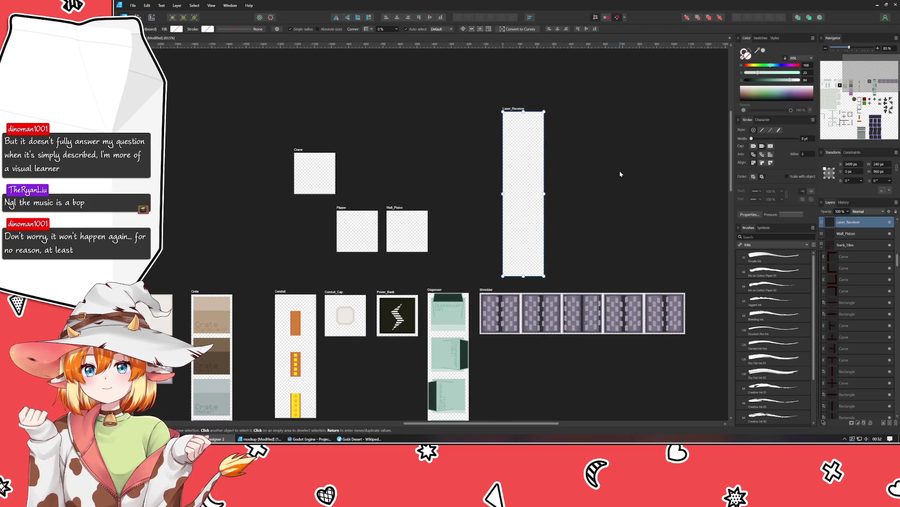
scroll(350, 162, down, 1)
mouse_move(623, 180)
mouse_down()
mouse_move(350, 161)
mouse_move(398, 75)
mouse_move(398, 119)
mouse_move(384, 141)
mouse_up()
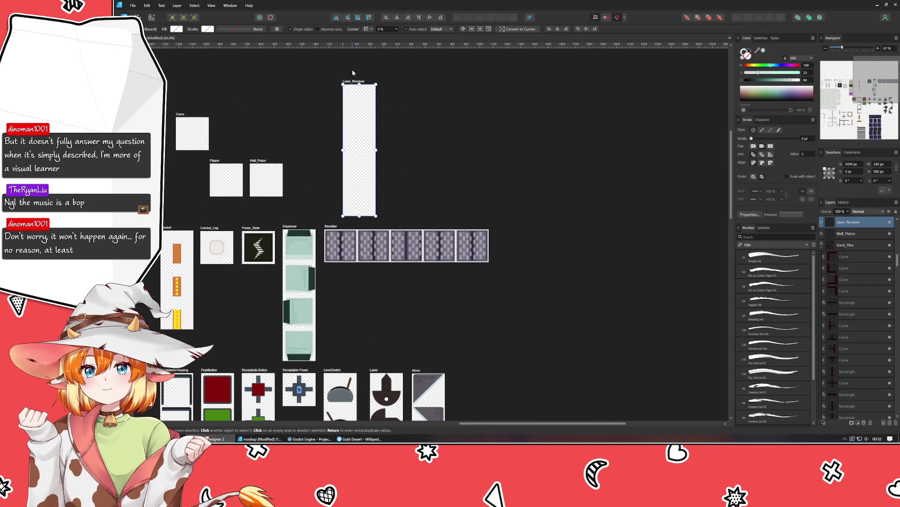
scroll(534, 110, down, 2)
scroll(534, 110, down, 2)
scroll(534, 110, down, 2)
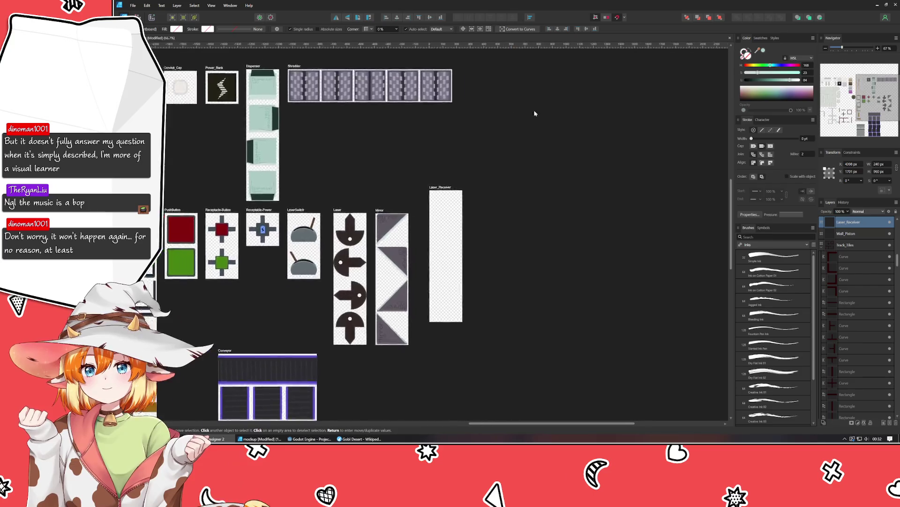
scroll(550, 95, up, 2)
drag(549, 95, 597, 17)
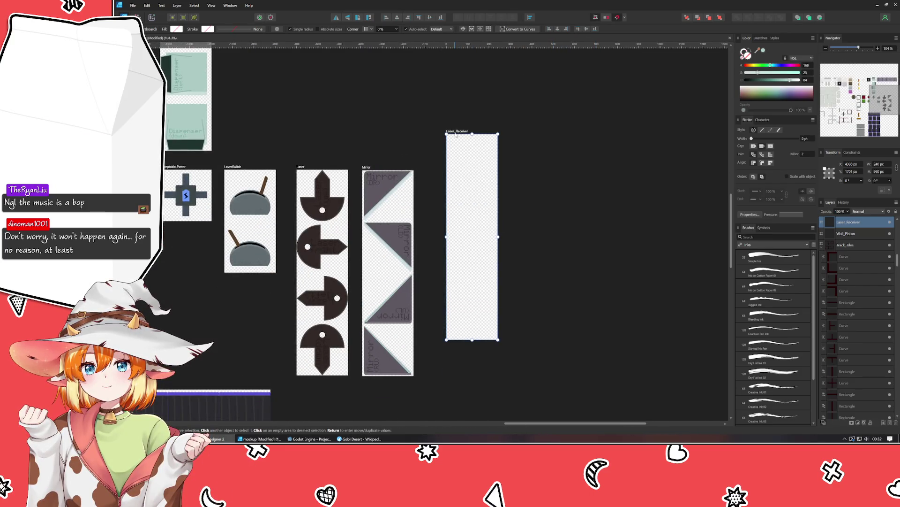
mouse_move(455, 132)
mouse_down()
mouse_move(429, 169)
mouse_move(453, 146)
mouse_move(436, 165)
mouse_up()
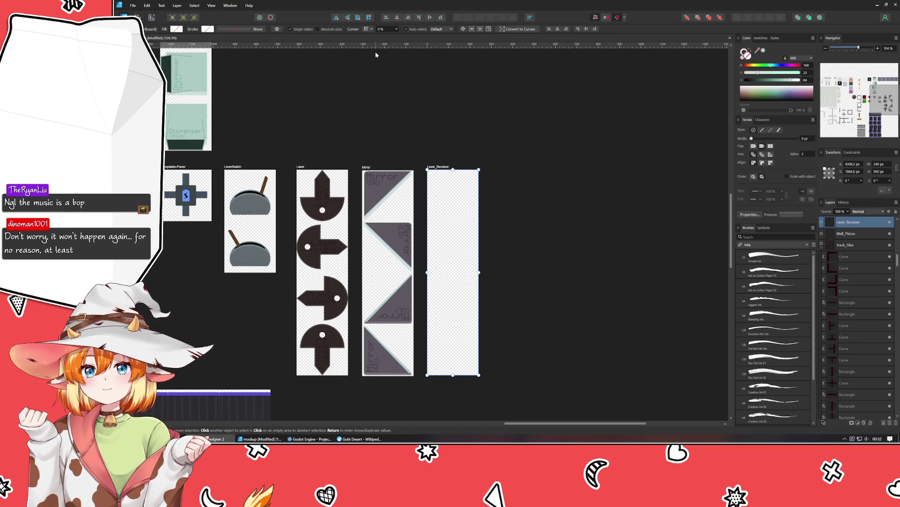
Add three horizontal guides dividing Laser_Receiver into four stacked frames
drag(376, 45, 450, 272)
mouse_move(427, 45)
mouse_down()
mouse_move(432, 249)
mouse_move(437, 221)
mouse_up()
drag(436, 45, 436, 324)
click(522, 306)
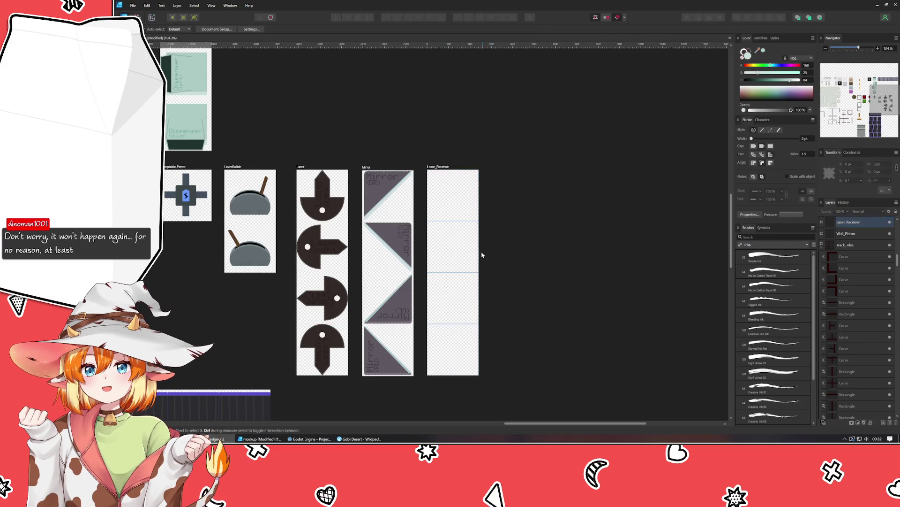
Return to the sprite sheet and place an enlarged pasted grey housing on Laser_Receiver's top frame
click(260, 438)
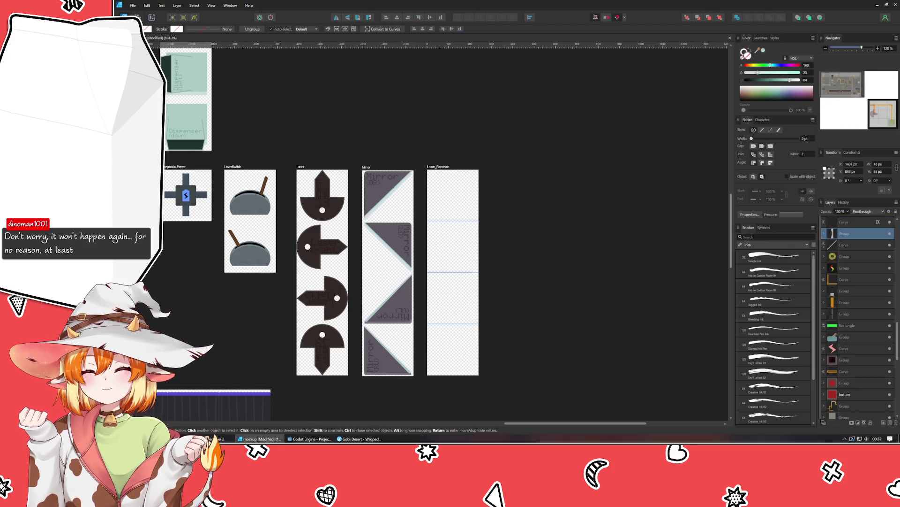
click(211, 438)
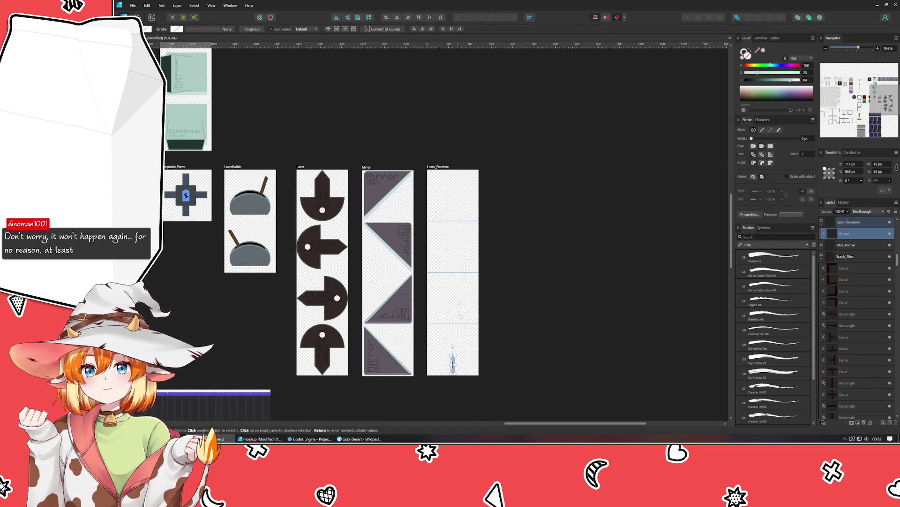
drag(488, 188, 477, 196)
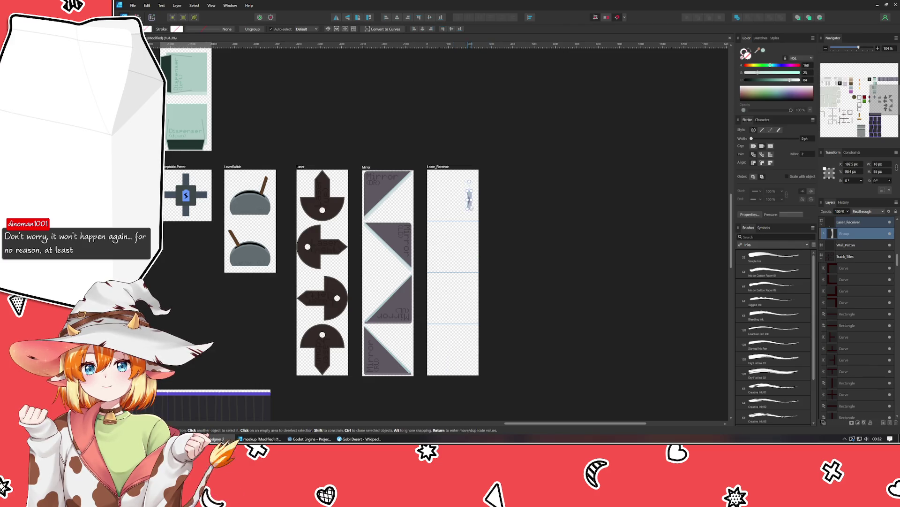
scroll(462, 191, up, 5)
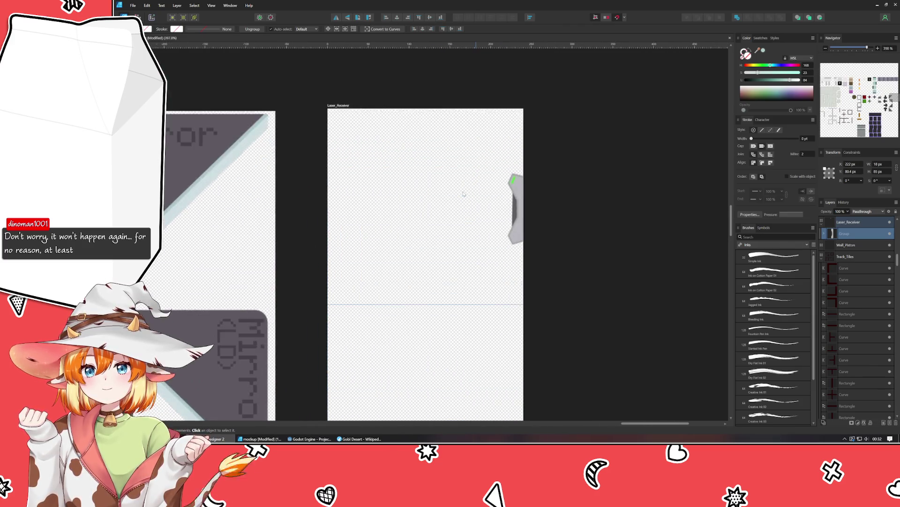
drag(505, 172, 473, 136)
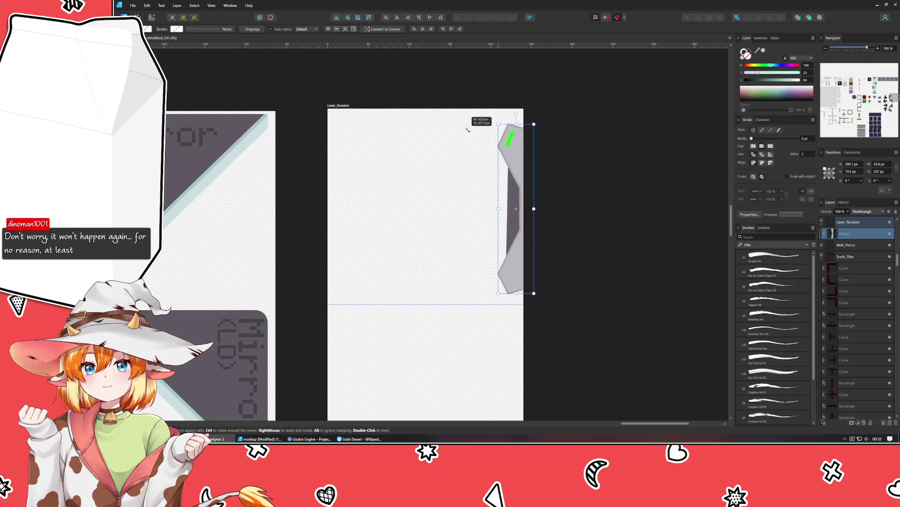
drag(473, 136, 477, 147)
drag(518, 242, 508, 244)
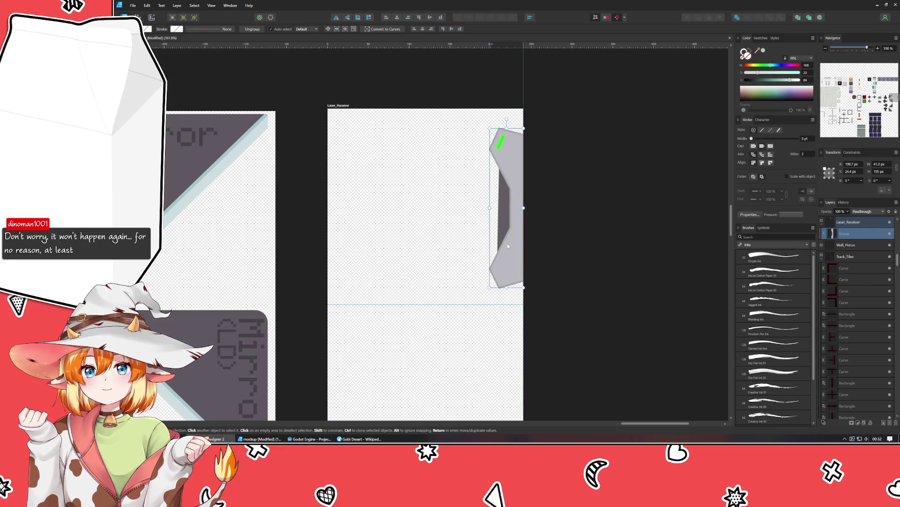
Delete the housing's green mark, set its width to 41 px and snap it to the right edge
double_click(500, 144)
key(Delete)
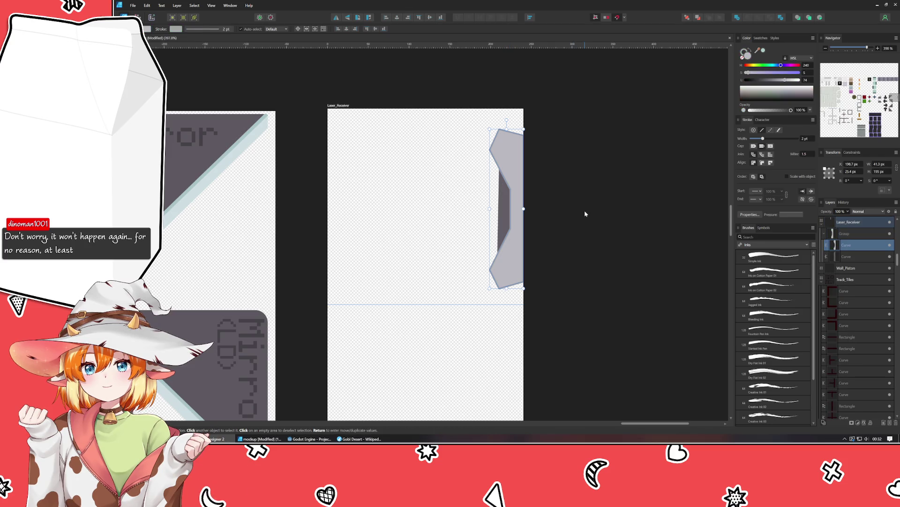
click(584, 211)
click(515, 242)
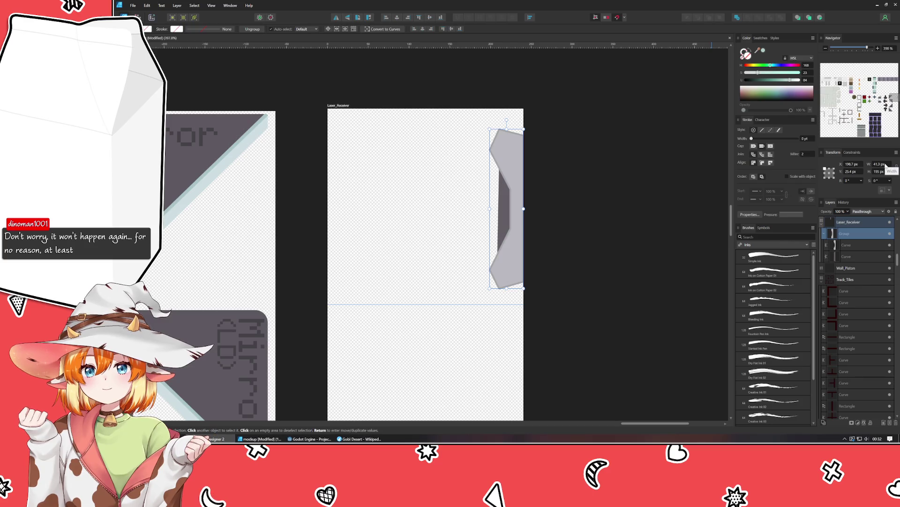
key(BackSpace)
key(BackSpace)
key(Return)
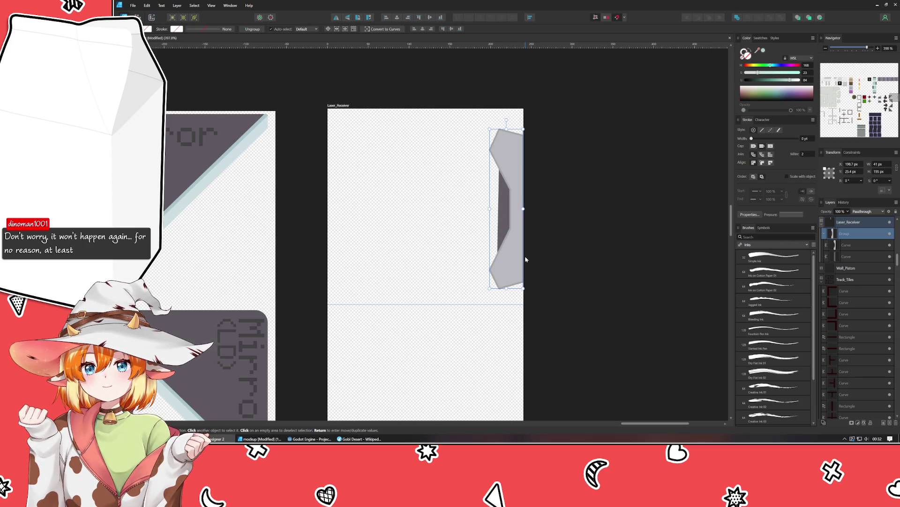
drag(508, 261, 514, 260)
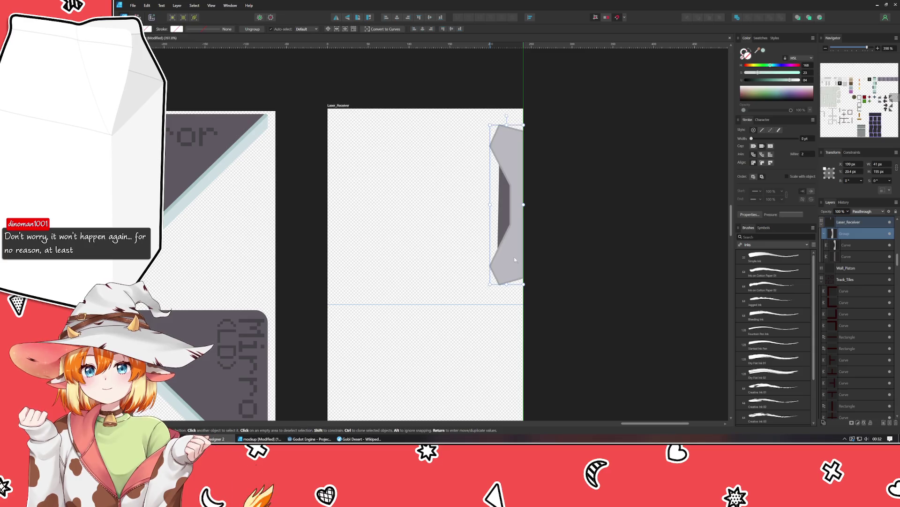
drag(514, 259, 514, 259)
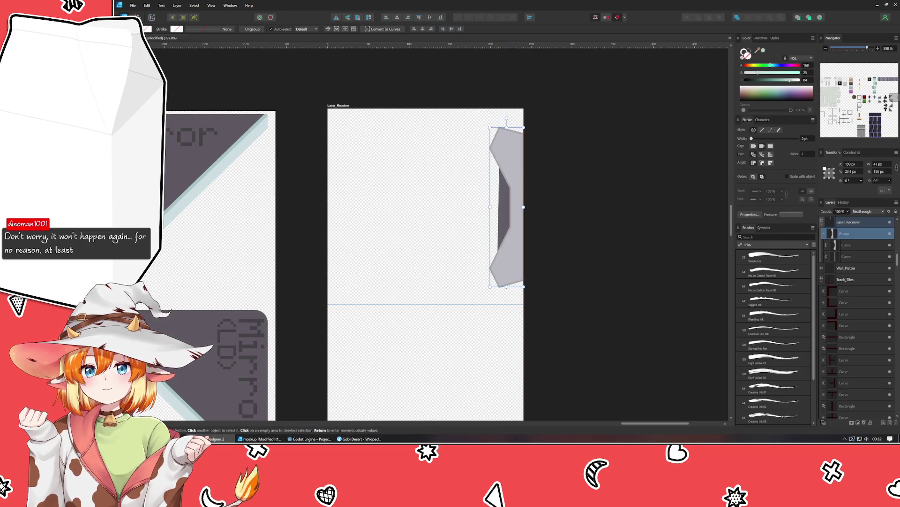
key(m)
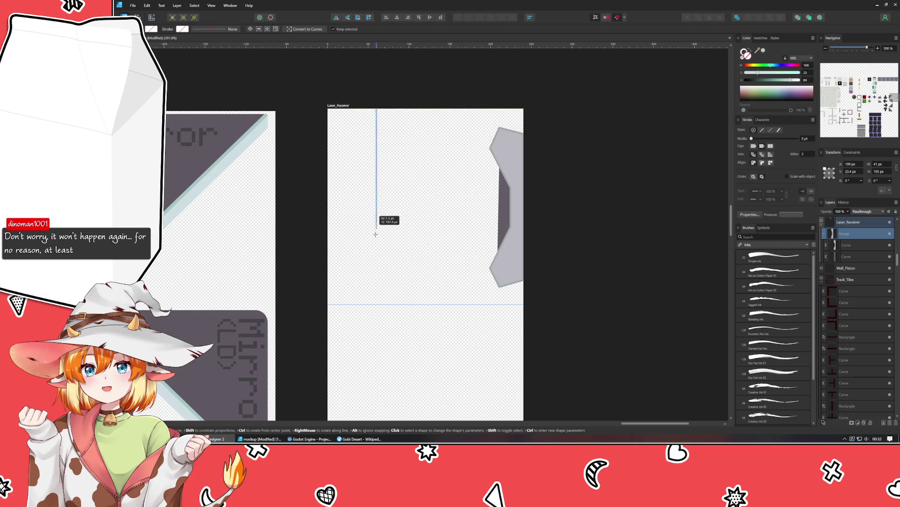
Draw a tall teal test rectangle in the top frame, then delete it
drag(378, 108, 396, 305)
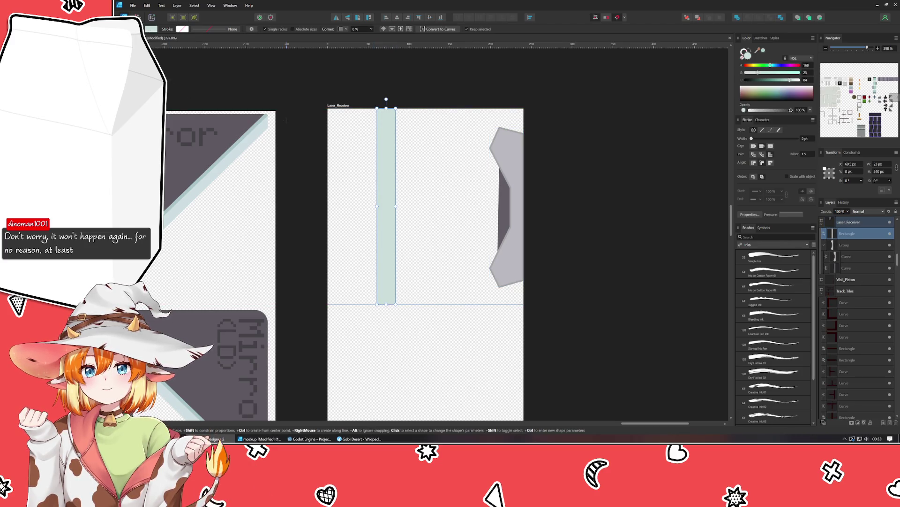
key(v)
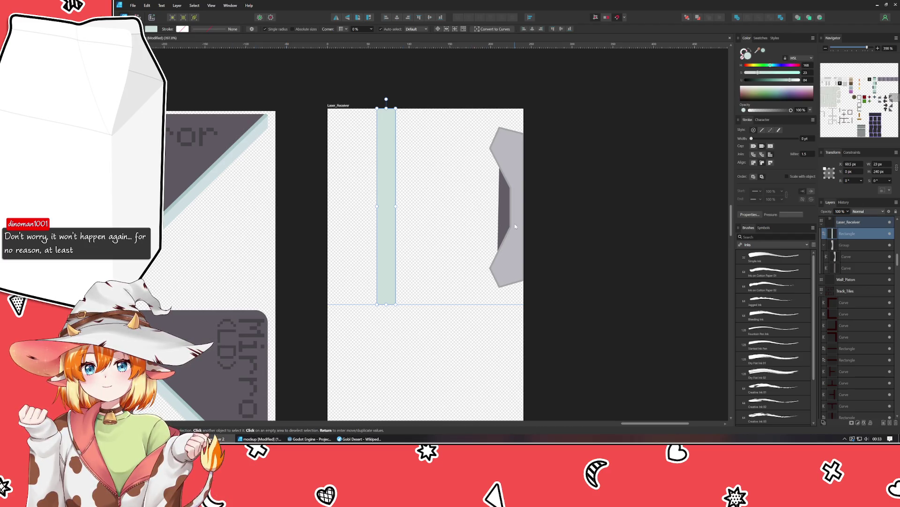
shift+click(515, 227)
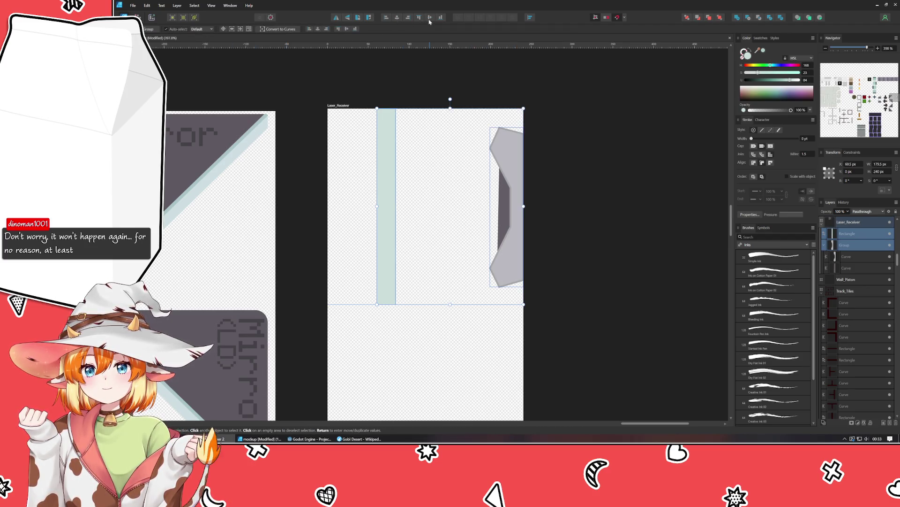
click(388, 211)
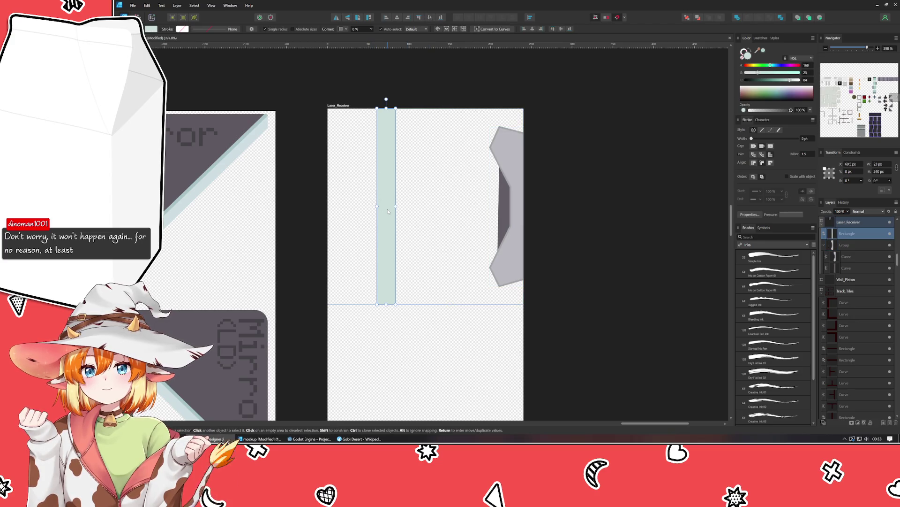
key(Delete)
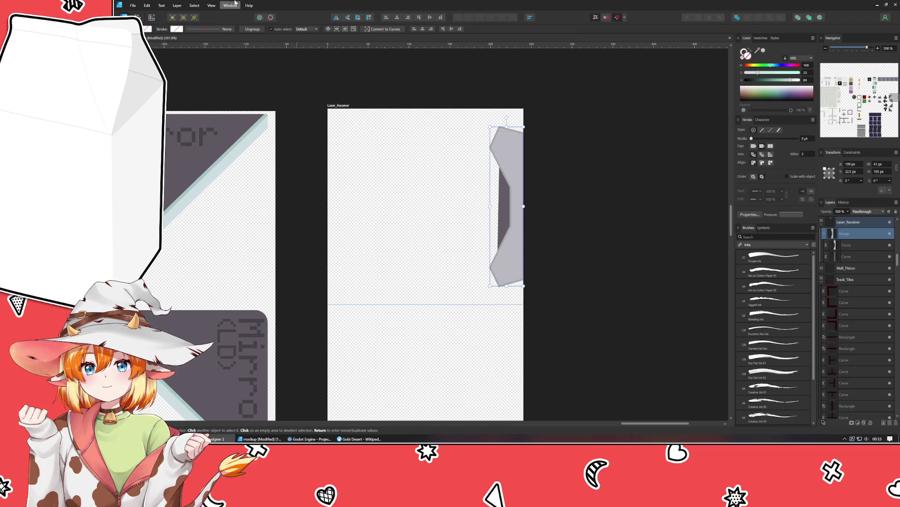
Duplicate the grey bracket, mirror it and move the copy to the second cell's left edge
key(ctrl+j)
click(338, 18)
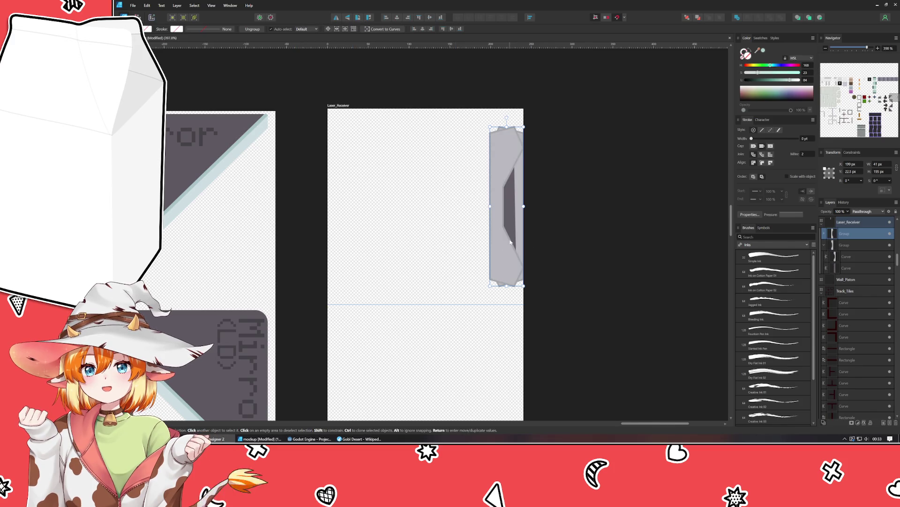
scroll(508, 236, up, 3)
drag(511, 111, 346, 308)
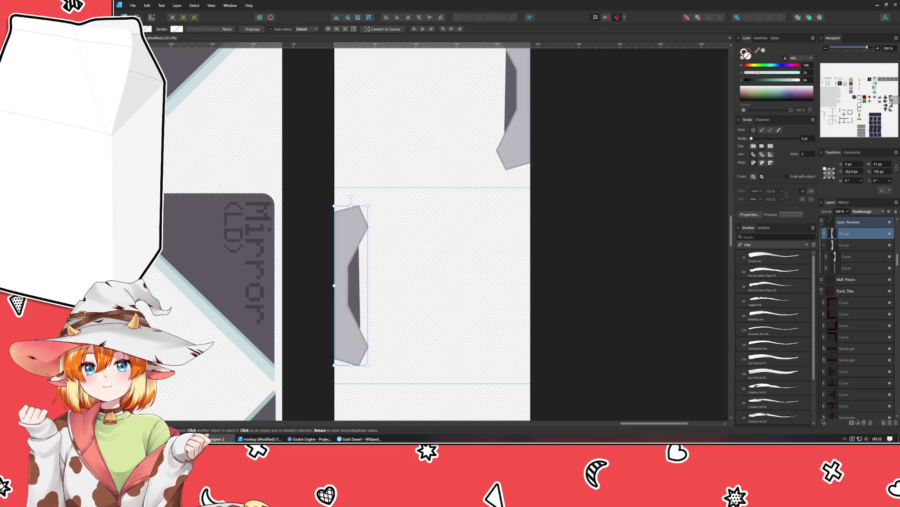
Draw a pale-green test rectangle in the cell and undo it
key(m)
drag(426, 188, 451, 383)
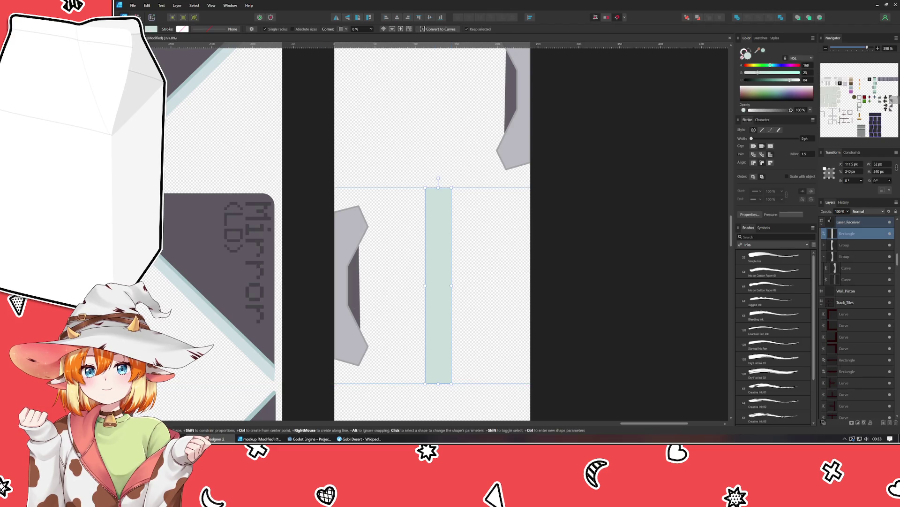
key(v)
shift+click(350, 282)
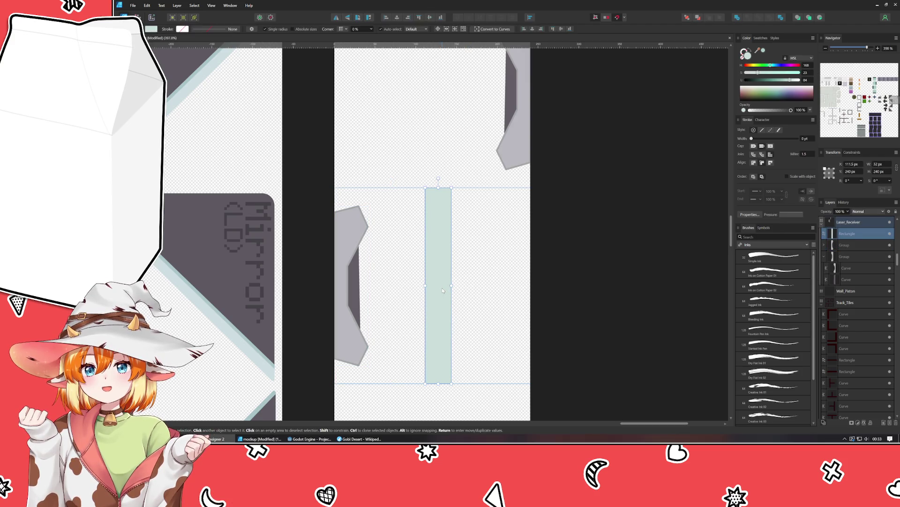
key(ctrl+z)
scroll(442, 288, down, 3)
scroll(442, 288, down, 3)
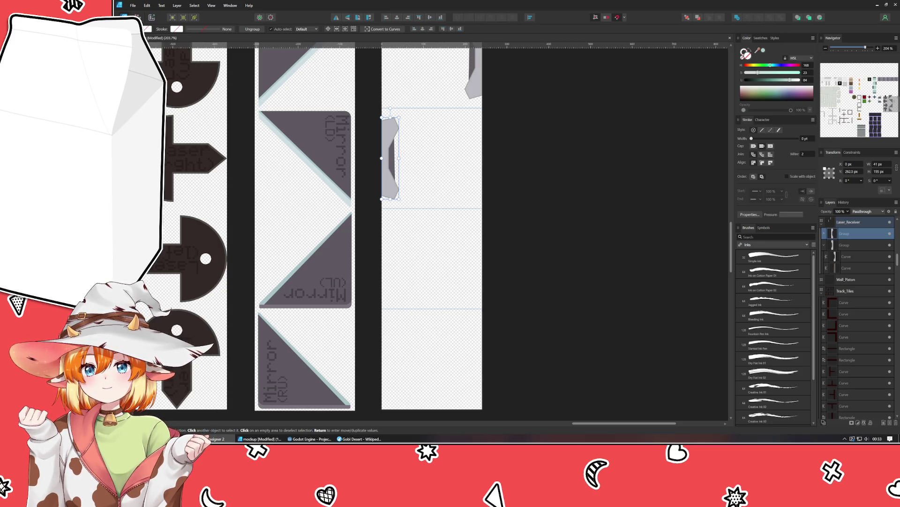
Deselect the mirrored bracket copy on the sheet
click(612, 277)
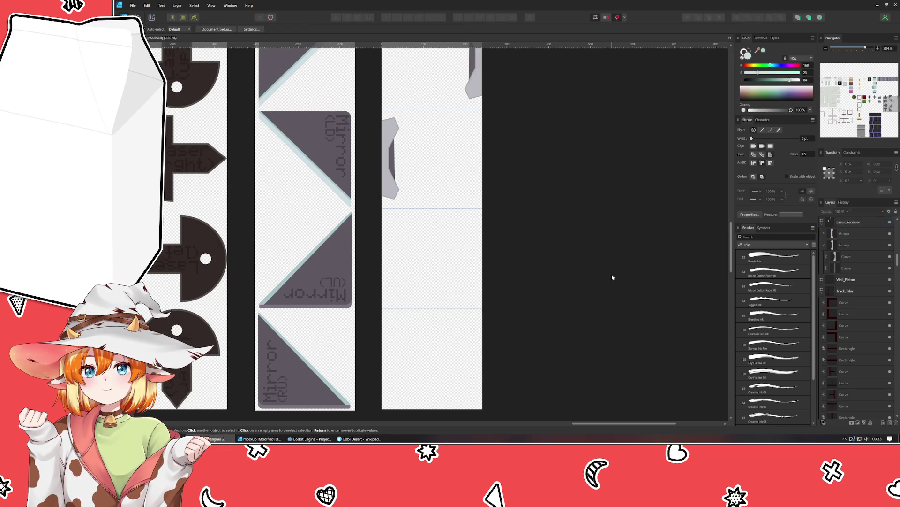
scroll(527, 316, right, 2)
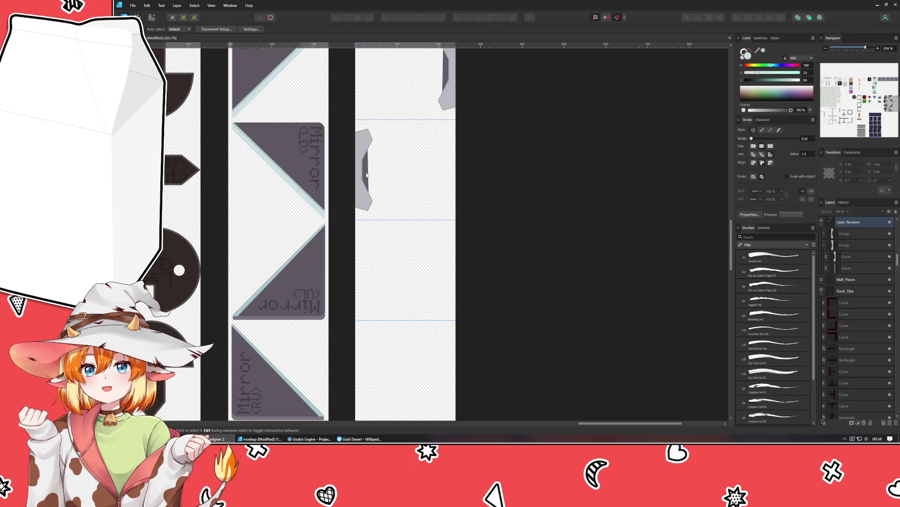
scroll(369, 286, down, 3)
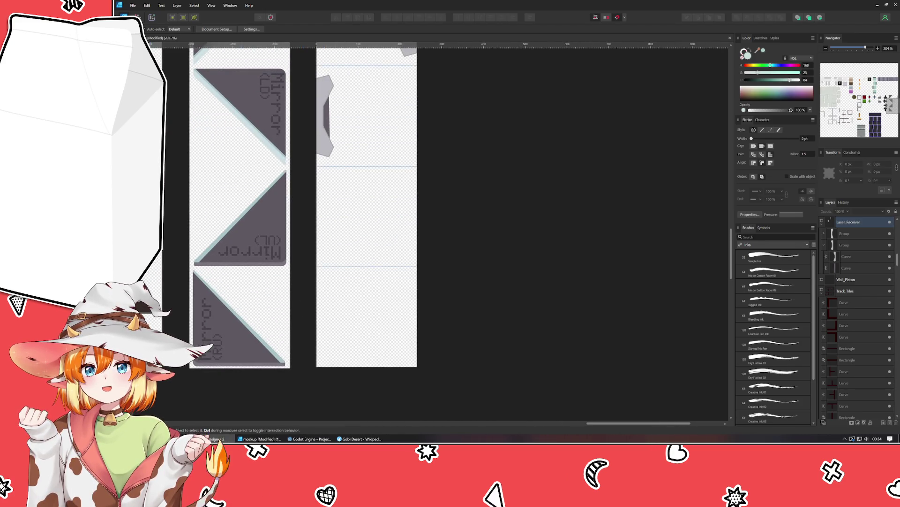
Float the level mockup and test the laser-receiver piece rotated a quarter turn and moved
key(ctrl+Tab)
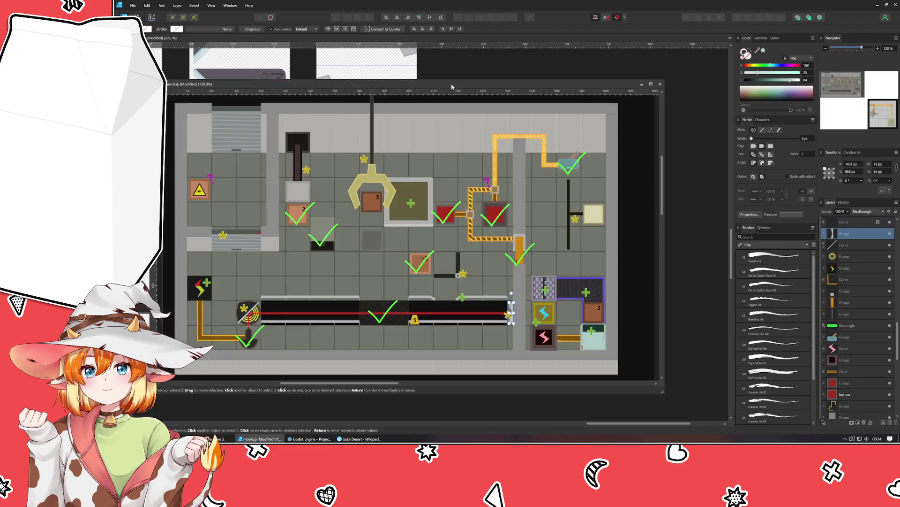
drag(452, 87, 503, 75)
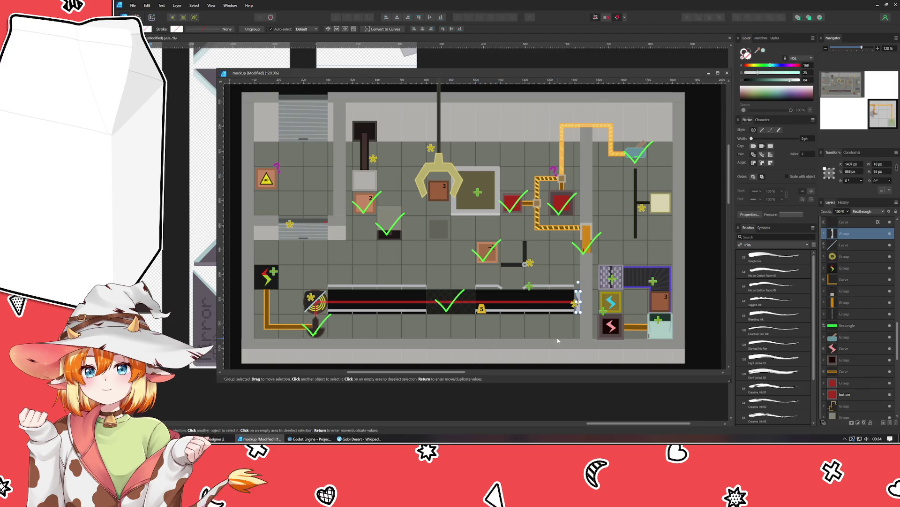
drag(578, 310, 520, 337)
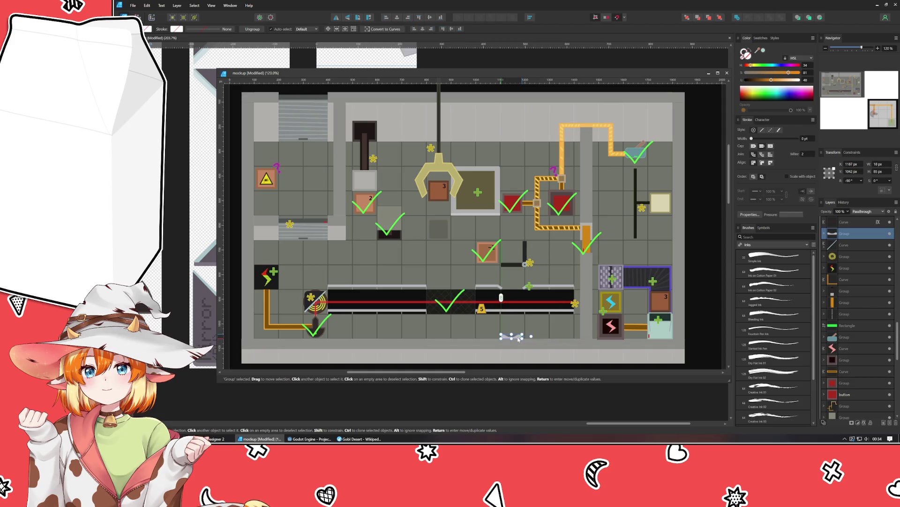
key(ctrl+d)
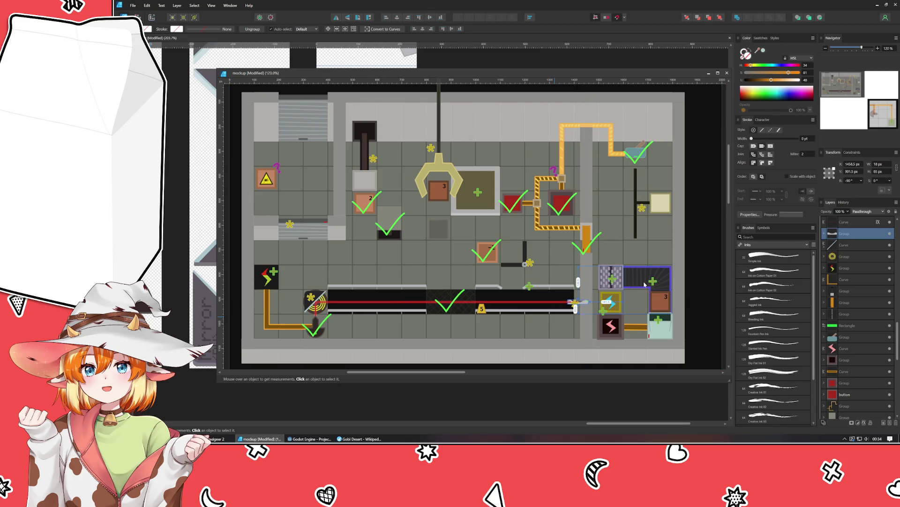
click(577, 303)
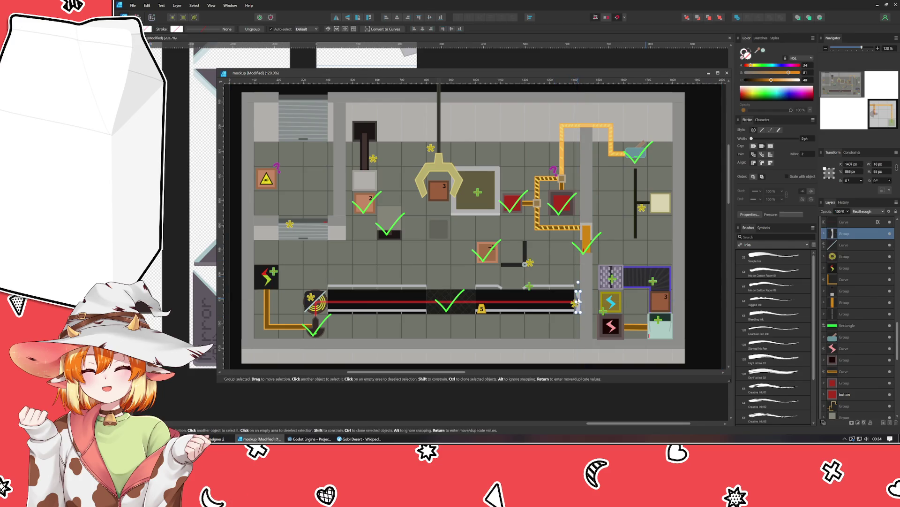
drag(577, 303, 483, 148)
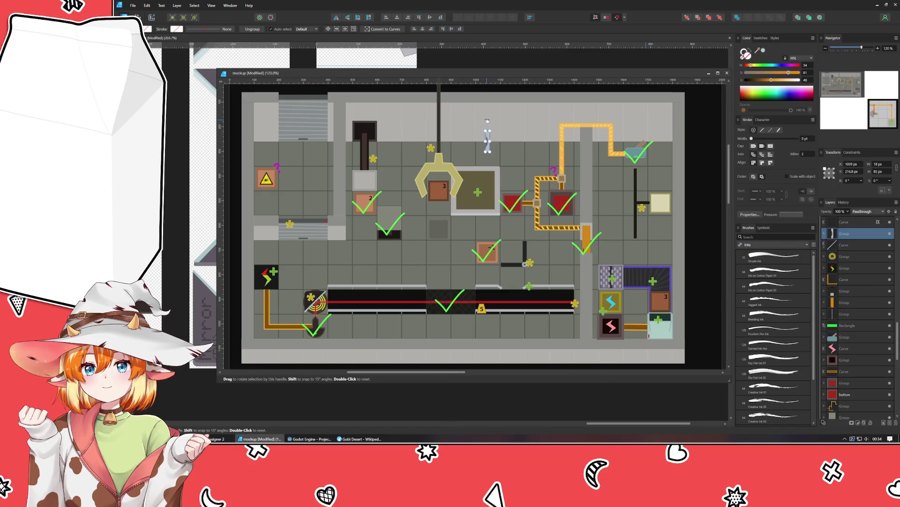
key(ctrl+d)
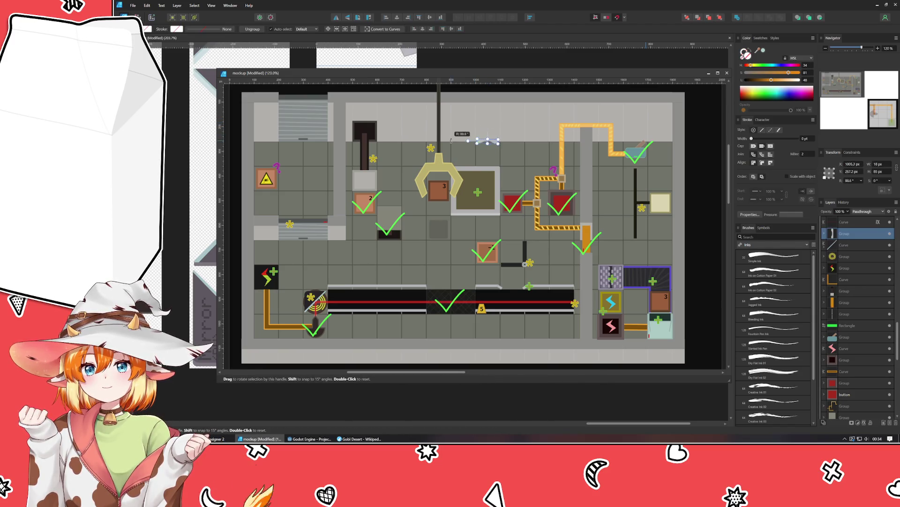
Inspect the pipe, curve and laser-end pieces, then close the mockup
click(532, 161)
click(485, 141)
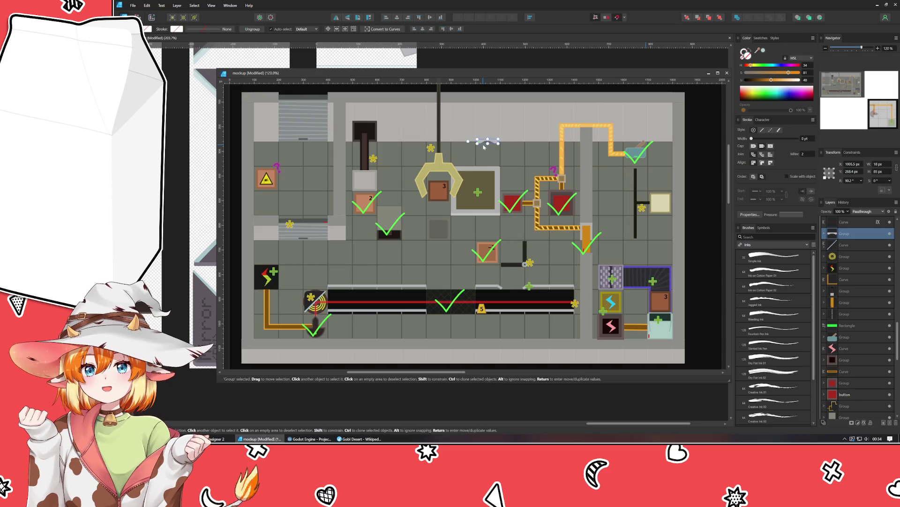
click(575, 303)
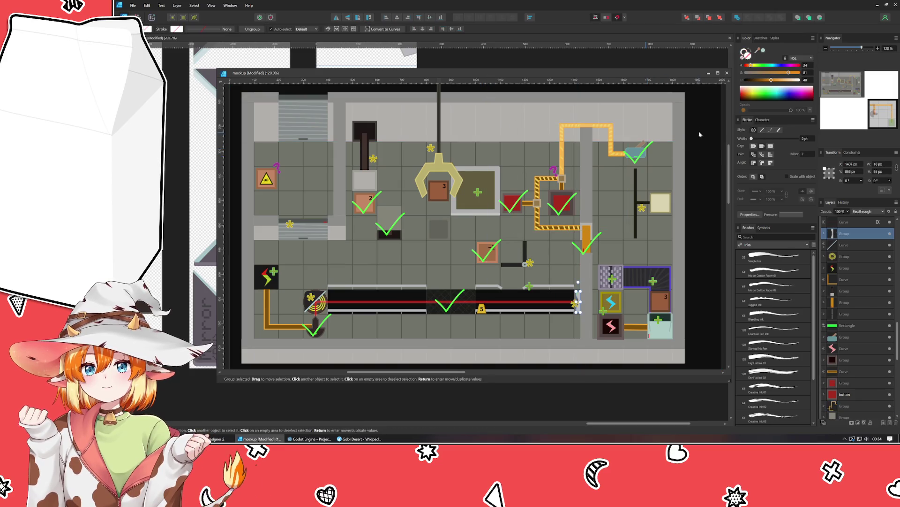
click(709, 73)
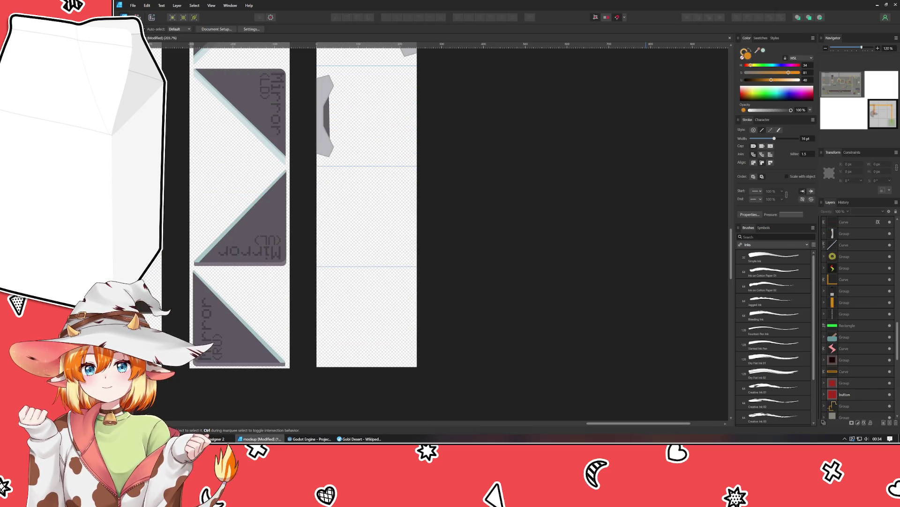
Copy the grey bracket down, rotate it 90° and resize it flat along the third cell's bottom
click(326, 143)
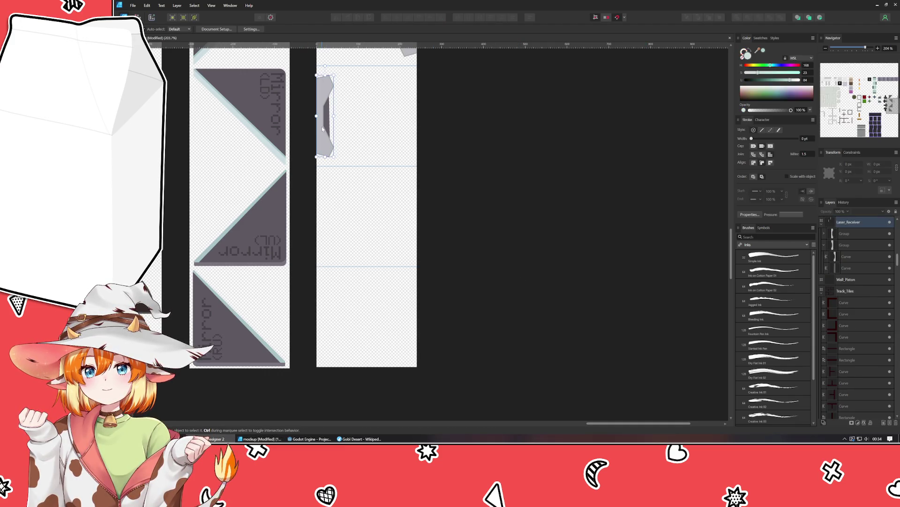
drag(322, 128, 360, 232)
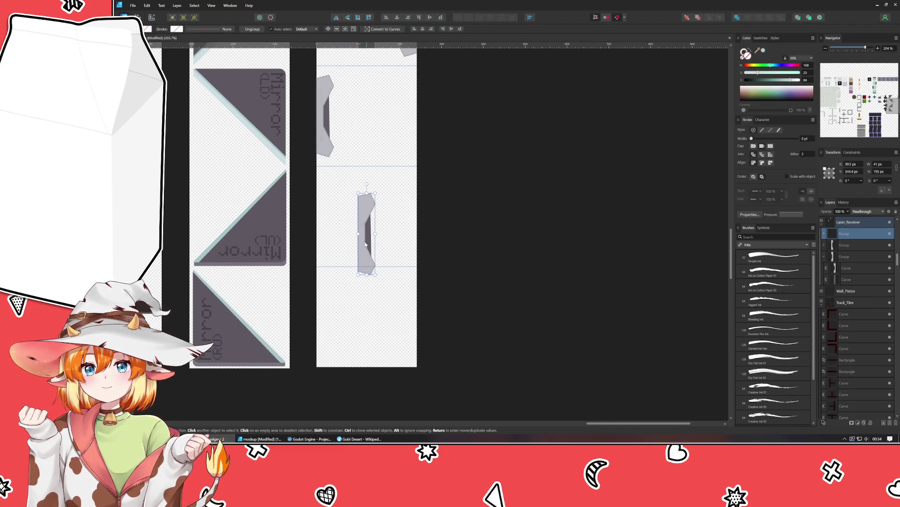
mouse_move(361, 200)
mouse_down()
mouse_move(310, 213)
mouse_move(301, 235)
mouse_up()
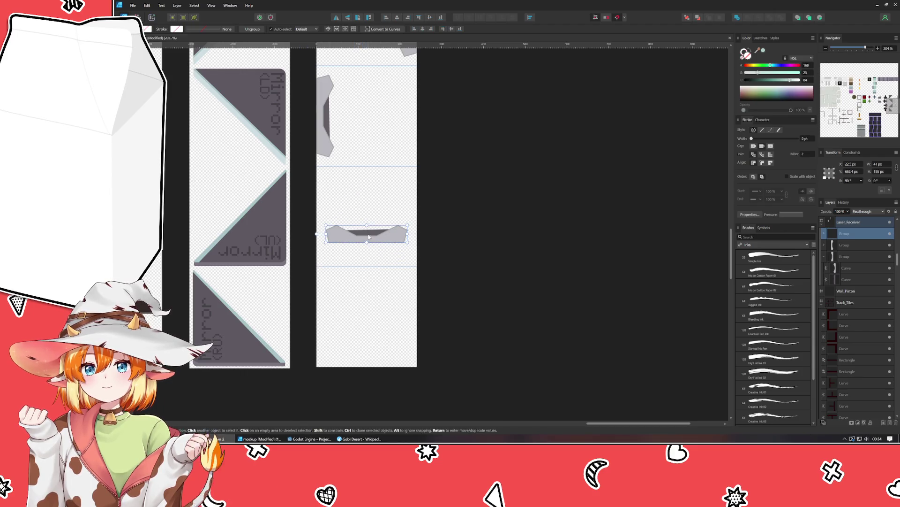
drag(365, 234, 367, 254)
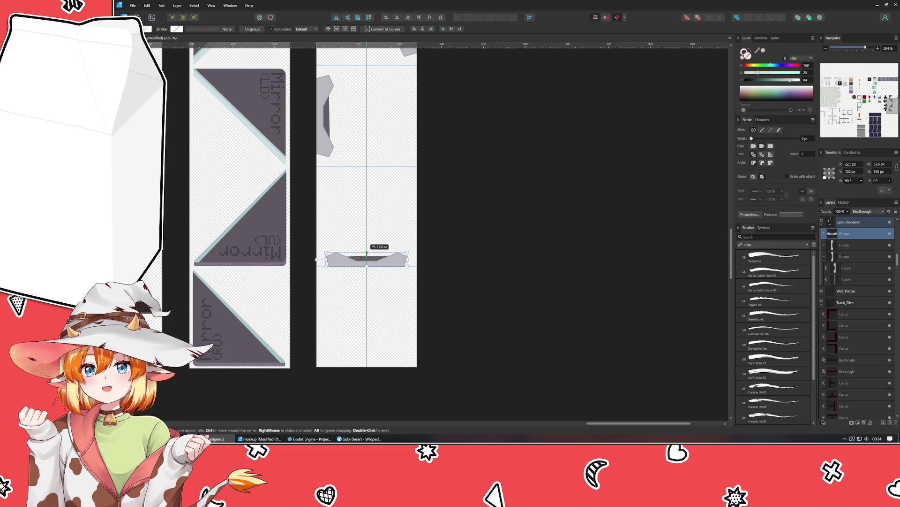
drag(367, 254, 367, 253)
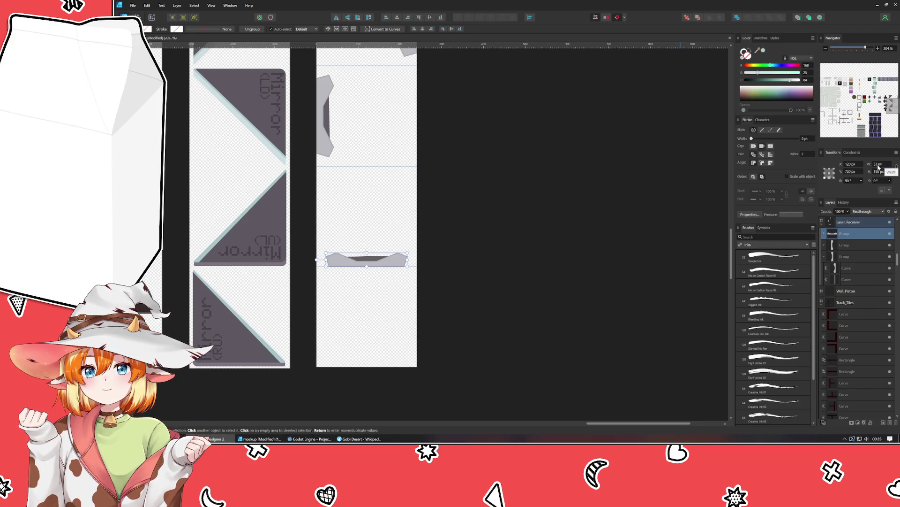
click(553, 196)
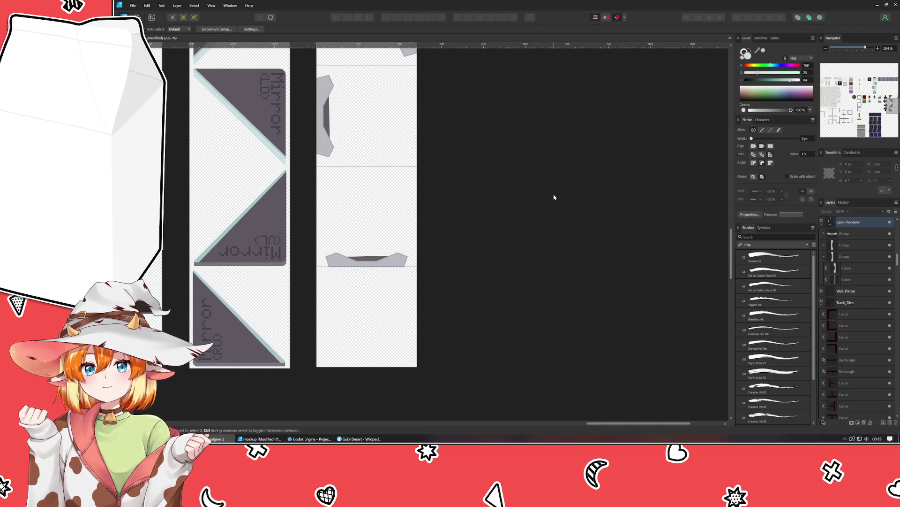
scroll(553, 195, down, 3)
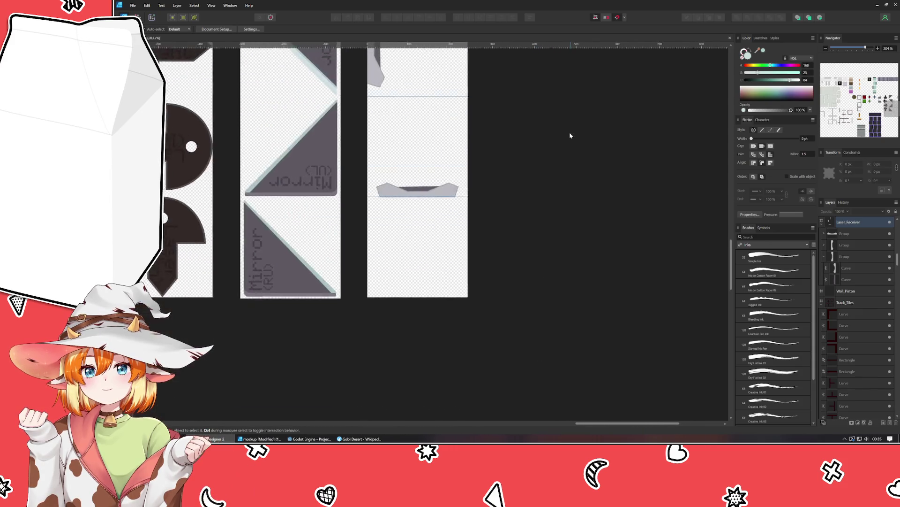
scroll(443, 233, up, 1)
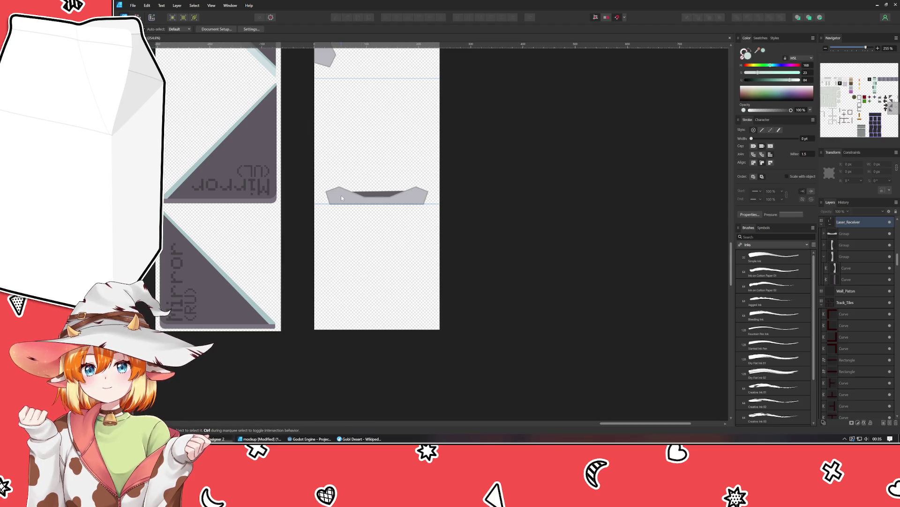
scroll(343, 199, up, 3)
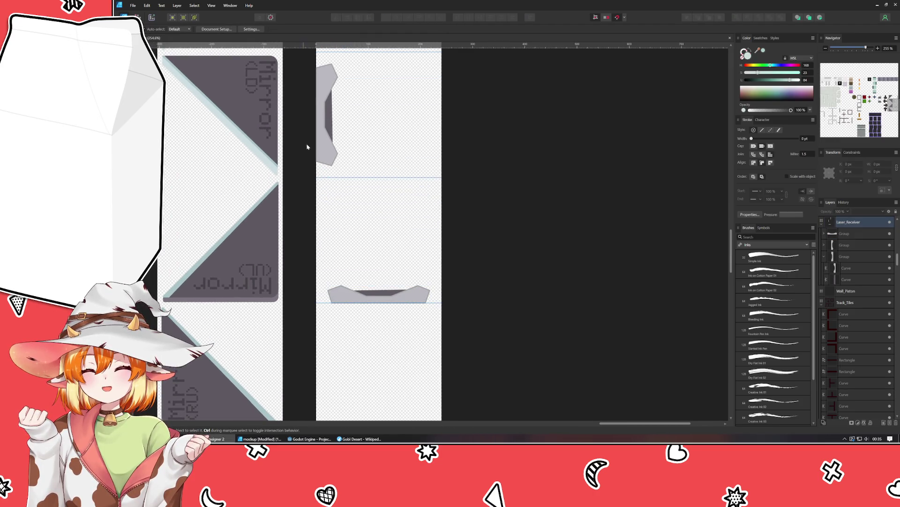
scroll(365, 202, down, 3)
scroll(342, 142, up, 1)
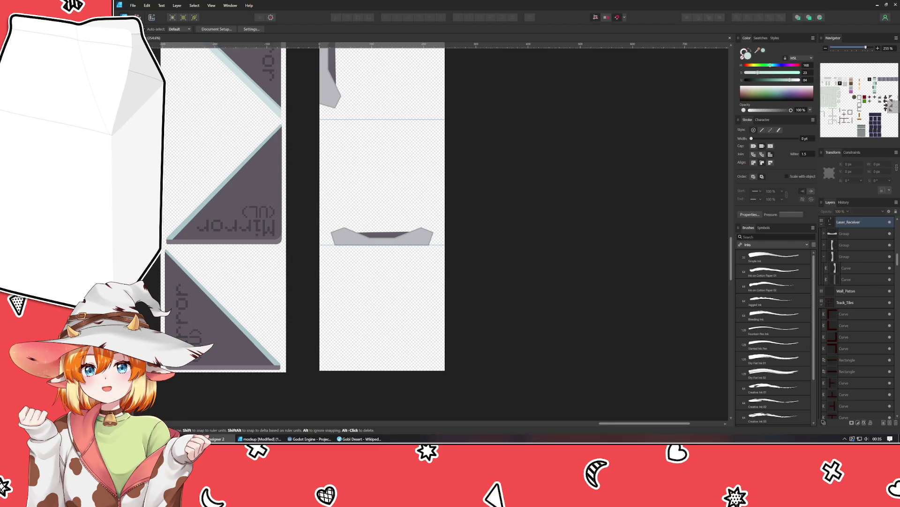
mouse_move(341, 142)
mouse_down()
mouse_move(304, 371)
mouse_move(325, 126)
mouse_up()
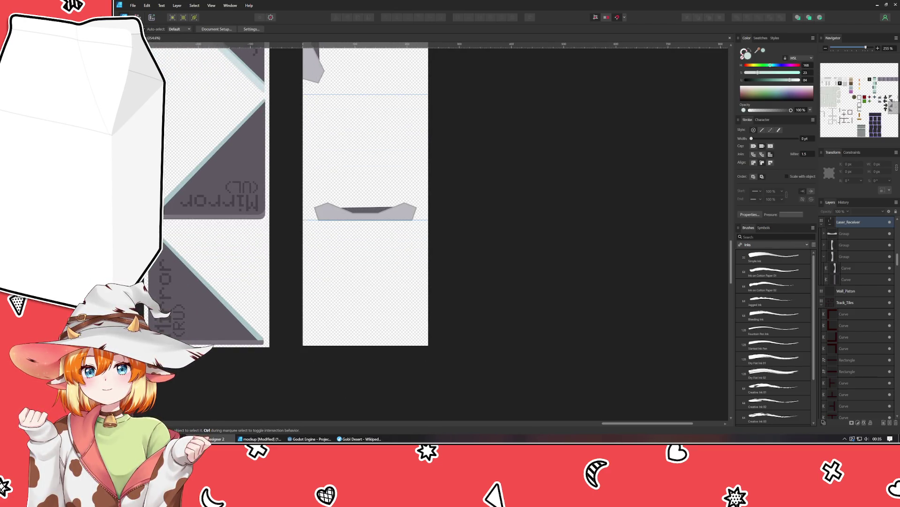
key(p)
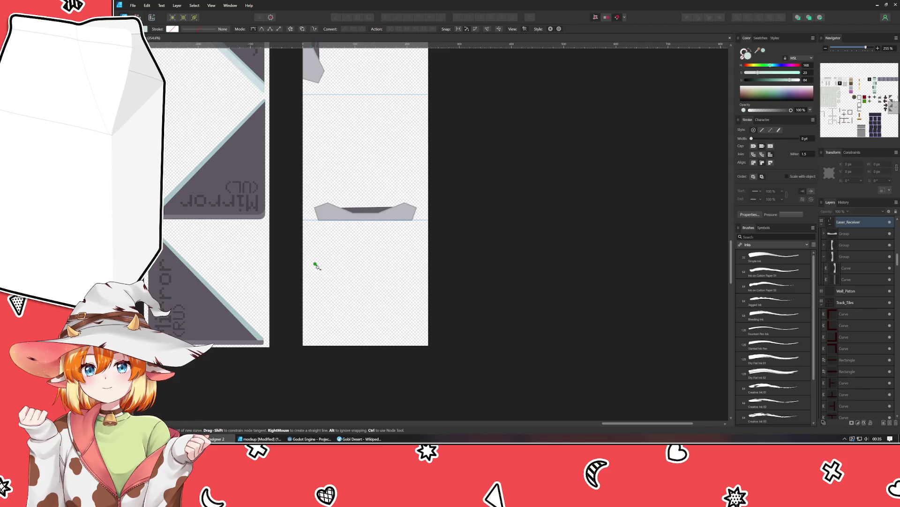
Outline and close a pale-teal four-armed cross shape with the Pen in the bottom frame
click(315, 254)
click(324, 269)
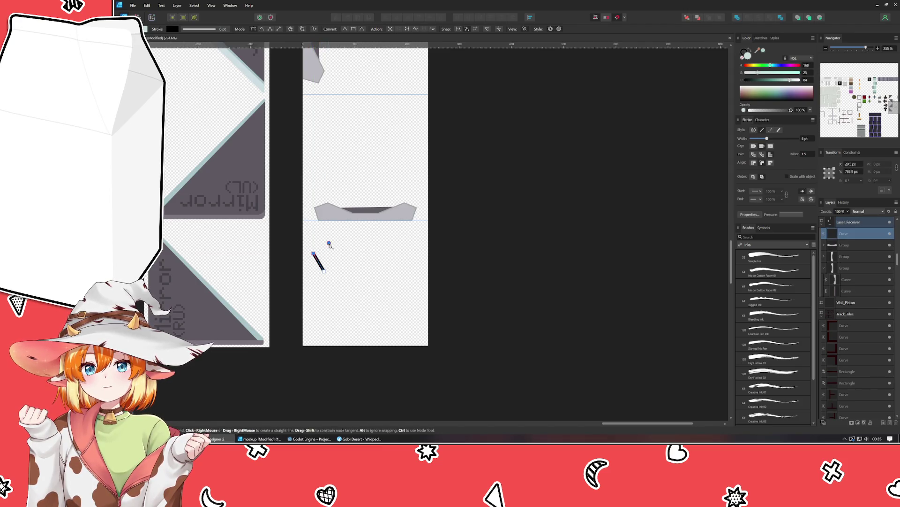
click(328, 244)
click(346, 260)
click(380, 260)
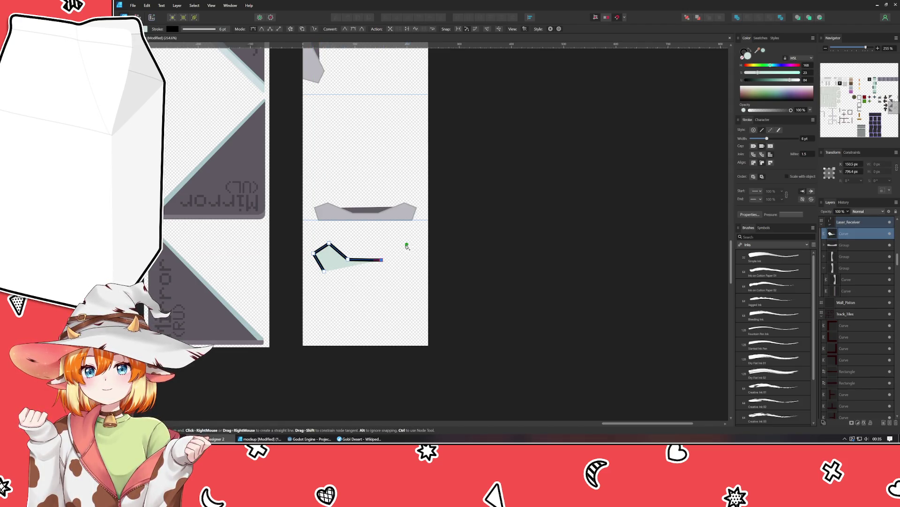
click(407, 244)
click(396, 275)
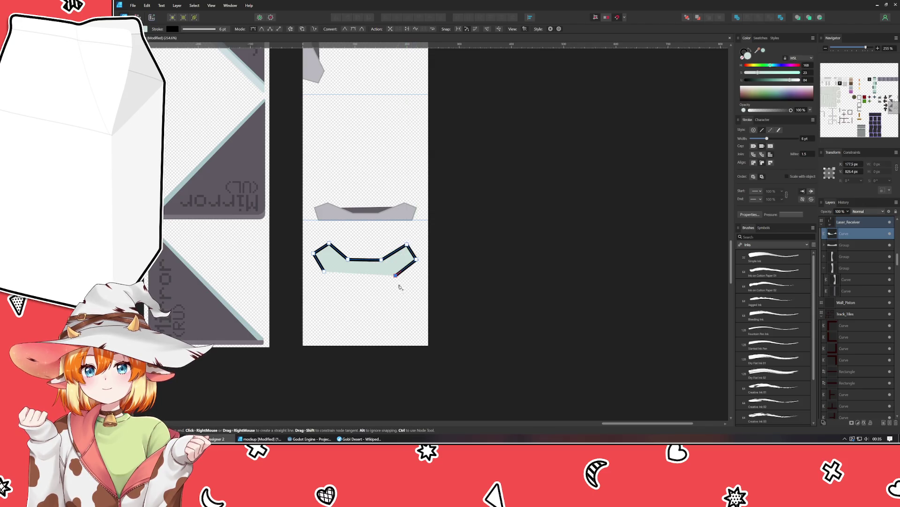
click(395, 309)
click(407, 331)
click(391, 340)
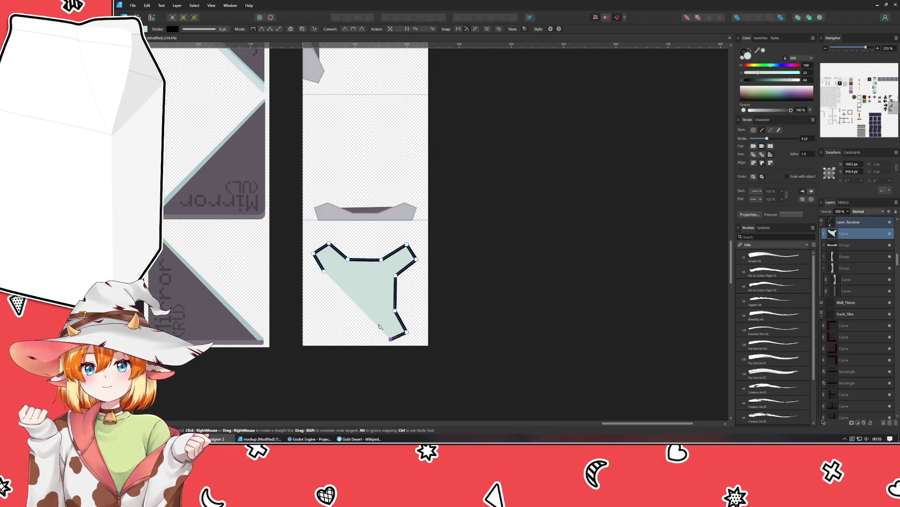
click(376, 323)
click(342, 322)
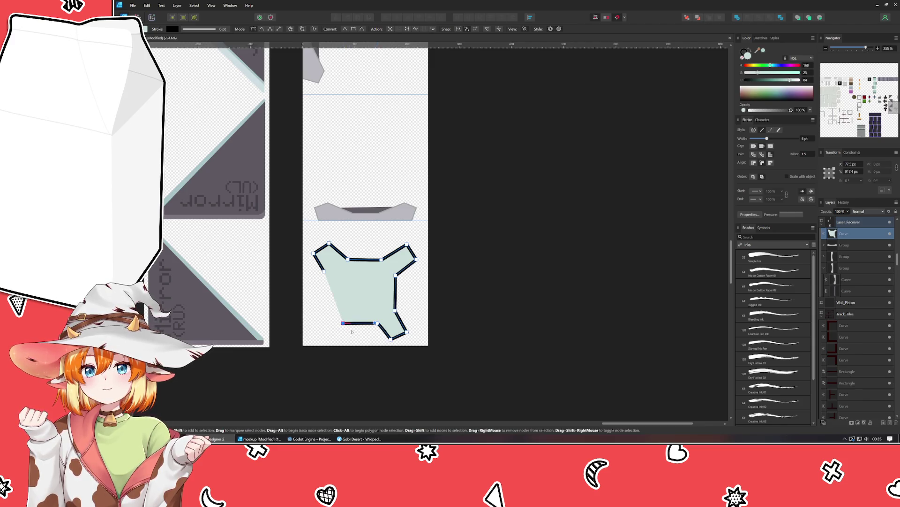
click(328, 340)
click(324, 311)
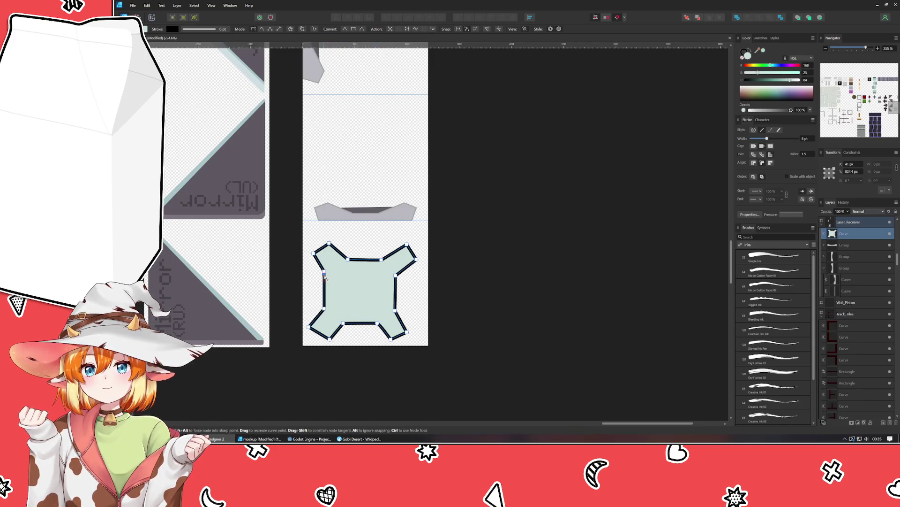
click(323, 272)
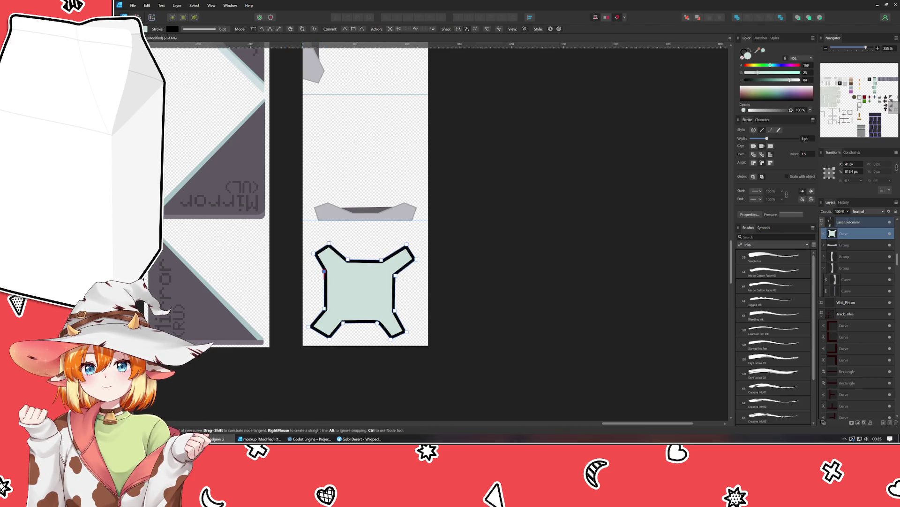
key(a)
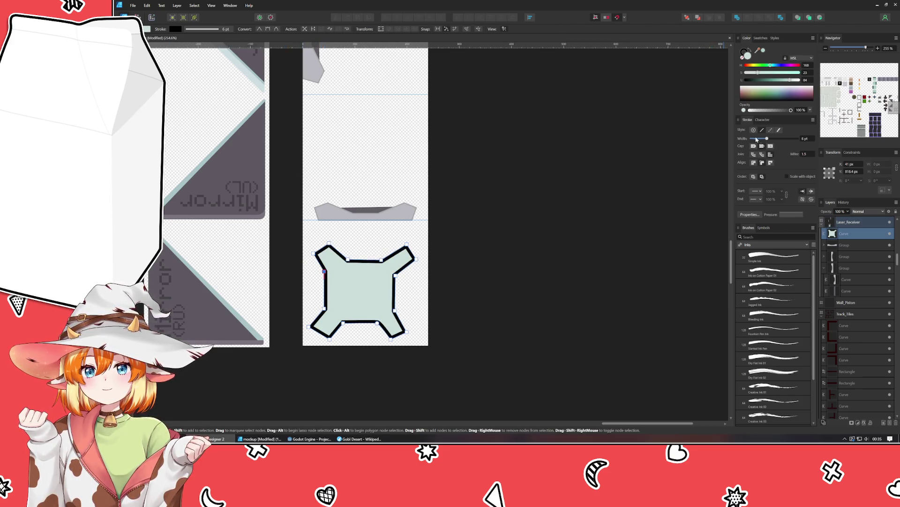
Remove the four-armed shape's black outline by setting its stroke to None
click(753, 129)
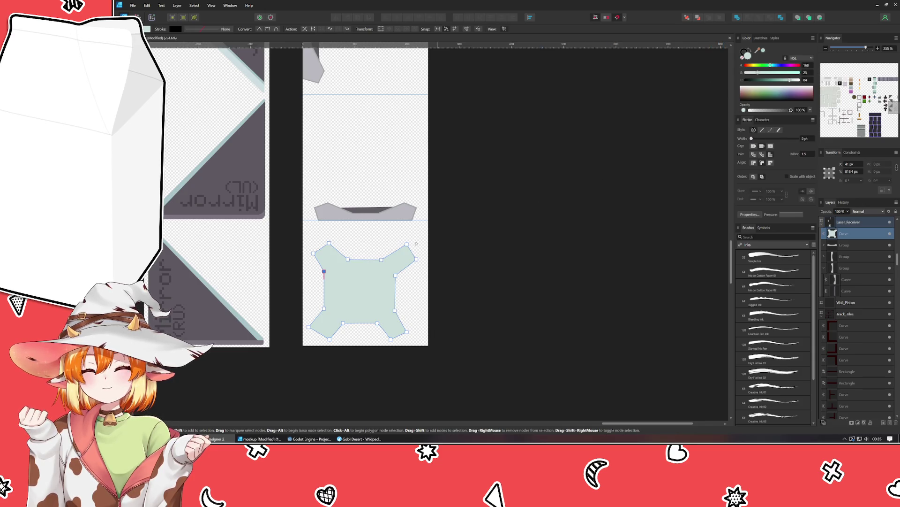
drag(304, 239, 451, 349)
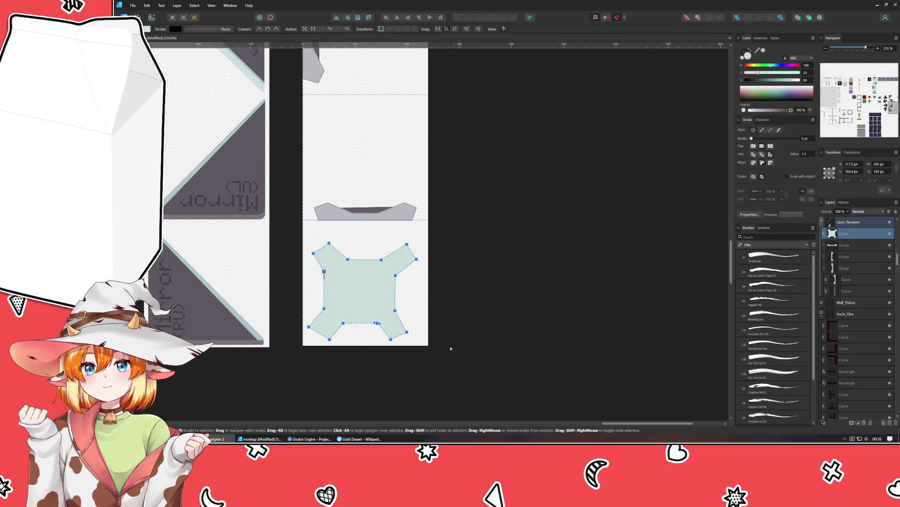
click(364, 246)
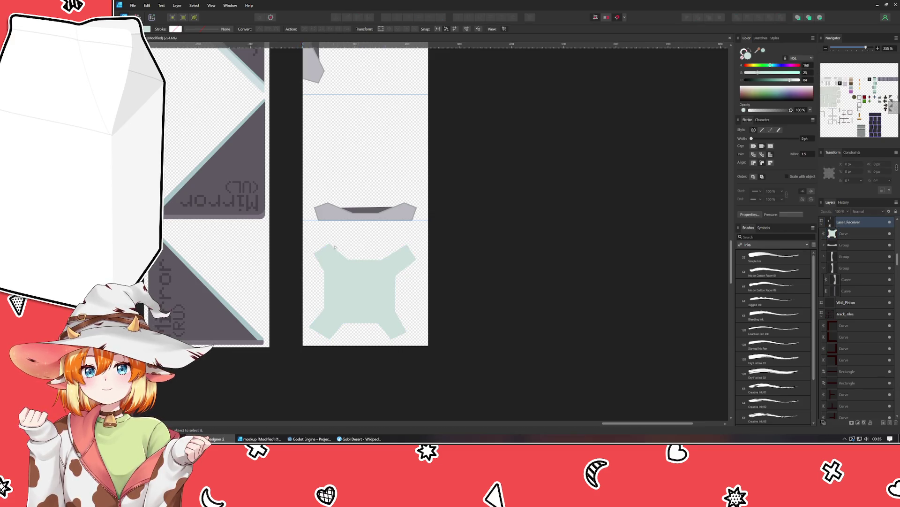
click(326, 265)
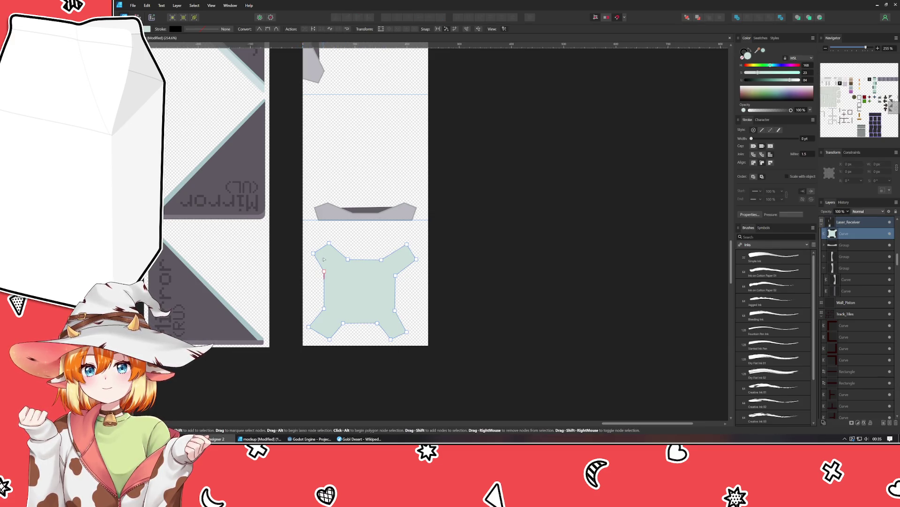
Convert the eight inner corner nodes to smooth curves so the sides bow inward
drag(323, 259, 401, 328)
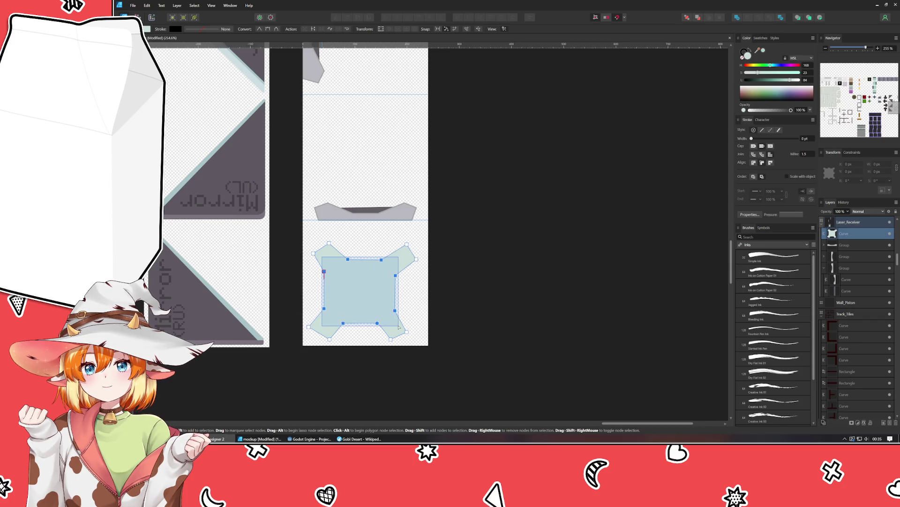
click(268, 30)
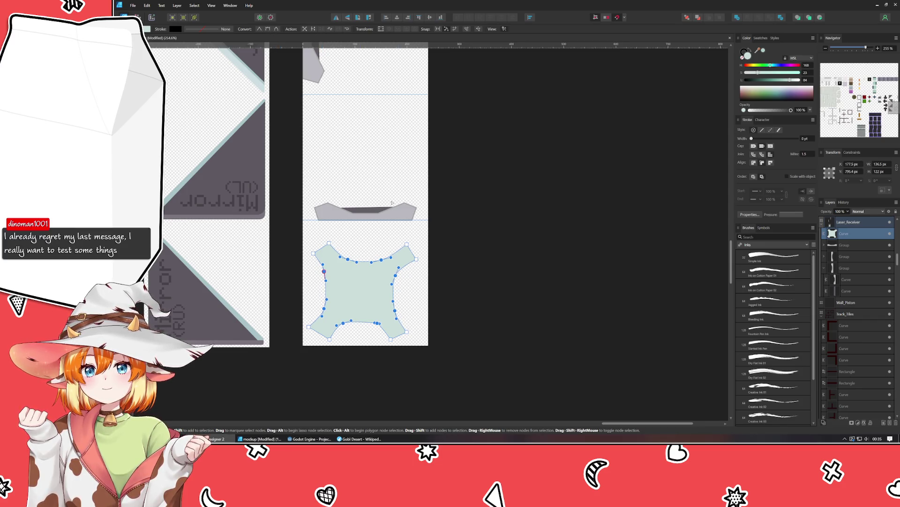
click(478, 272)
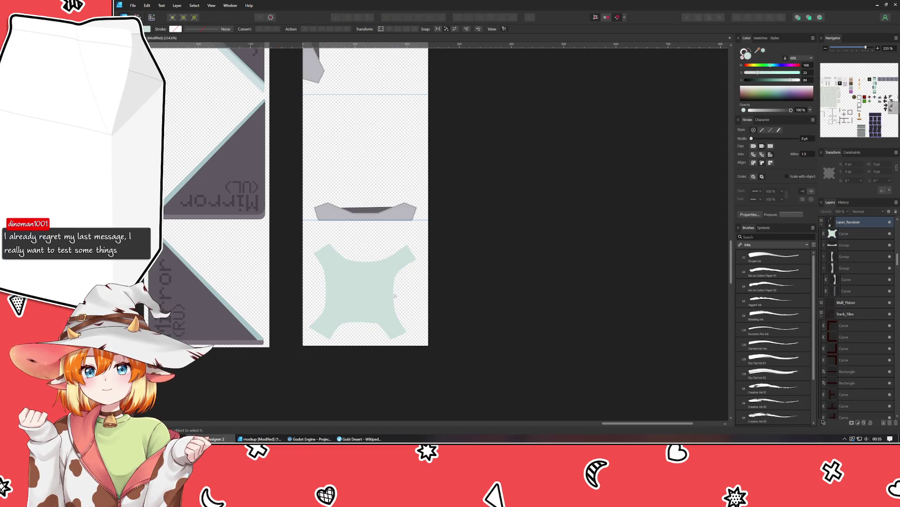
scroll(340, 298, up, 1)
scroll(339, 299, up, 1)
Adjust the upper-left arm tip, stretching it up then settling it back, and nudge the right tip up
click(334, 289)
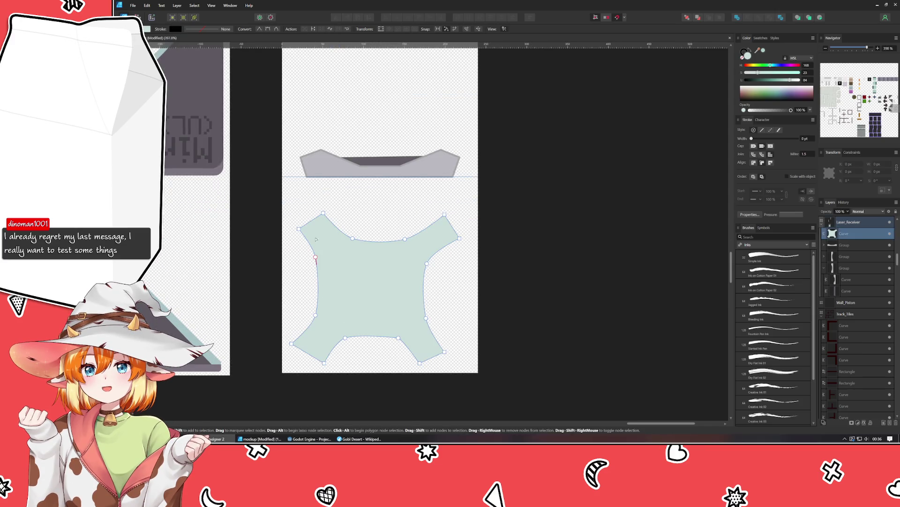
drag(297, 212, 346, 257)
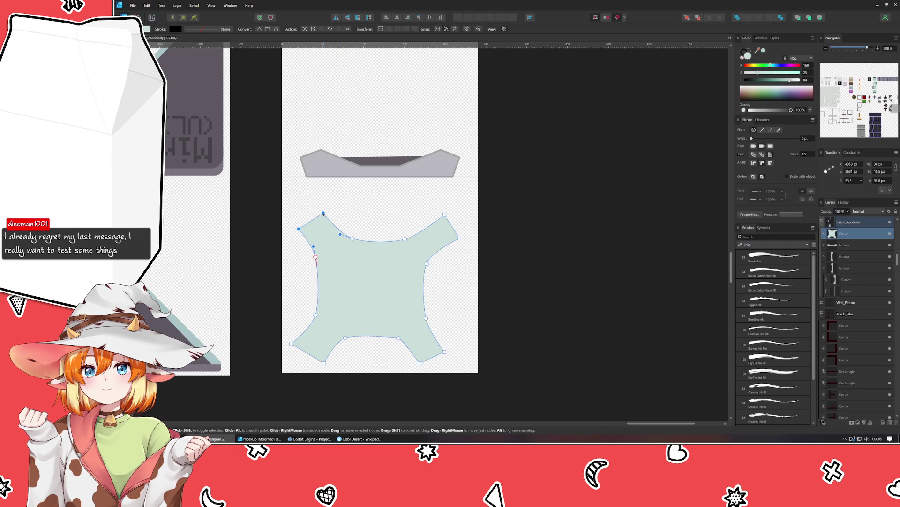
mouse_move(323, 214)
mouse_down()
mouse_move(319, 195)
mouse_move(319, 212)
mouse_up()
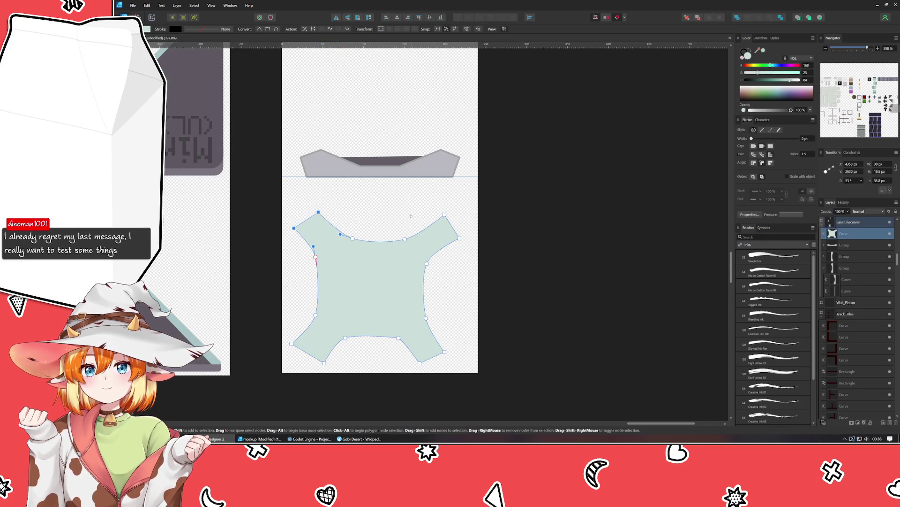
drag(425, 203, 475, 248)
key(Up)
key(Up)
key(Up)
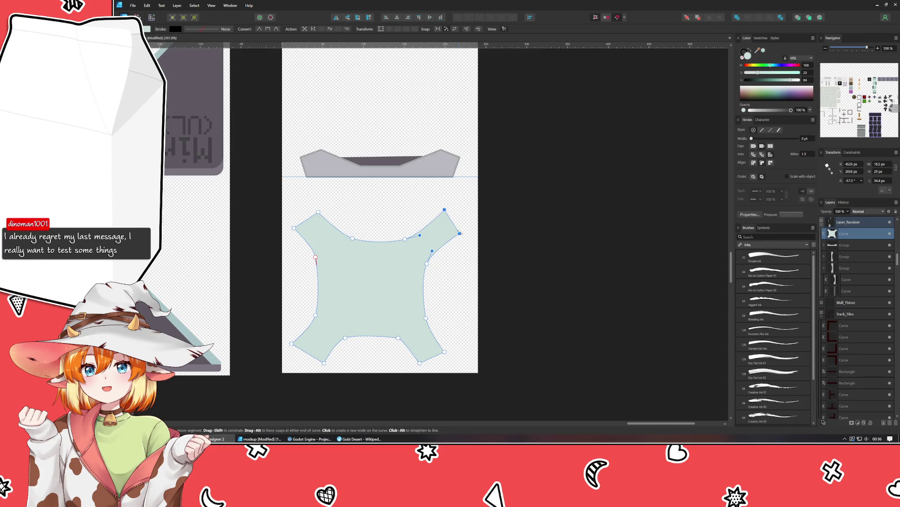
Shift the upper-right arm tip node slightly up and left to even out the arms
click(461, 233)
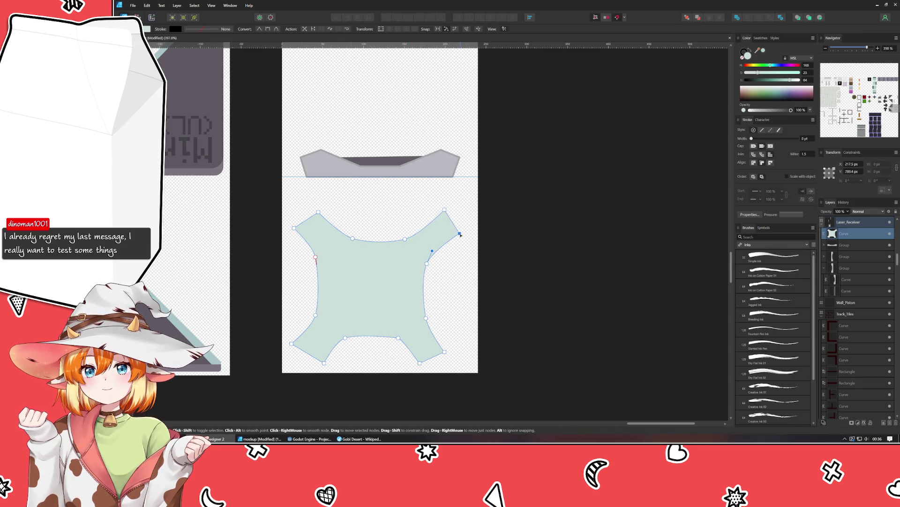
drag(462, 233, 464, 230)
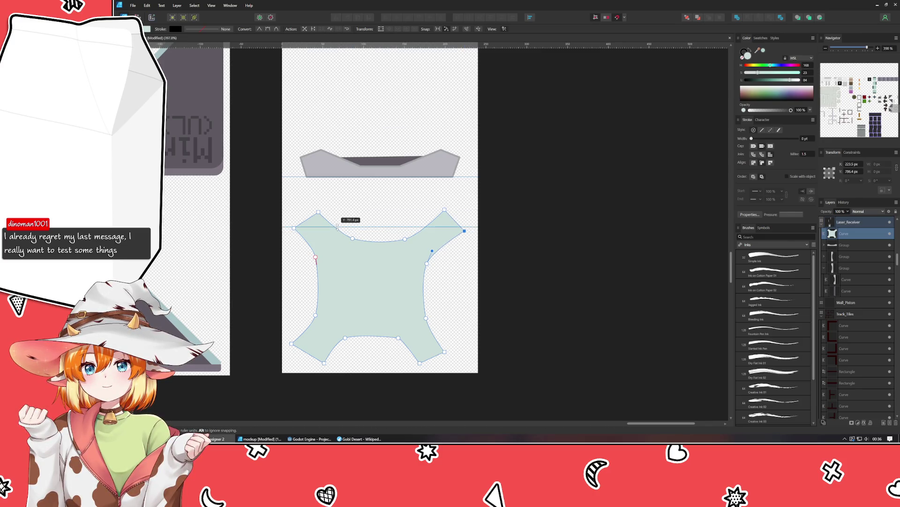
drag(465, 231, 462, 229)
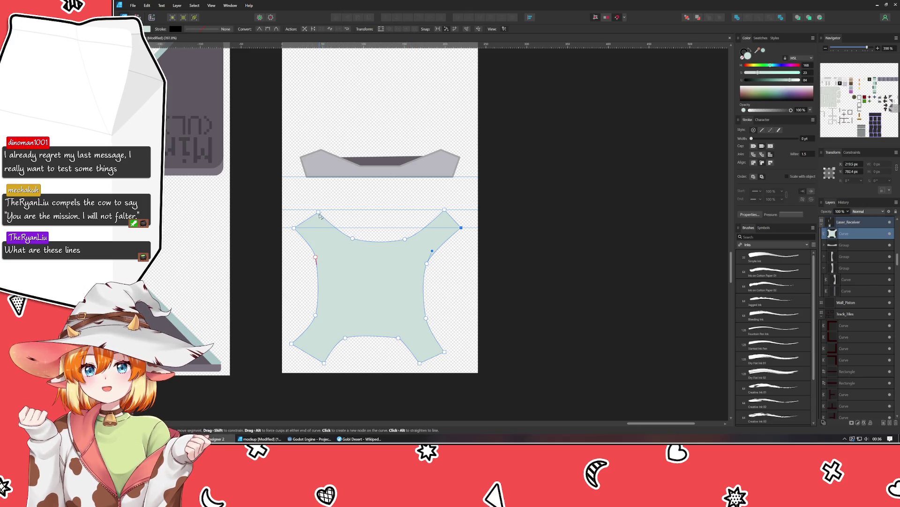
Align the upper-right tip with the left one and place a horizontal guide at the tips
click(321, 210)
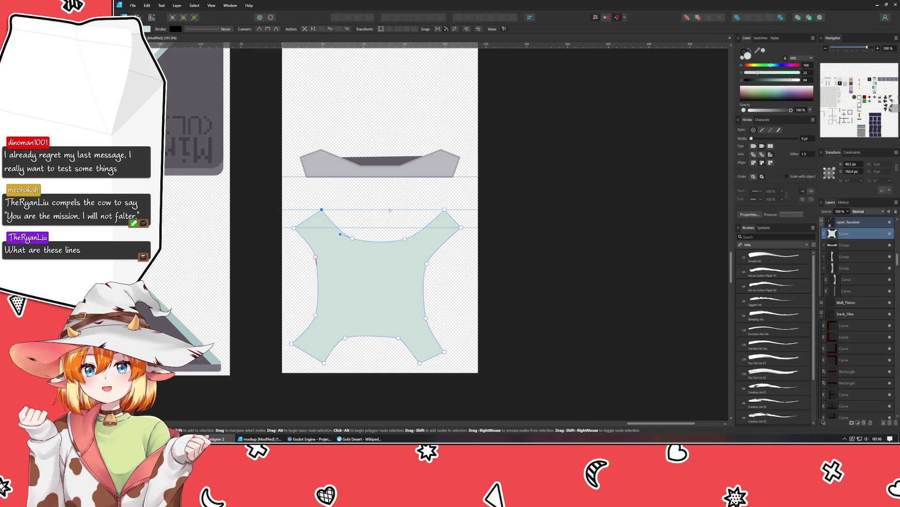
drag(445, 208, 438, 210)
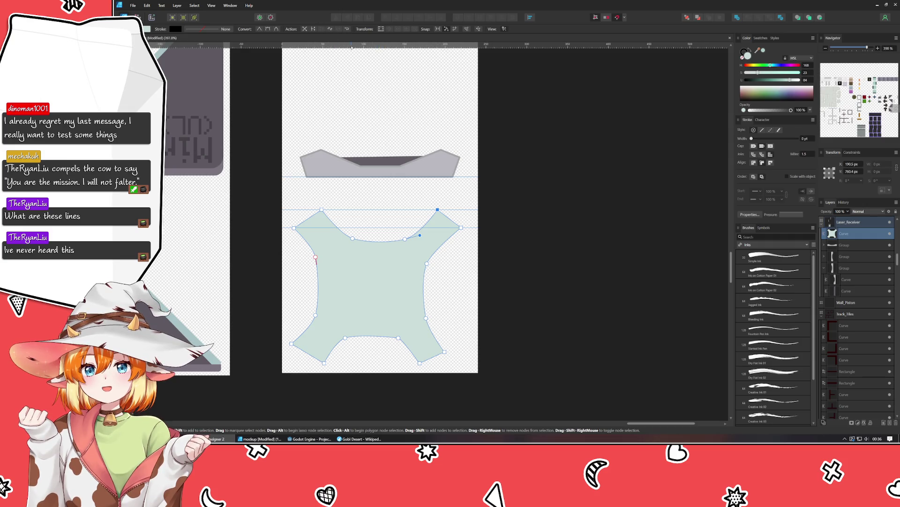
drag(352, 47, 351, 237)
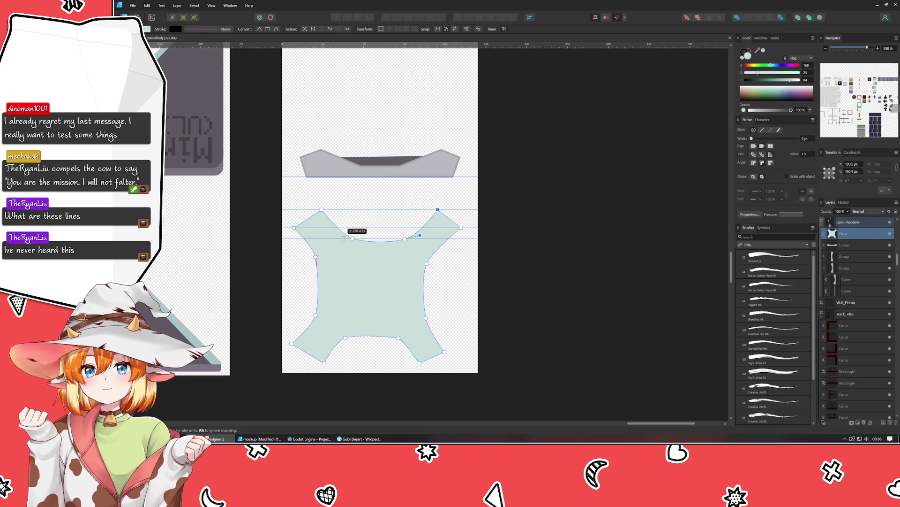
drag(352, 238, 352, 239)
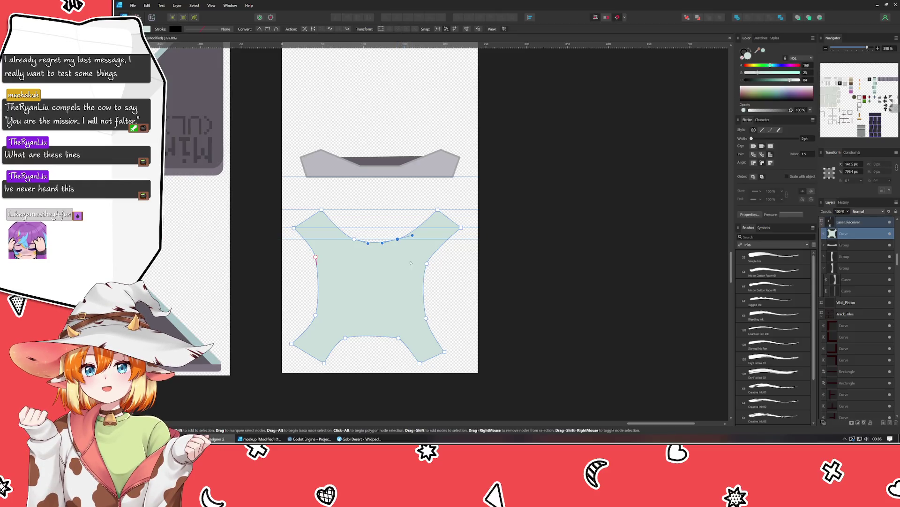
Add a second horizontal guide at the height of the shape's side curves
click(427, 265)
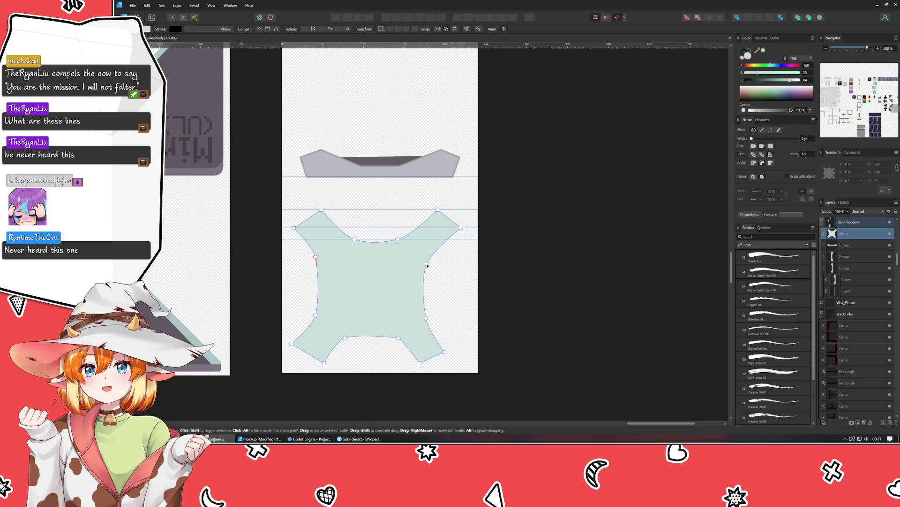
click(426, 266)
click(318, 261)
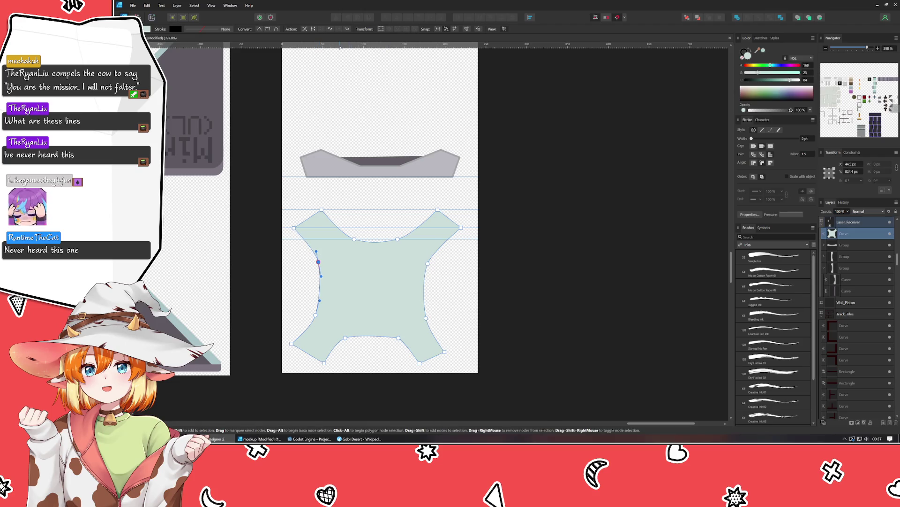
drag(340, 47, 361, 271)
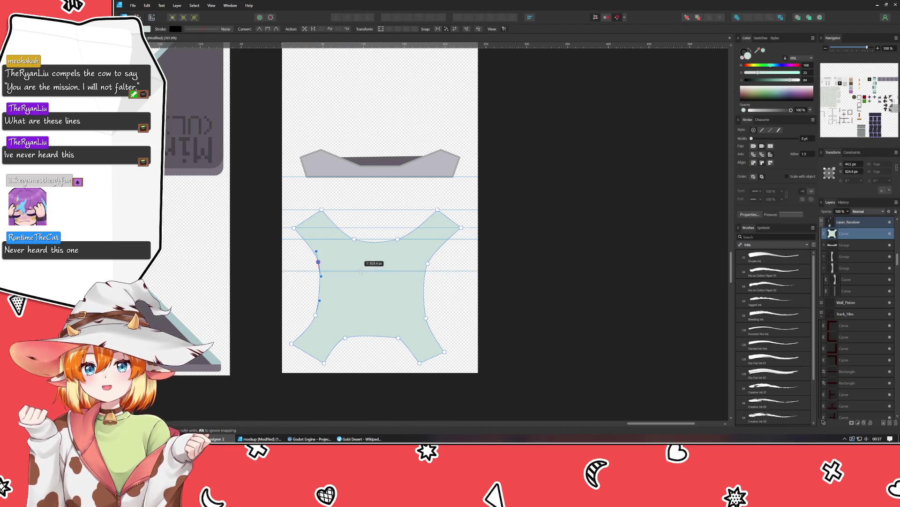
drag(362, 271, 362, 262)
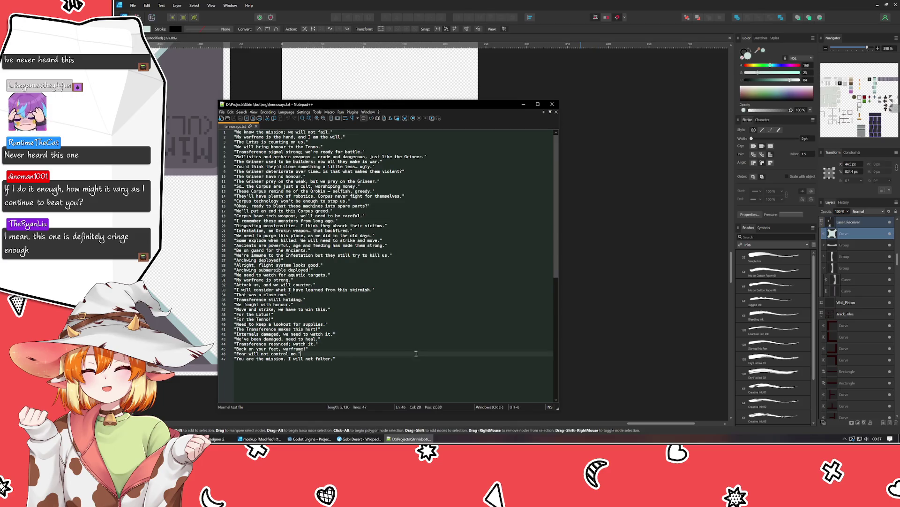
Review the last few quoted voice lines at the end of the Notepad++ file
key(ctrl+a)
click(429, 336)
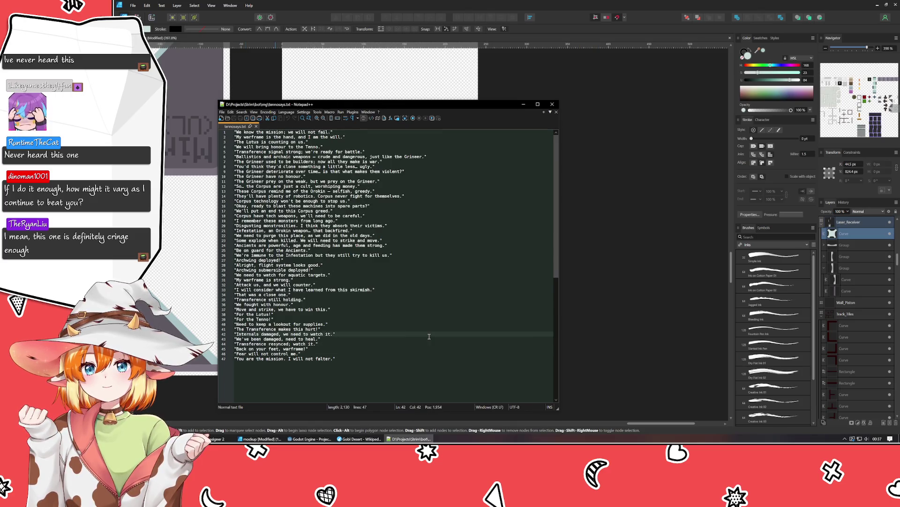
key(ctrl+End)
key(shift+Home)
key(shift+Up)
key(shift+Up)
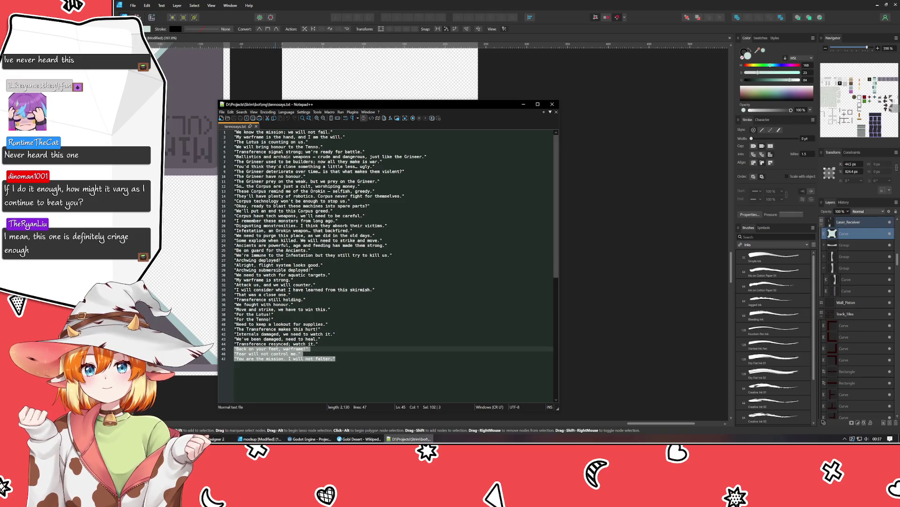
key(shift+Up)
key(shift+Up)
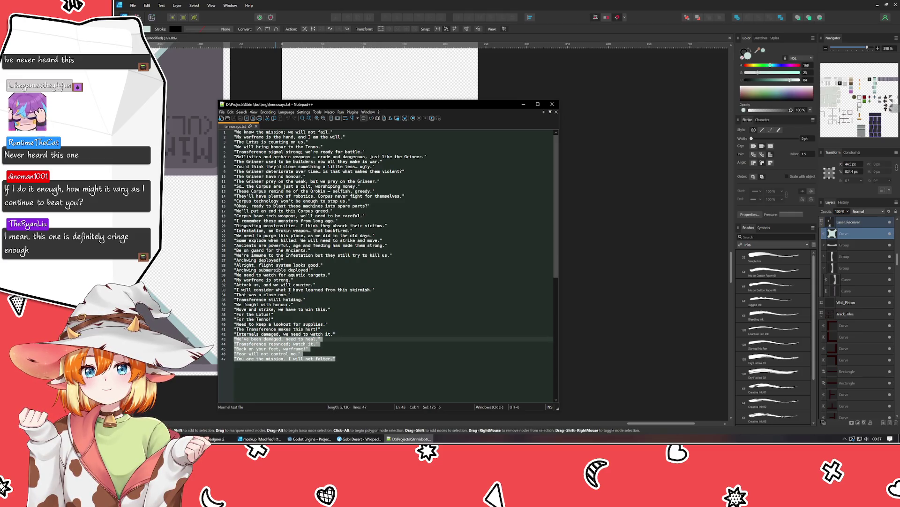
key(shift+Up)
key(shift+Up)
key(shift+Up)
click(467, 388)
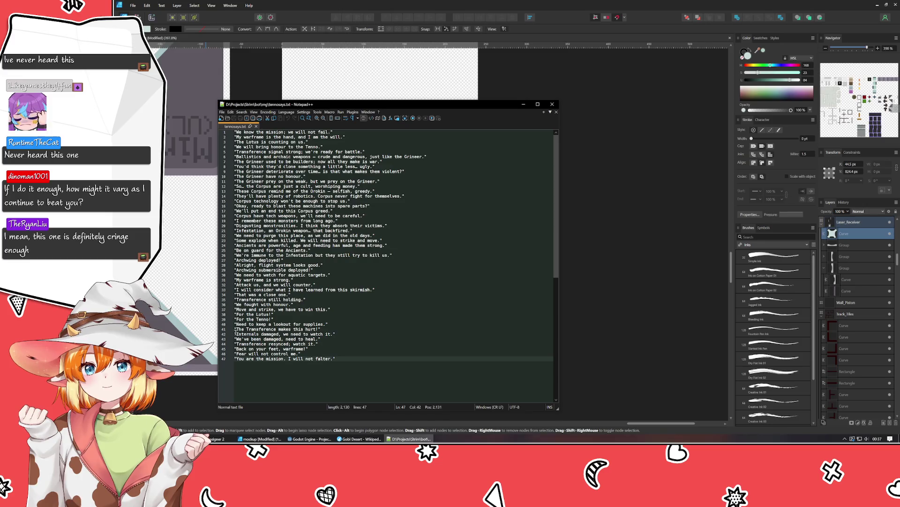
drag(234, 328, 332, 341)
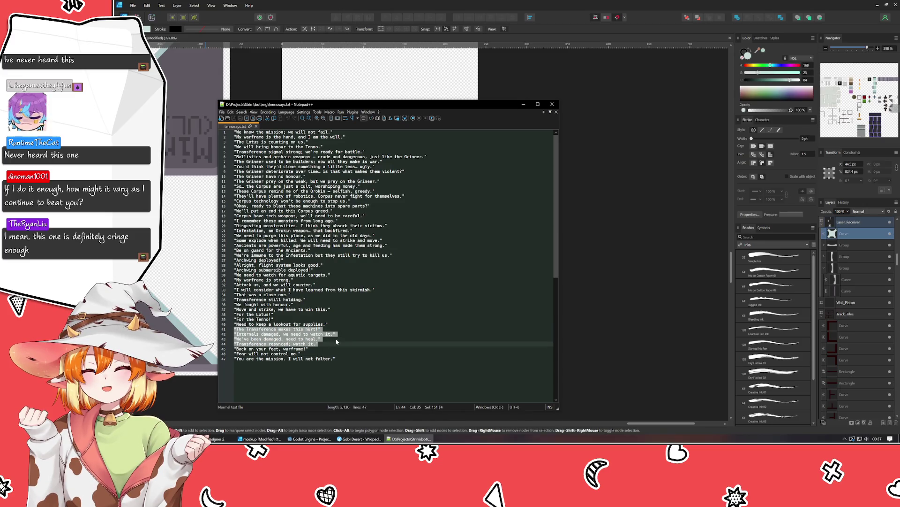
click(336, 339)
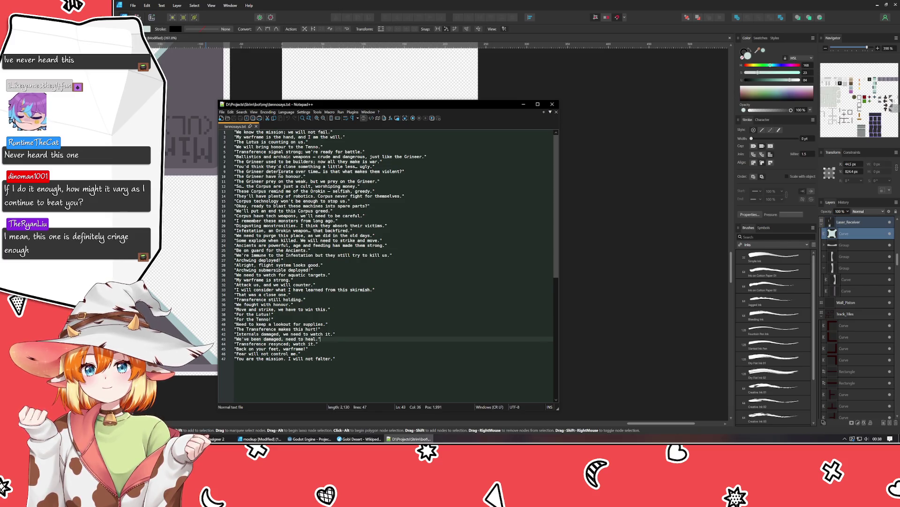
Read through the quotes from line 2 down to line 25
click(349, 136)
drag(350, 136, 223, 138)
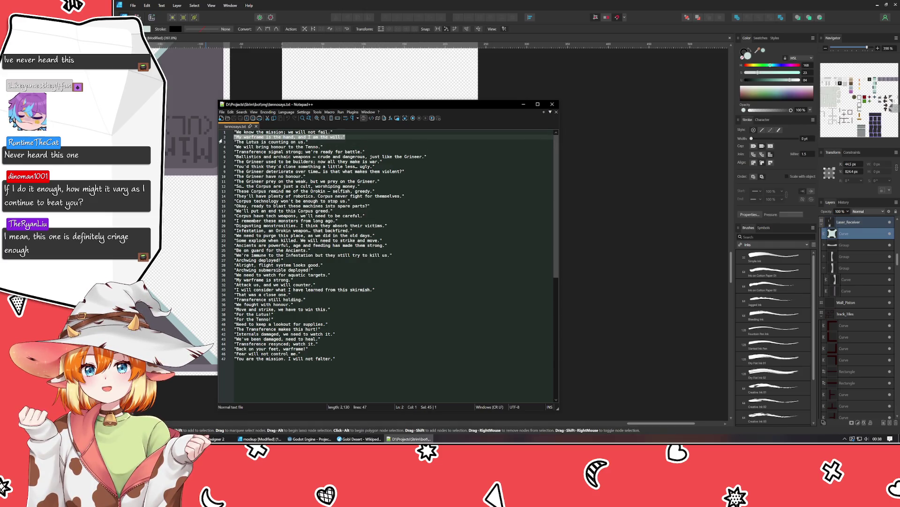
click(337, 148)
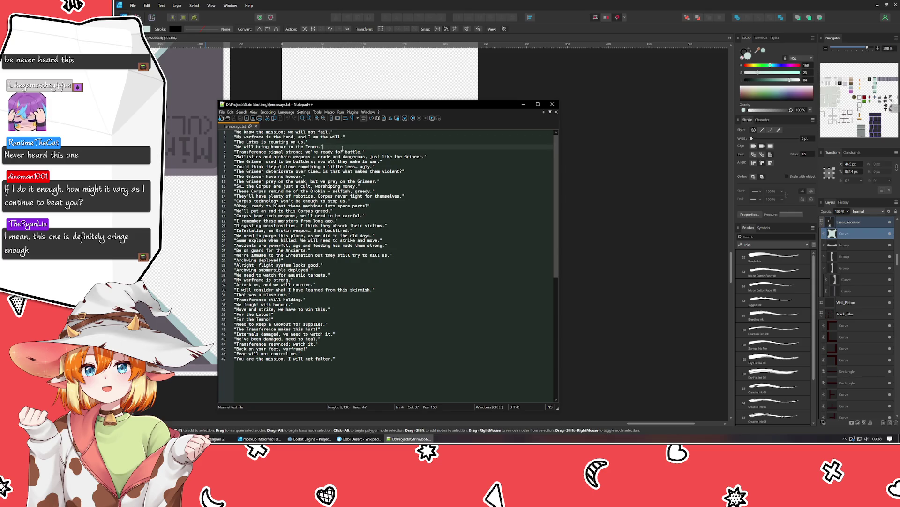
click(385, 157)
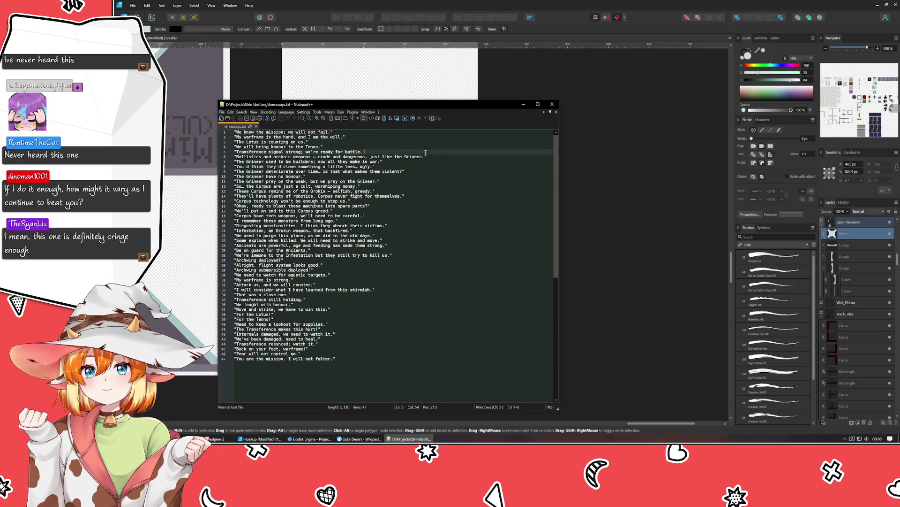
key(Down)
key(Down)
click(428, 181)
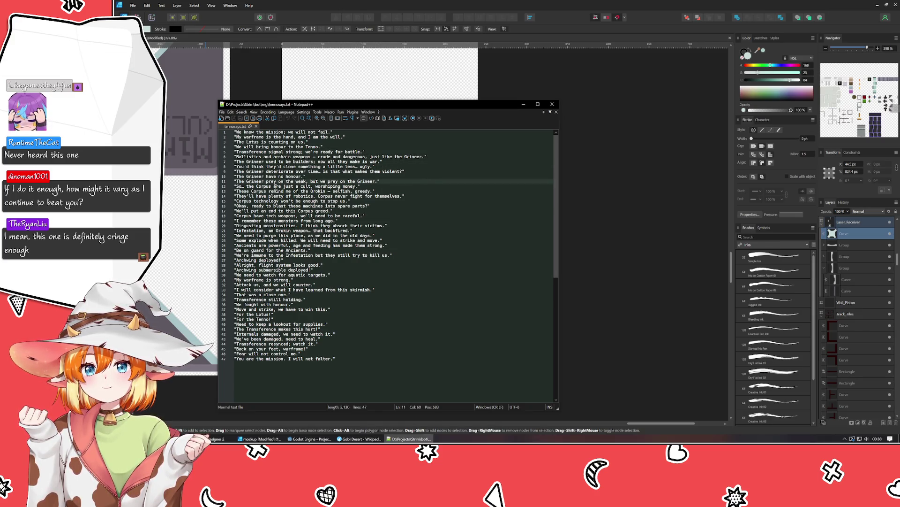
click(275, 186)
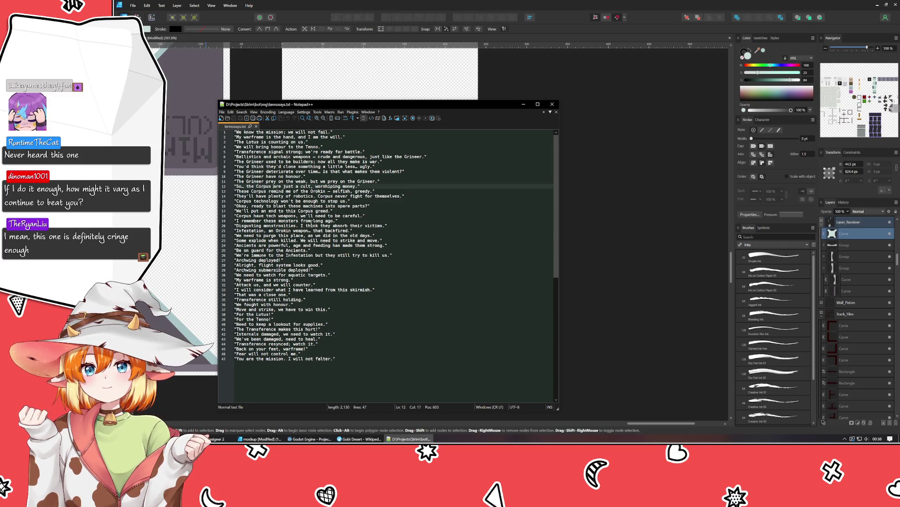
click(338, 220)
key(shift+Home)
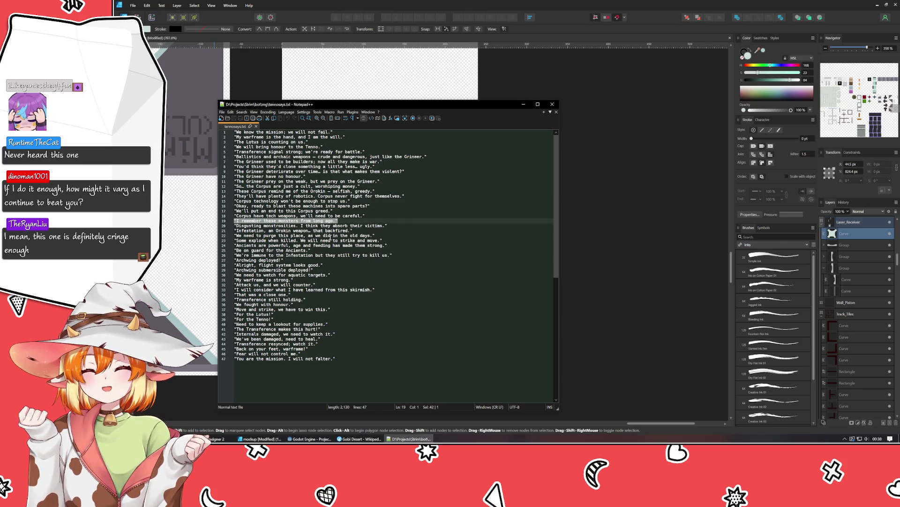
click(391, 230)
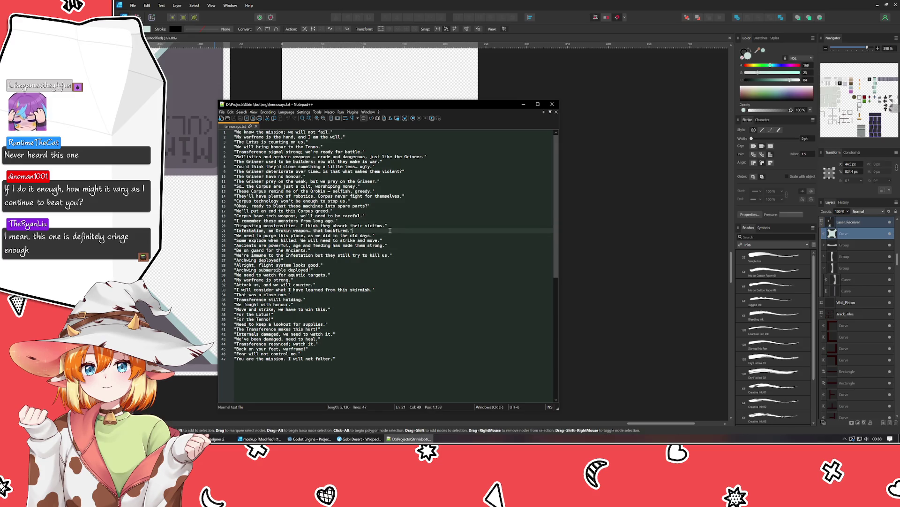
click(394, 240)
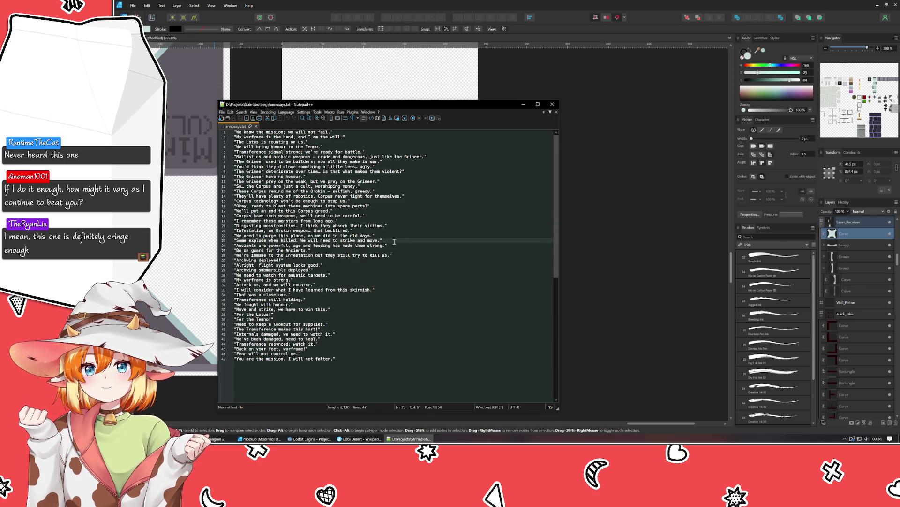
click(396, 251)
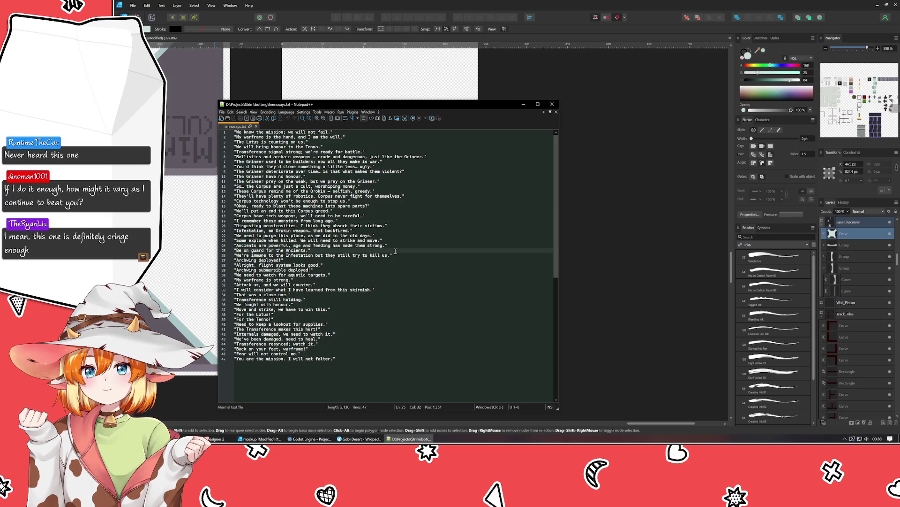
Delete the quote 'Be on guard for the Ancients.' and review lines 26 to 33
drag(384, 252, 174, 252)
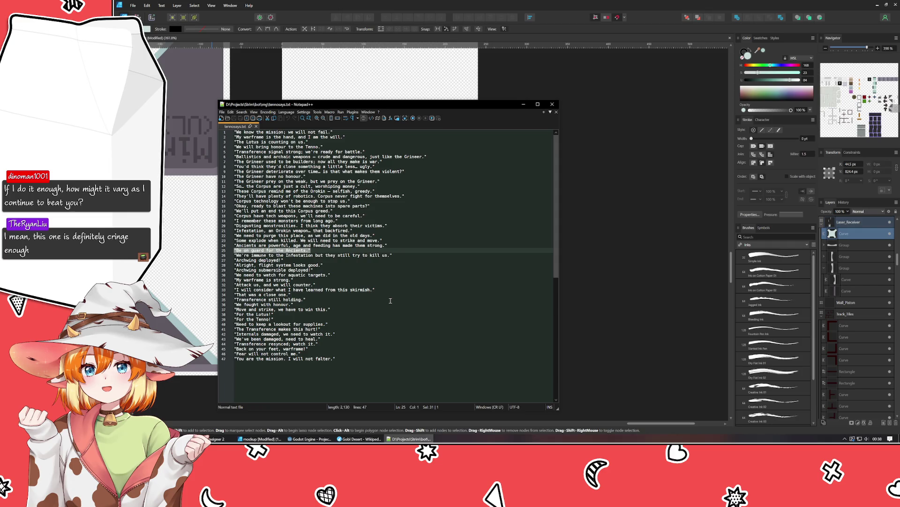
key(BackSpace)
key(BackSpace)
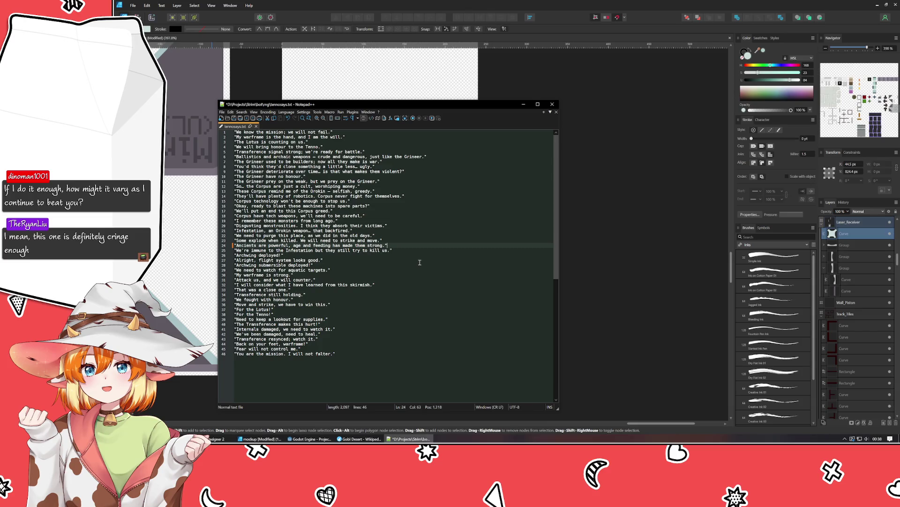
click(395, 255)
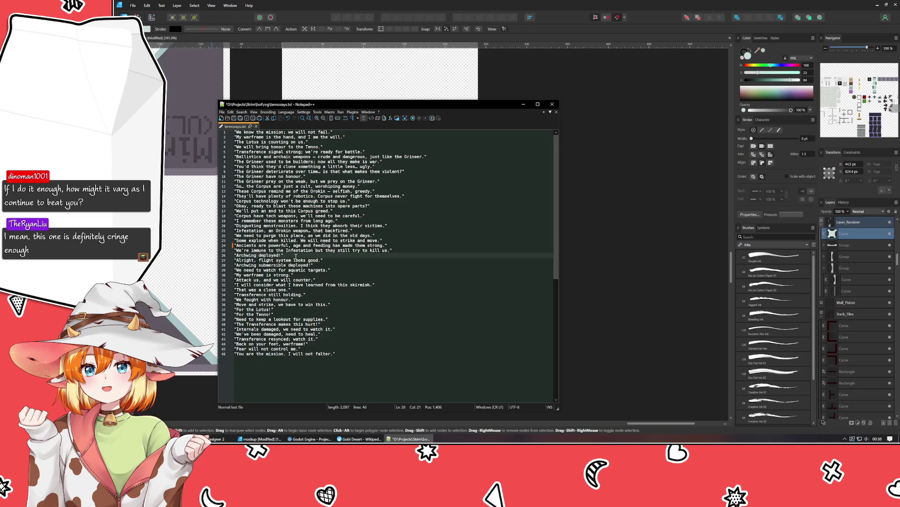
click(334, 260)
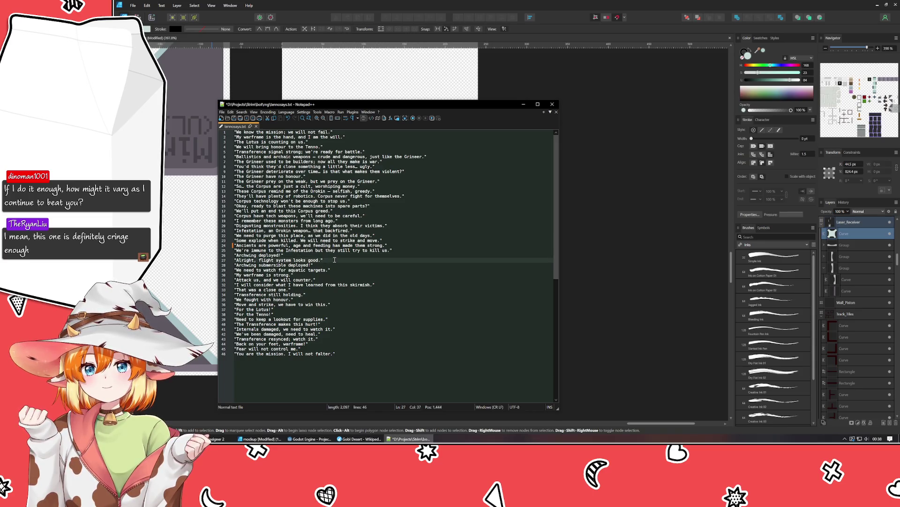
click(337, 265)
click(338, 270)
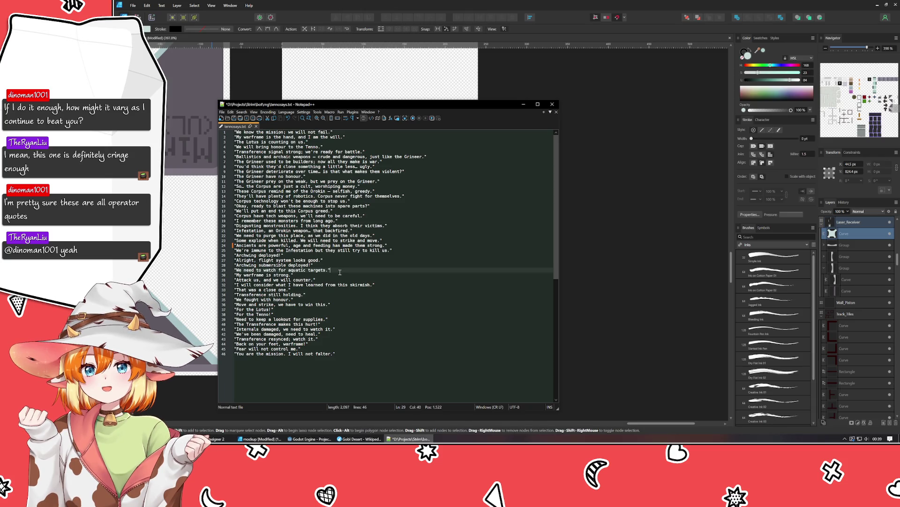
drag(292, 274, 235, 274)
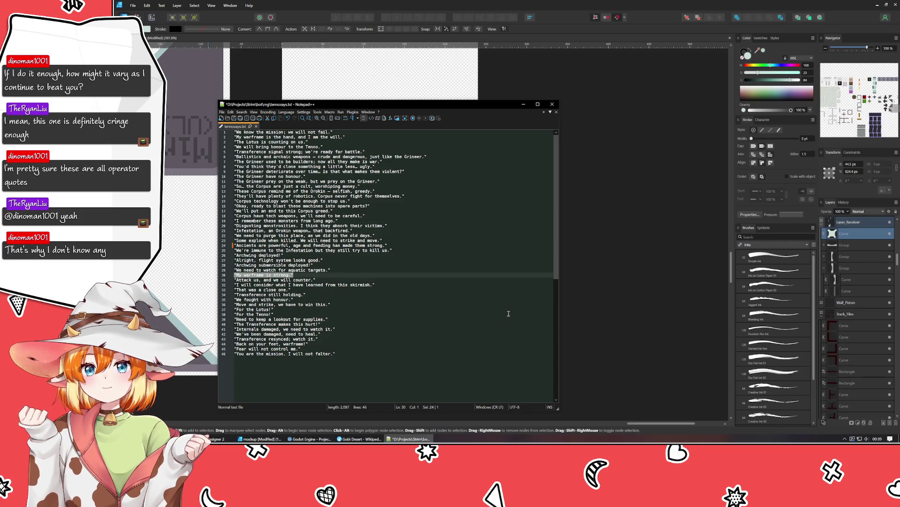
click(348, 269)
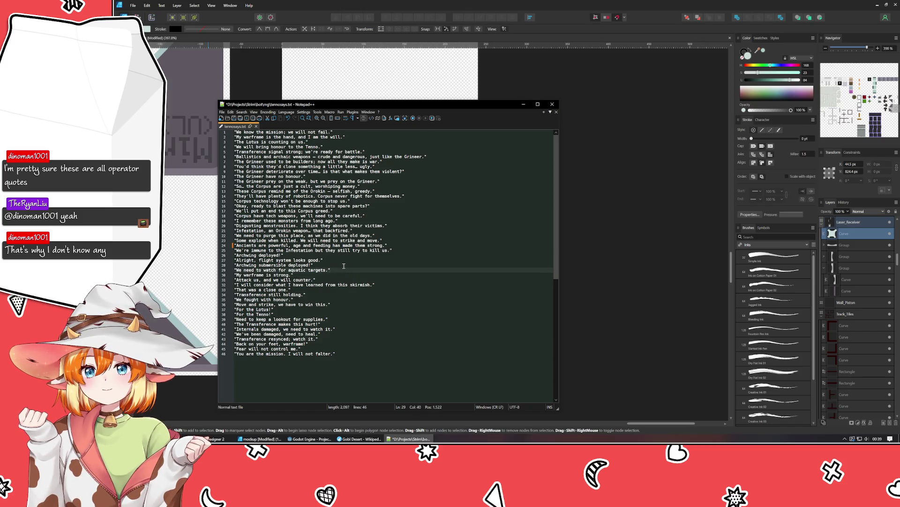
click(397, 285)
click(395, 290)
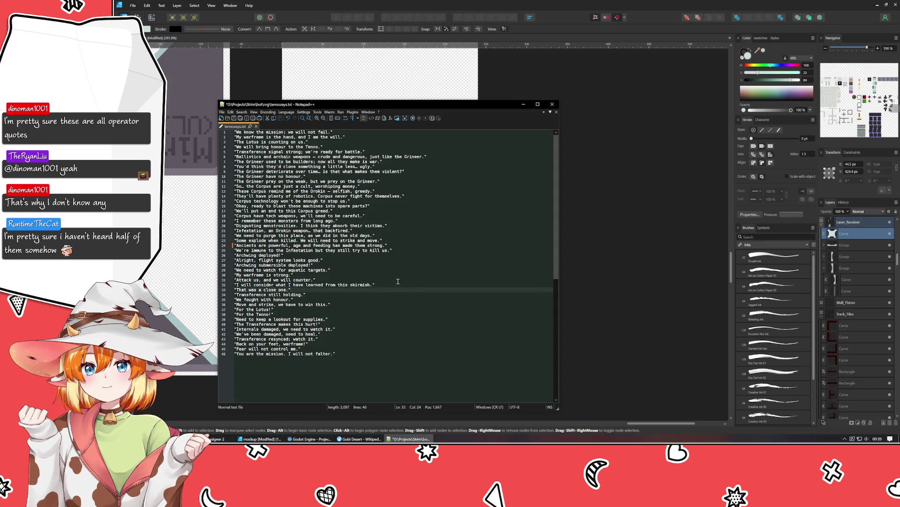
drag(397, 282, 196, 291)
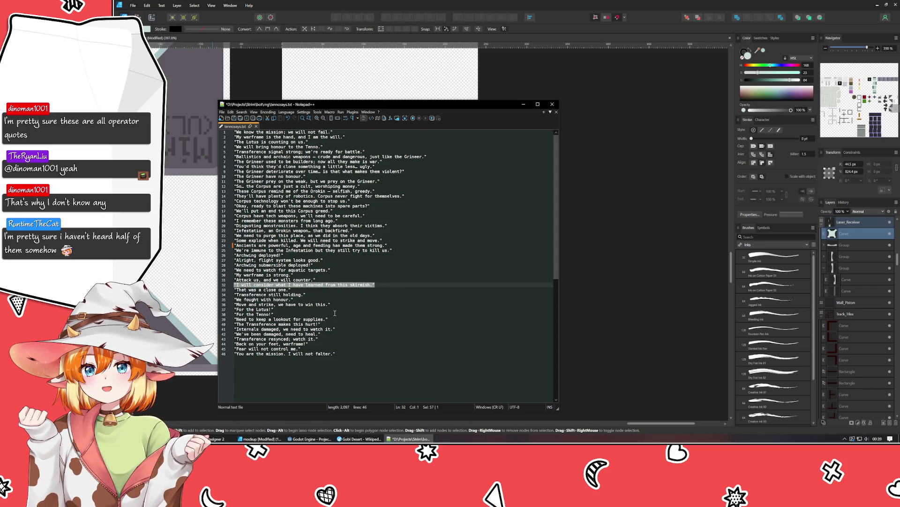
click(319, 291)
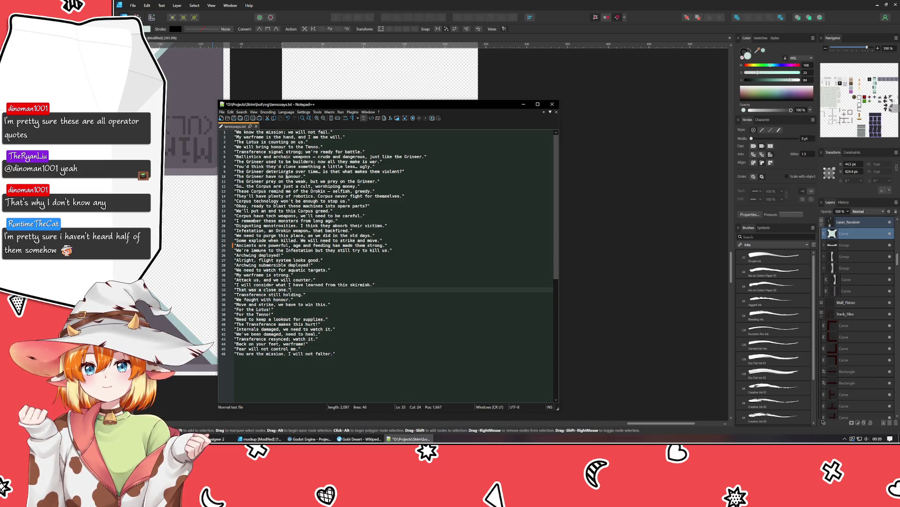
Re-read the file from the first quote through line 39, including 'Transference still holding' and 'We fought with honour'
click(343, 138)
click(285, 131)
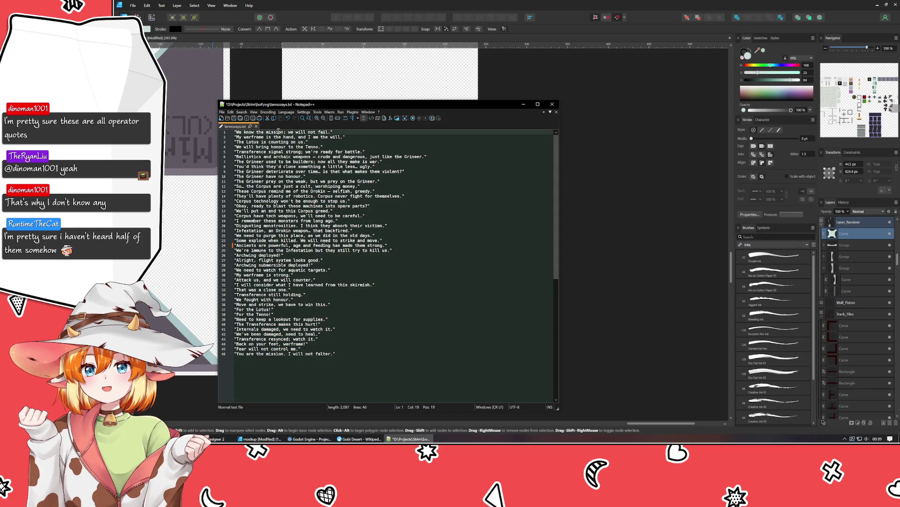
key(Down)
key(Down)
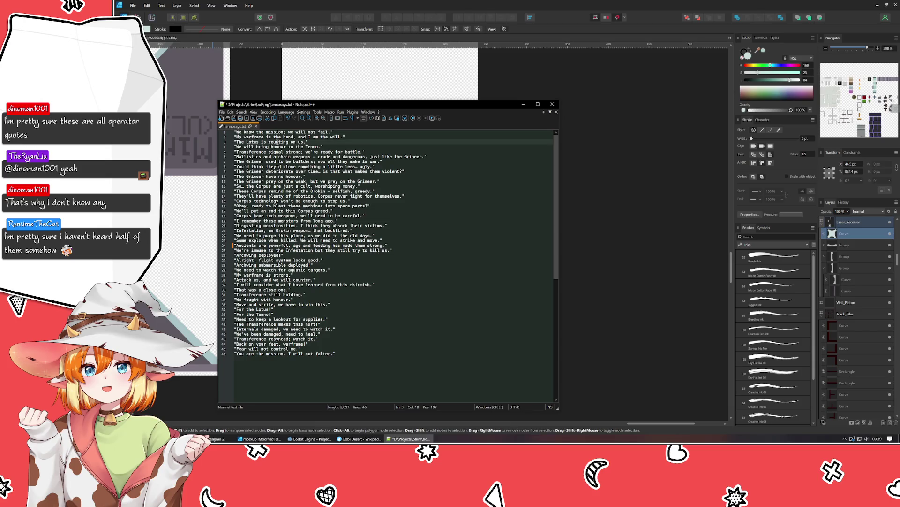
key(Down)
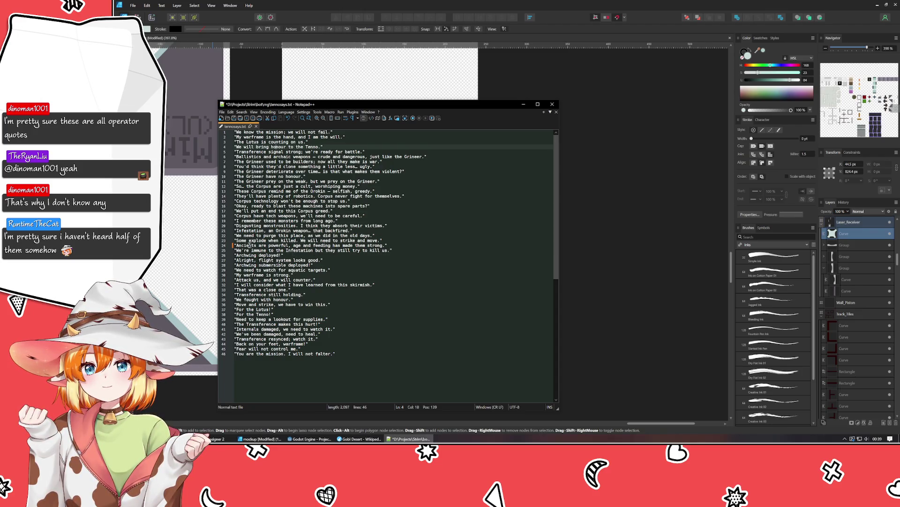
drag(234, 245, 390, 243)
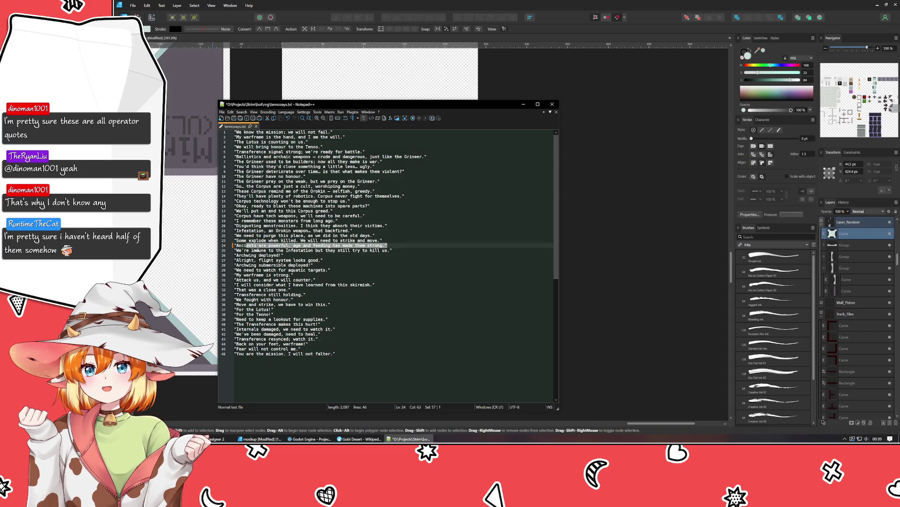
click(256, 250)
click(241, 255)
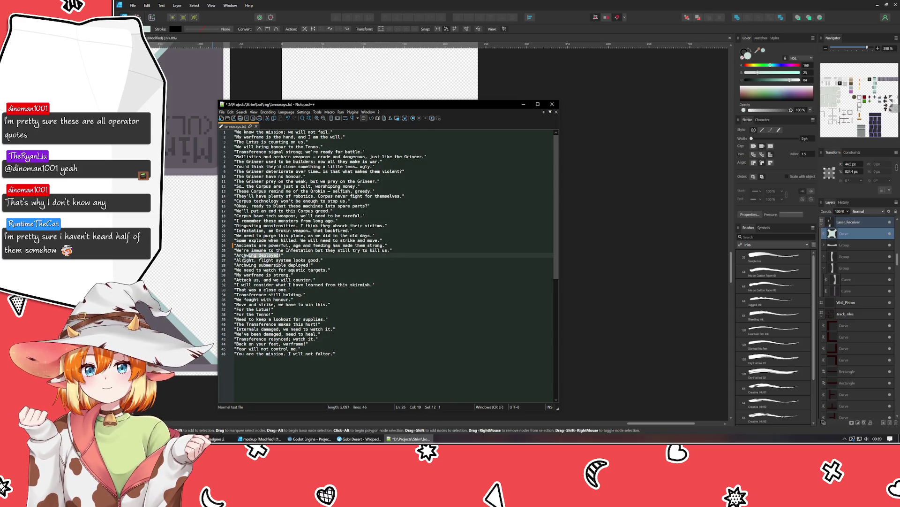
mouse_move(237, 260)
mouse_down()
mouse_move(284, 255)
mouse_move(307, 269)
mouse_up()
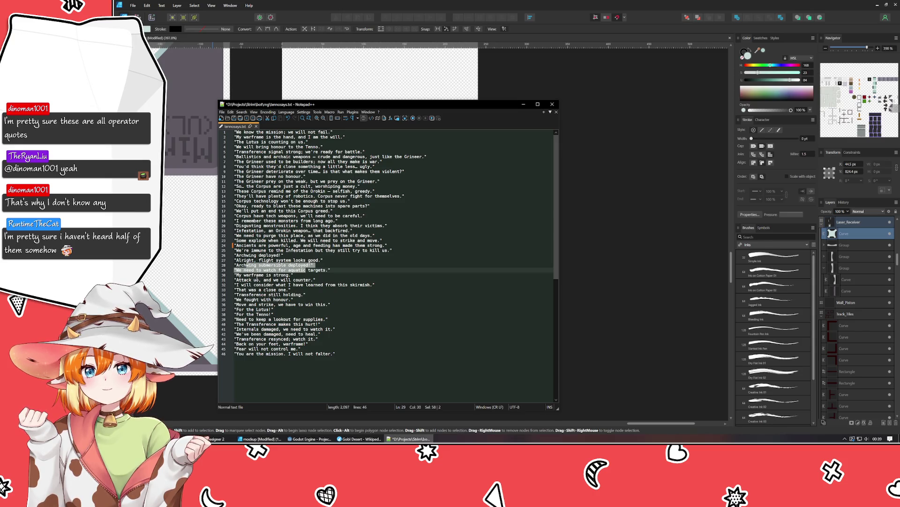
drag(244, 275, 277, 285)
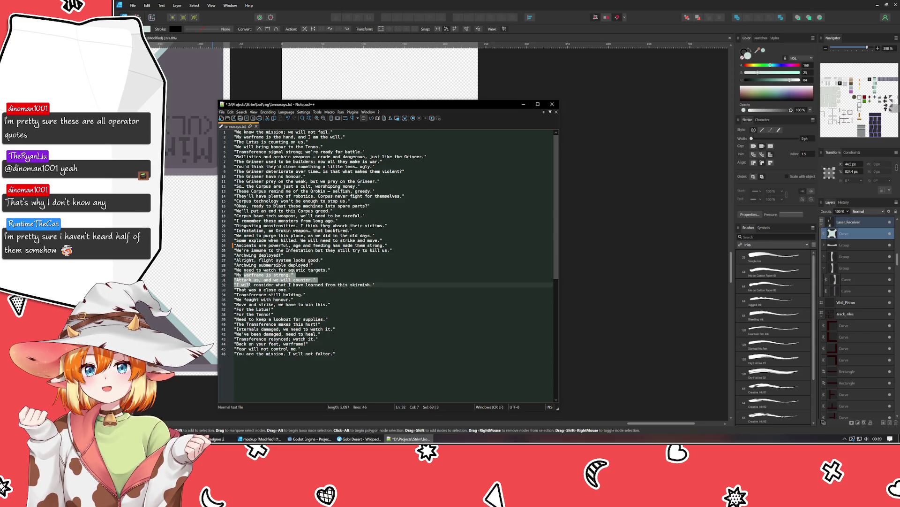
click(247, 289)
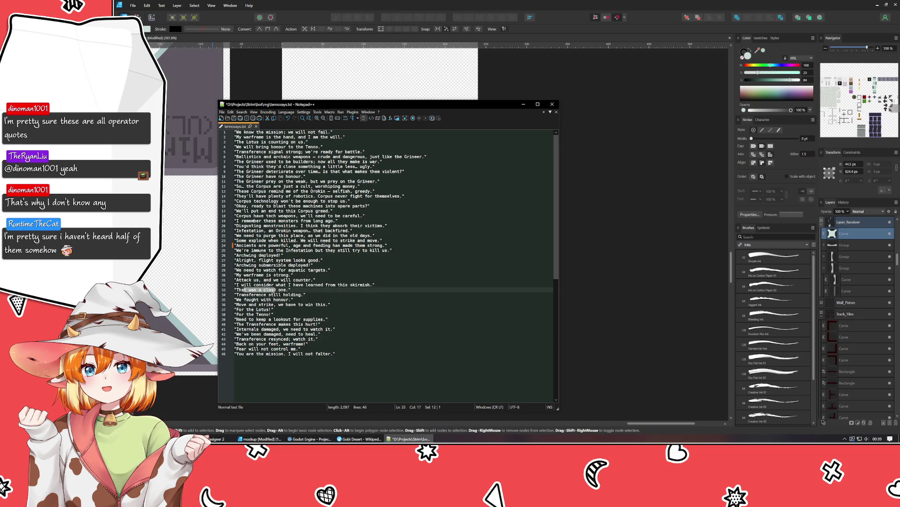
drag(244, 294, 301, 294)
drag(236, 299, 320, 305)
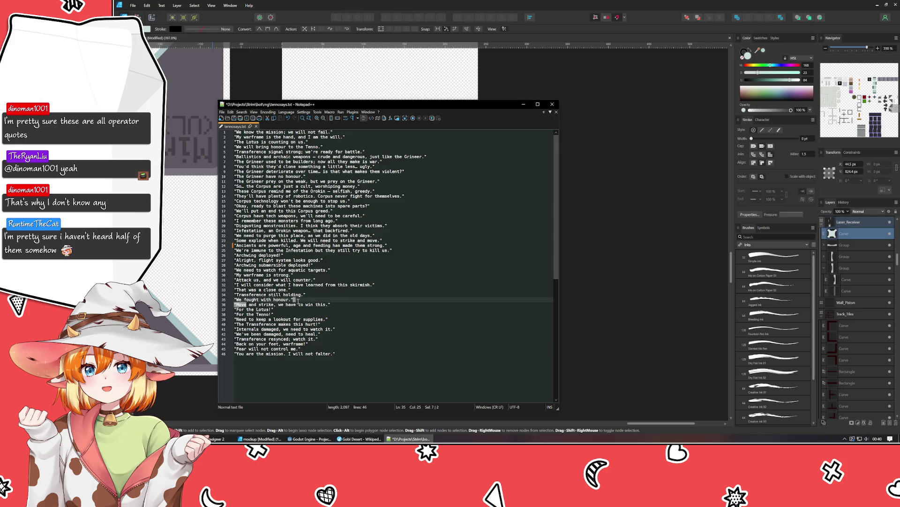
drag(236, 309, 344, 318)
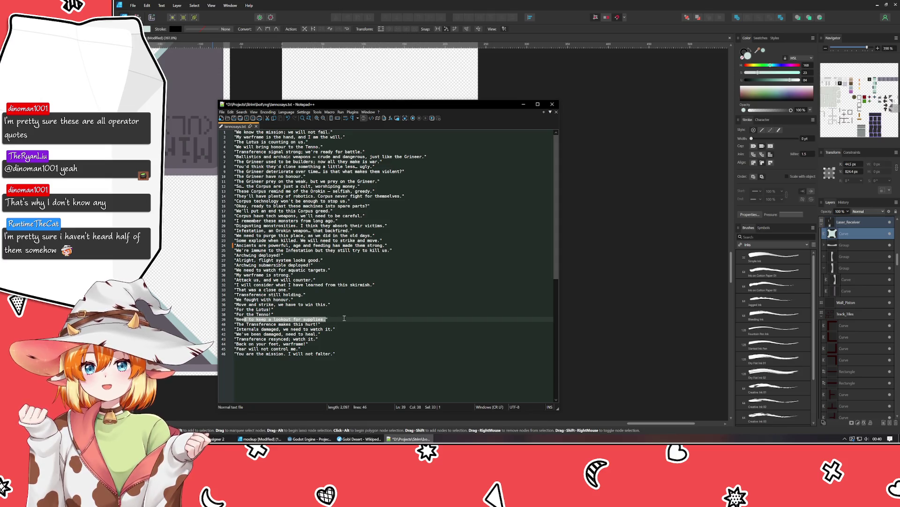
click(344, 318)
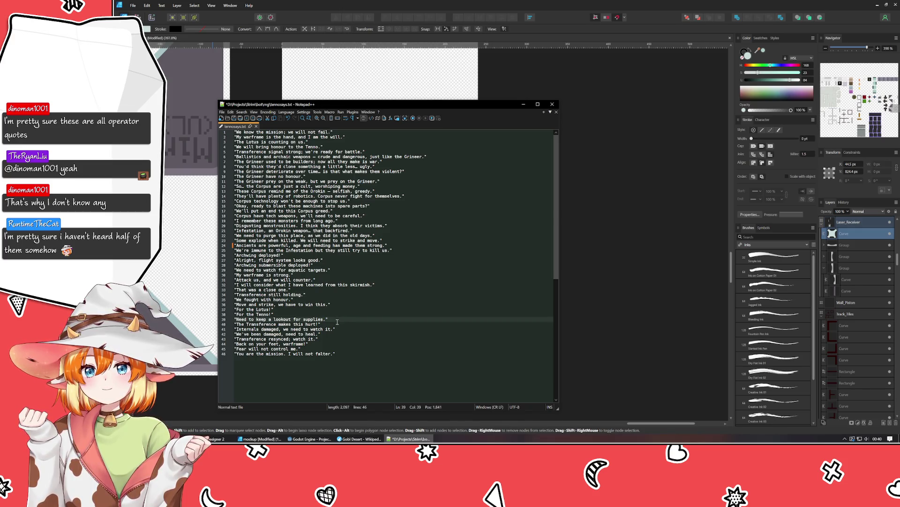
Check lines 40 to 46 and save the trimmed 46-line voice-line file
key(Down)
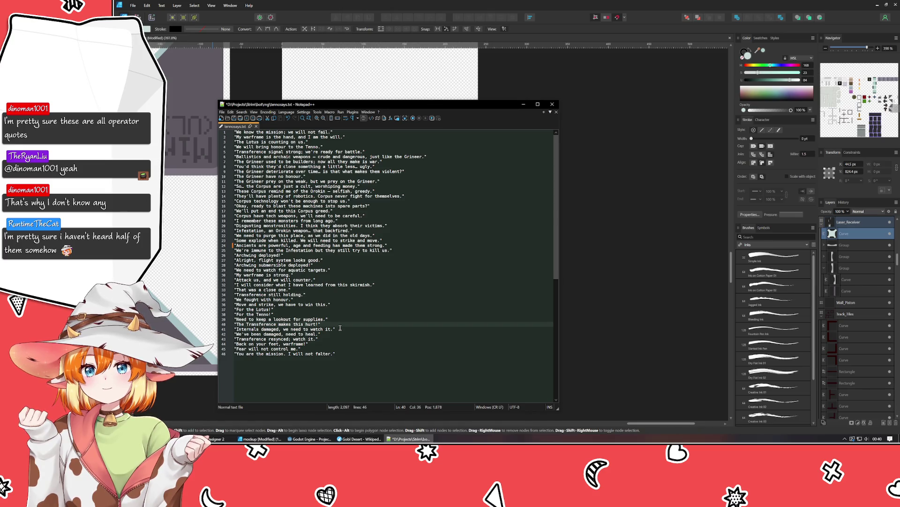
click(278, 364)
key(shift+Home)
key(shift+Up)
key(shift+Up)
key(shift+Up)
key(shift+Up)
key(shift+Up)
key(shift+Up)
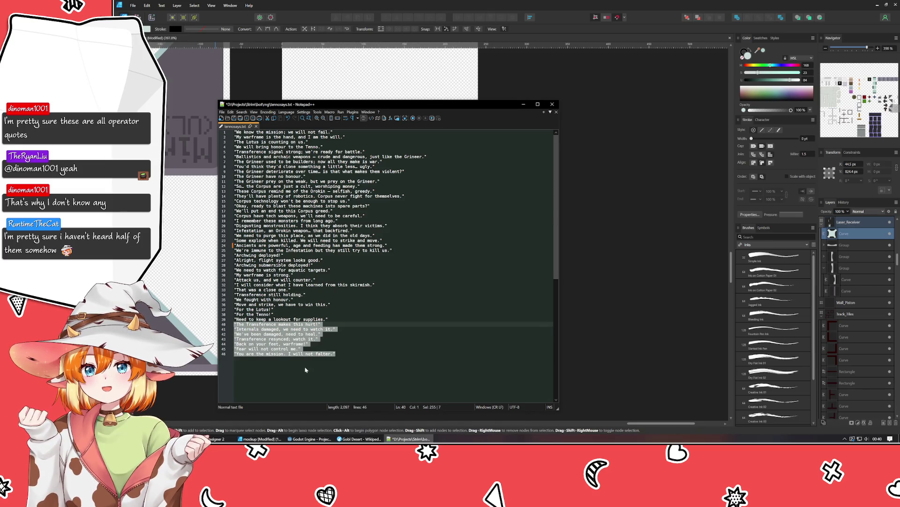
key(ctrl+End)
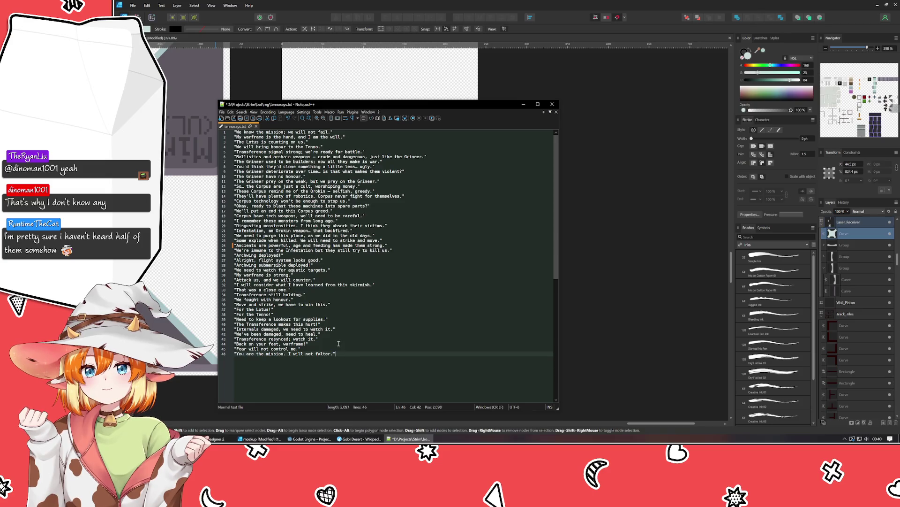
key(Up)
key(Up)
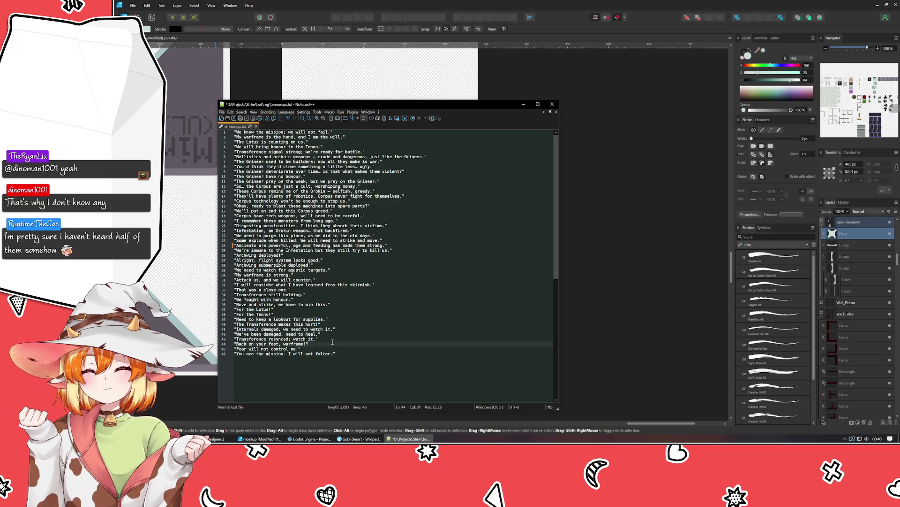
click(332, 338)
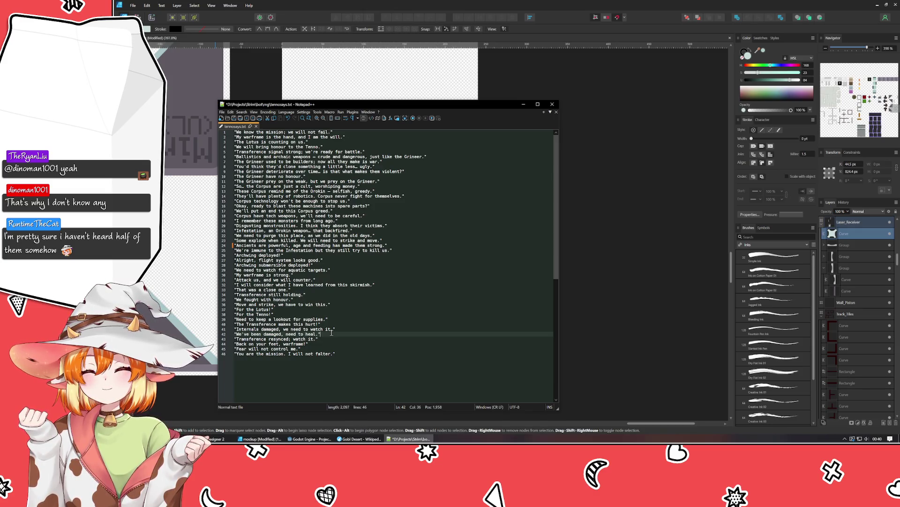
key(ctrl+s)
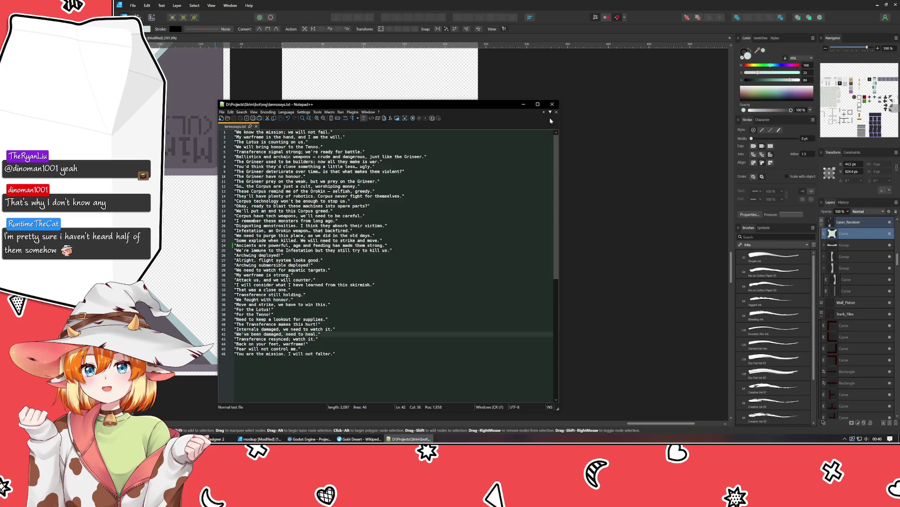
Close Notepad++, add a node on the teal shape's top curve and nudge it up and right
click(554, 106)
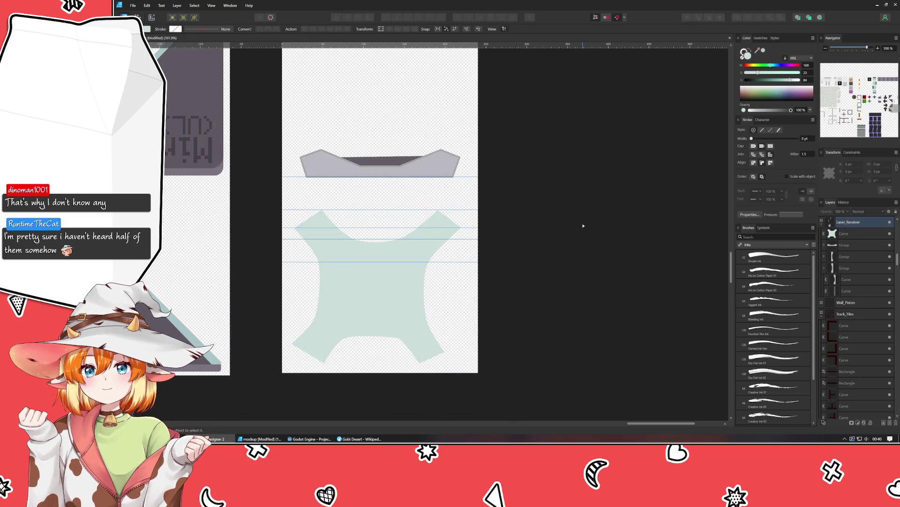
click(366, 289)
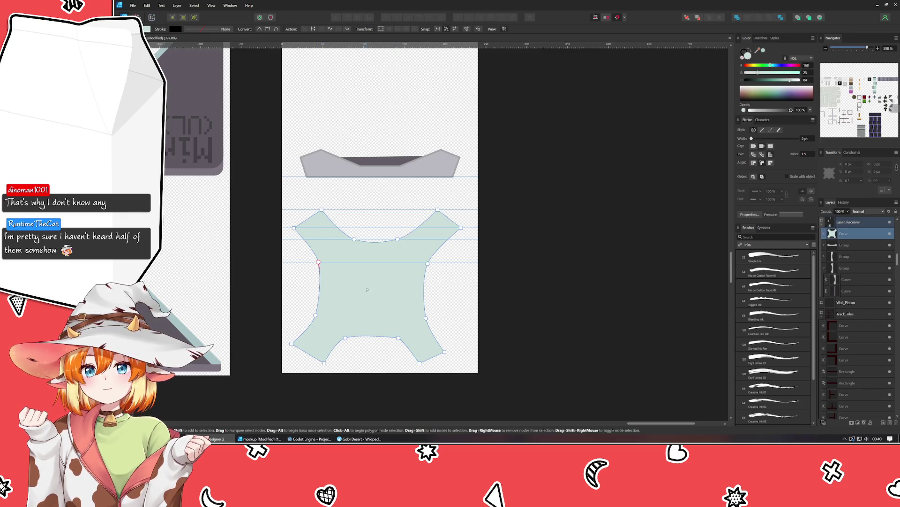
click(354, 239)
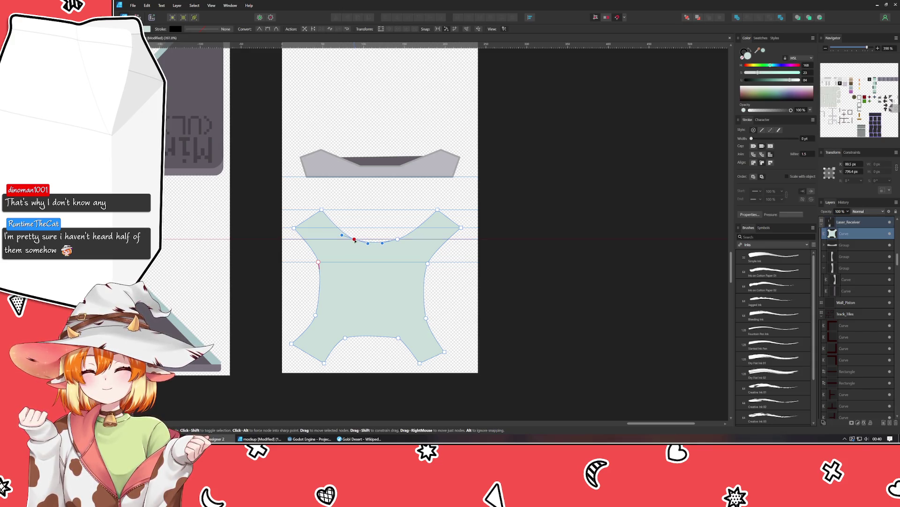
click(398, 239)
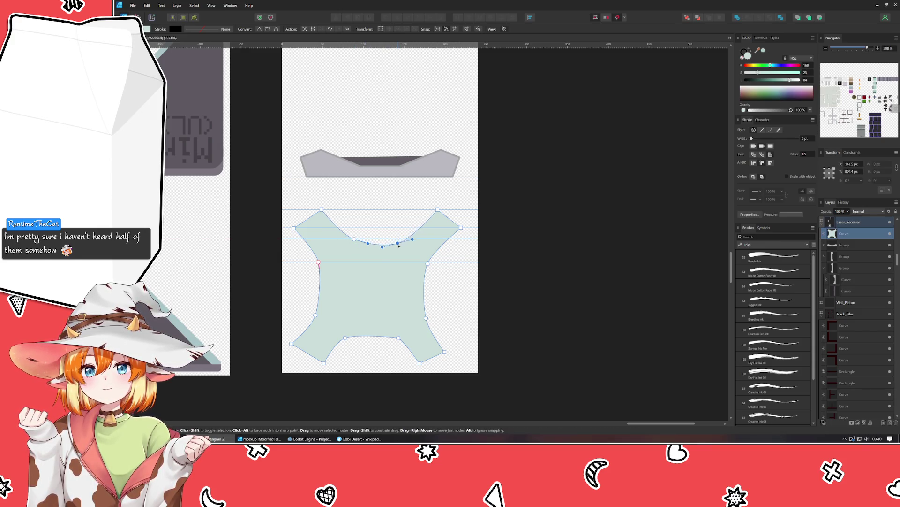
drag(398, 239, 398, 237)
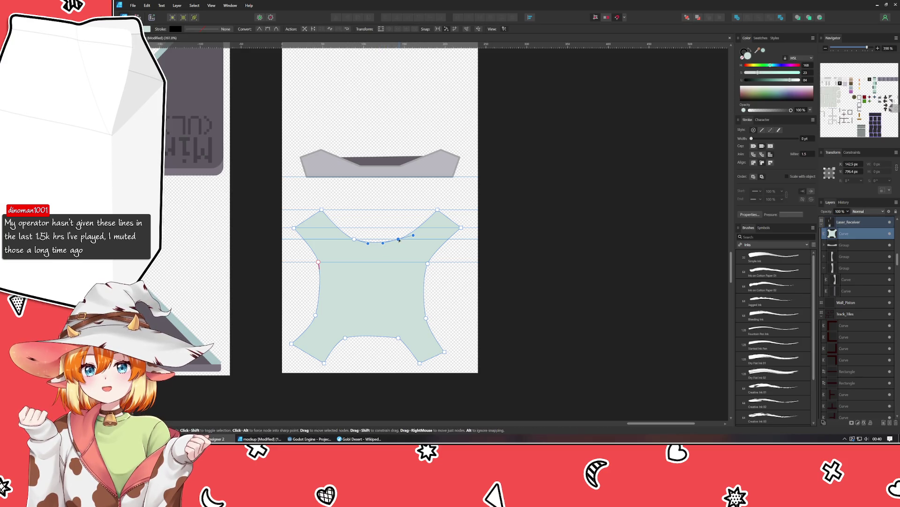
drag(401, 241, 405, 240)
Delete all nodes on the shape's right half, leaving the left half
mouse_move(384, 199)
mouse_down()
mouse_move(468, 386)
mouse_move(454, 381)
mouse_up()
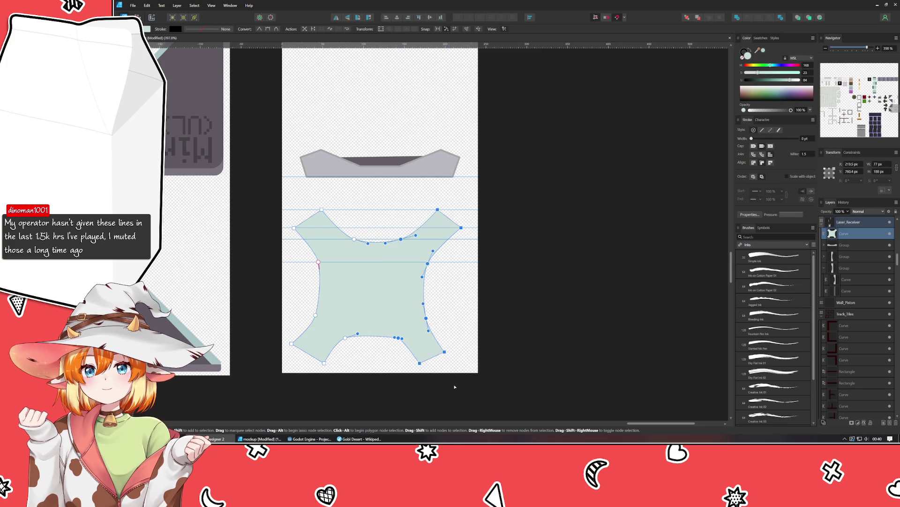
key(Delete)
Try deleting the bottom-left nodes, then undo to restore the shape
drag(392, 371, 295, 318)
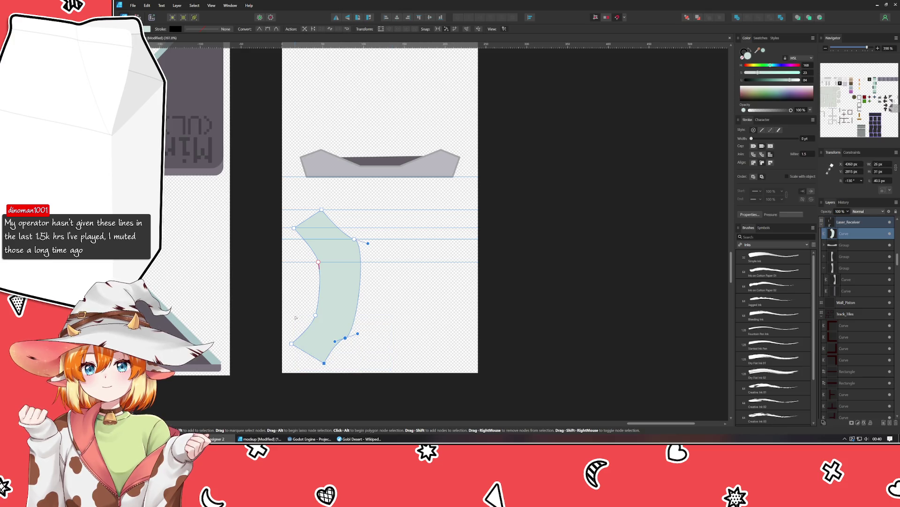
click(361, 289)
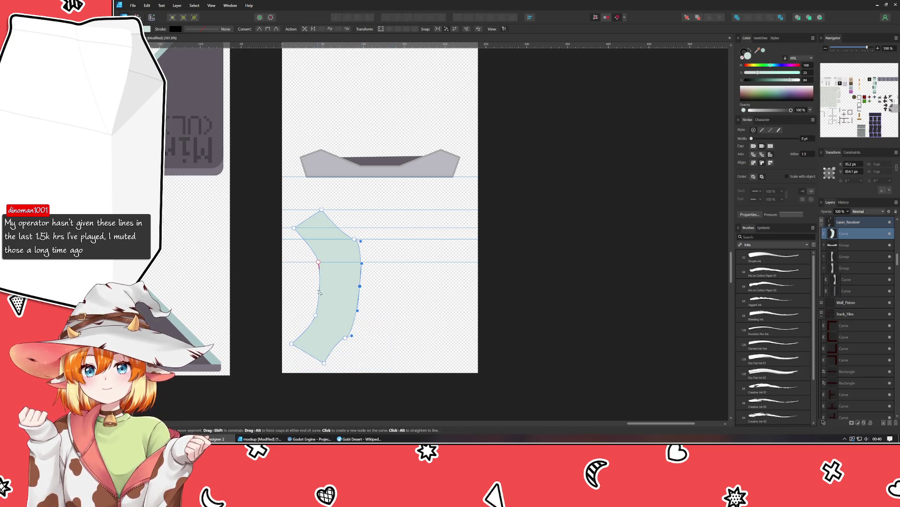
drag(368, 351, 269, 307)
key(Delete)
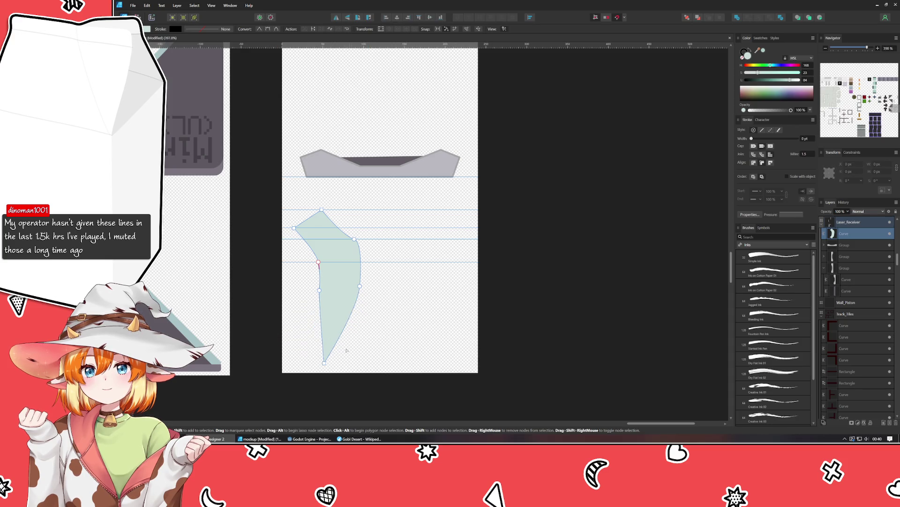
key(Delete)
key(ctrl+z)
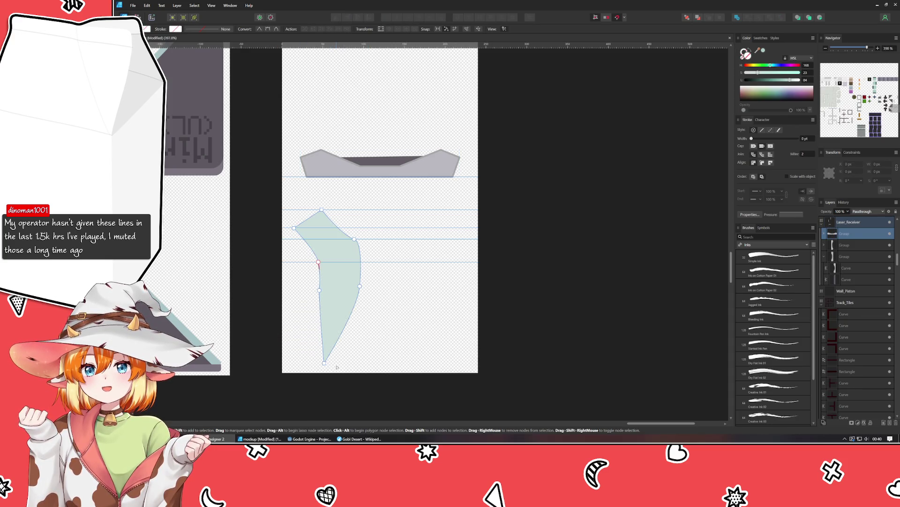
key(ctrl+z)
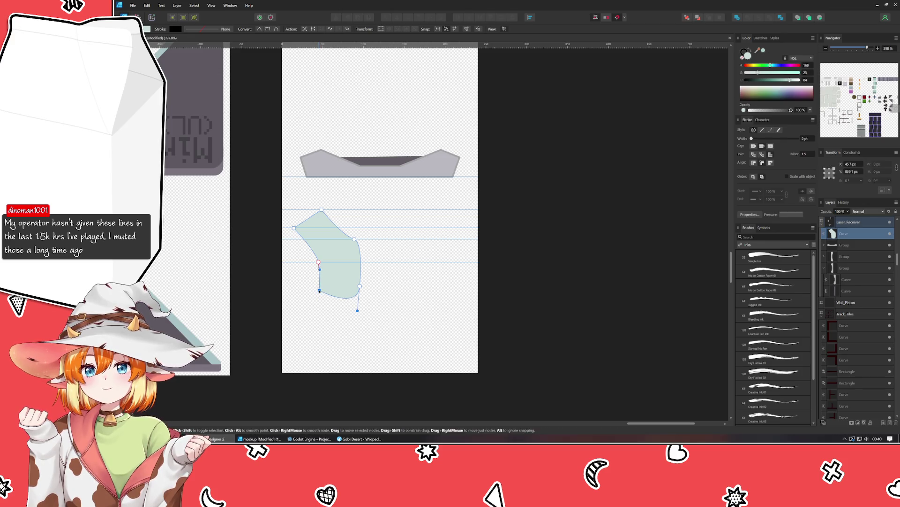
Make the bottom-right corner sharp and snap it to a new vertical guide at 120 px
alt+click(360, 286)
drag(362, 286, 370, 291)
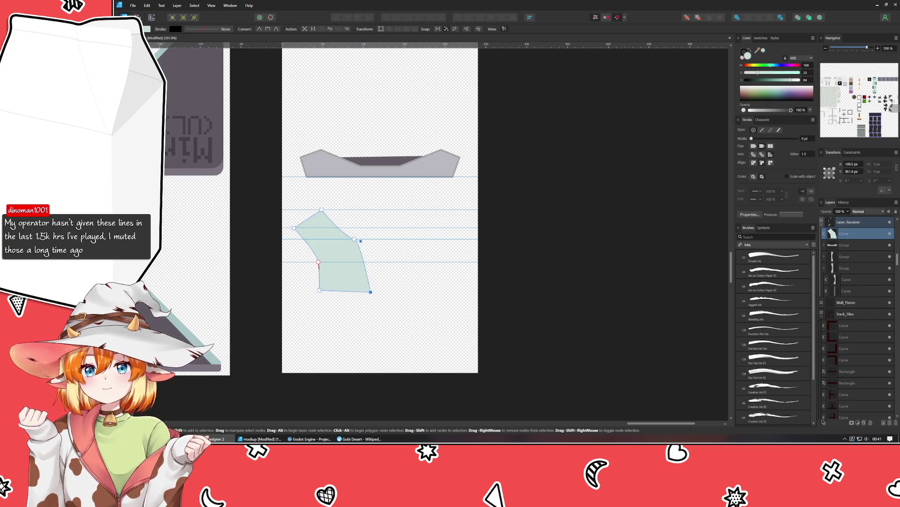
drag(233, 296, 381, 299)
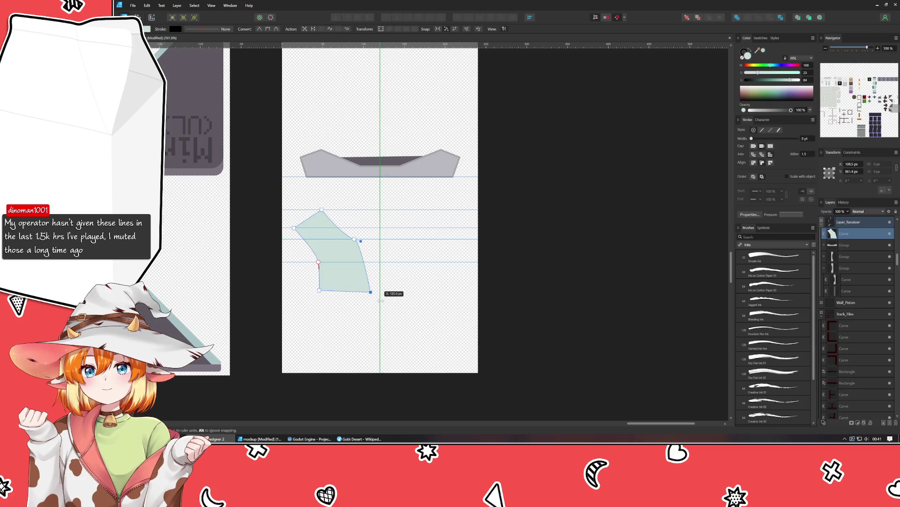
drag(370, 290, 379, 288)
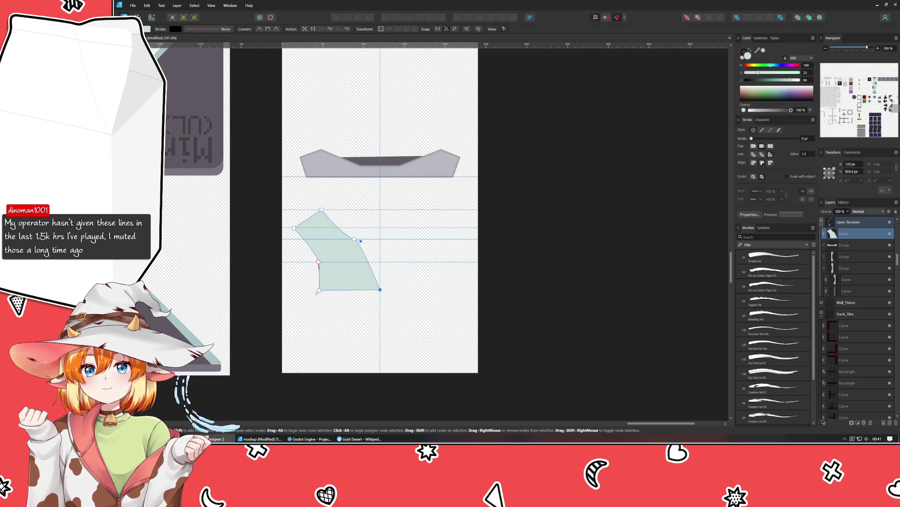
Push the upper right-side node onto the vertical guide for a straight right edge
drag(360, 241, 381, 246)
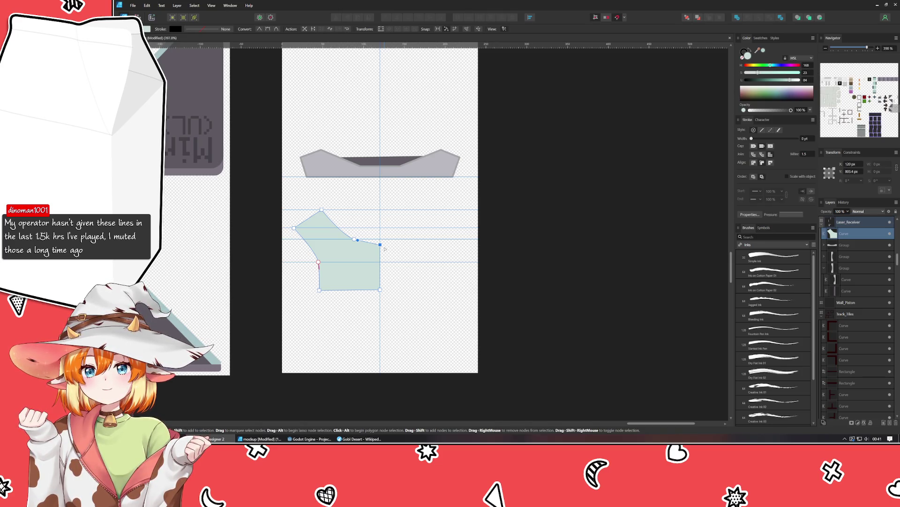
click(360, 241)
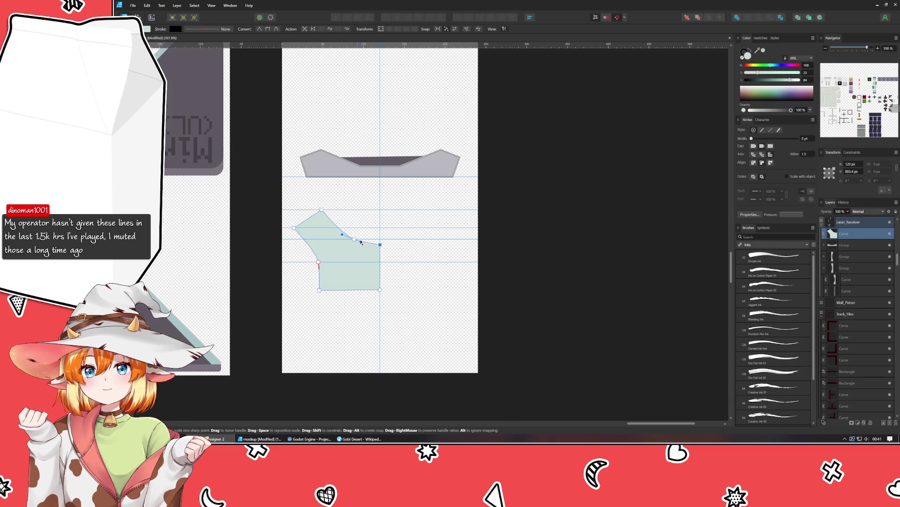
drag(380, 243, 378, 243)
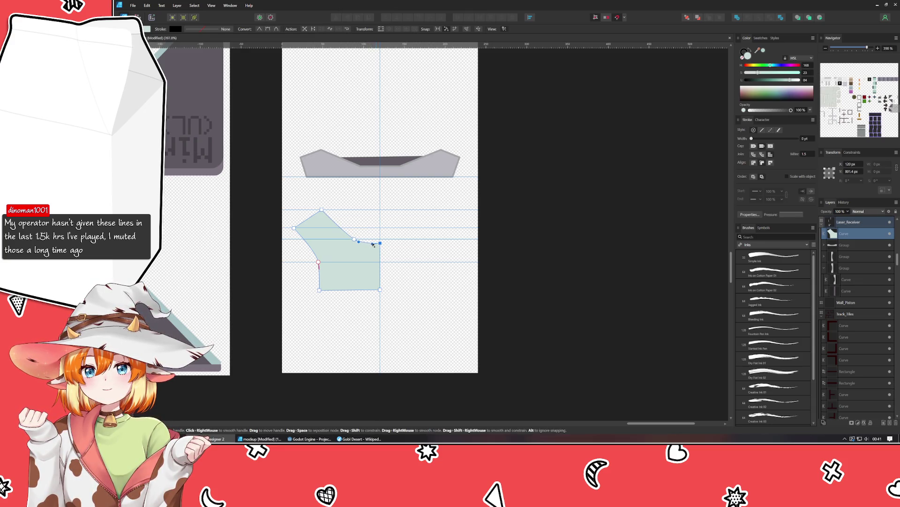
click(320, 289)
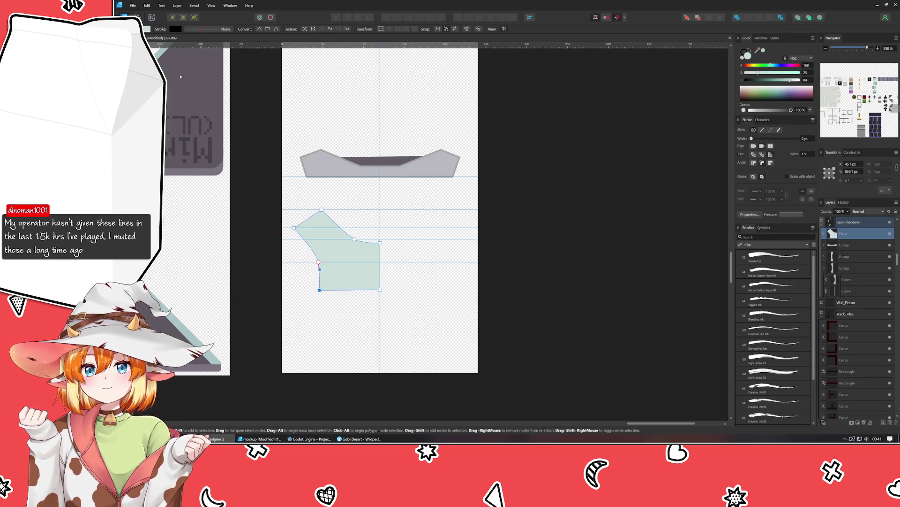
Duplicate the half shape, flip it horizontally and slide it right to form one symmetric shape
key(v)
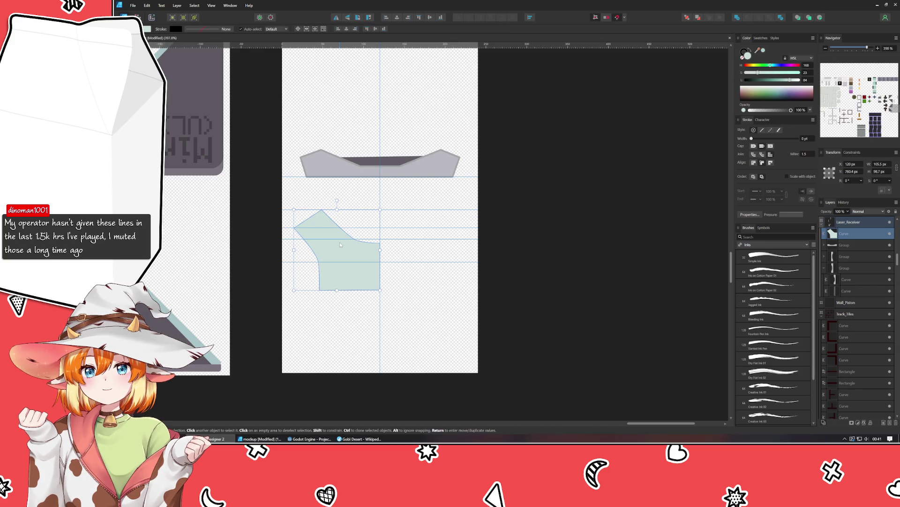
drag(340, 244, 340, 244)
key(ctrl+j)
click(338, 19)
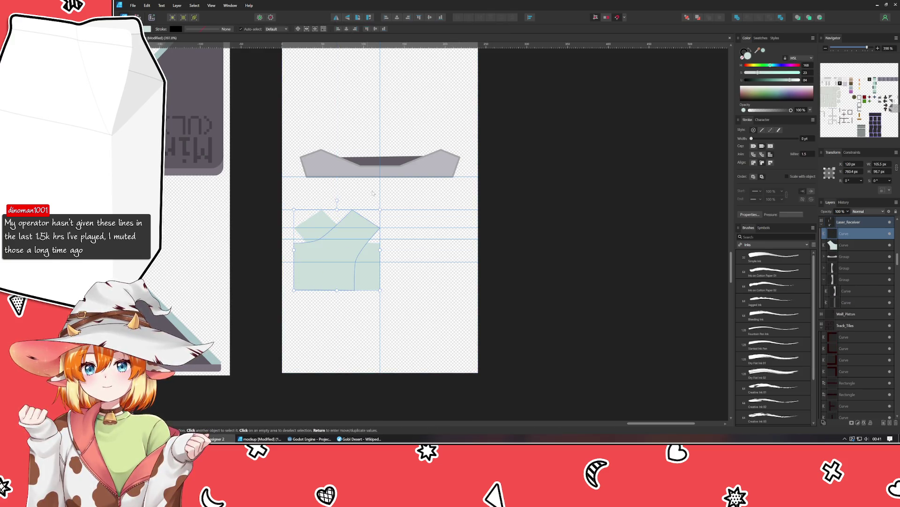
drag(348, 274, 415, 274)
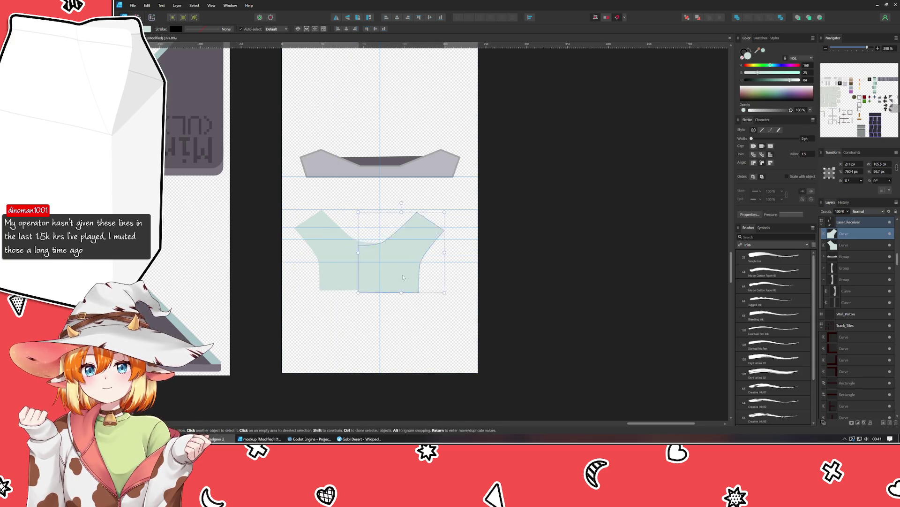
click(420, 328)
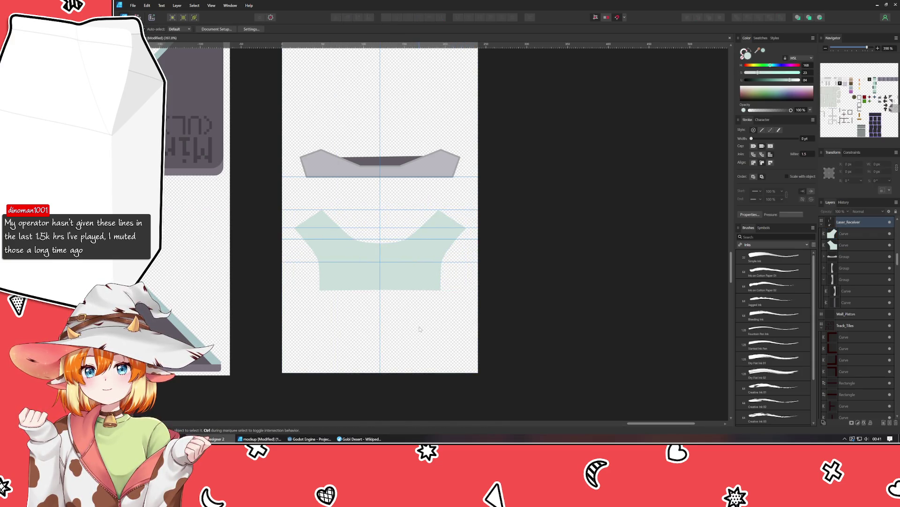
In the Guides Manager remove the 824.4, 796.4, 782.4 and 760.4 px horizontal guides
double_click(452, 262)
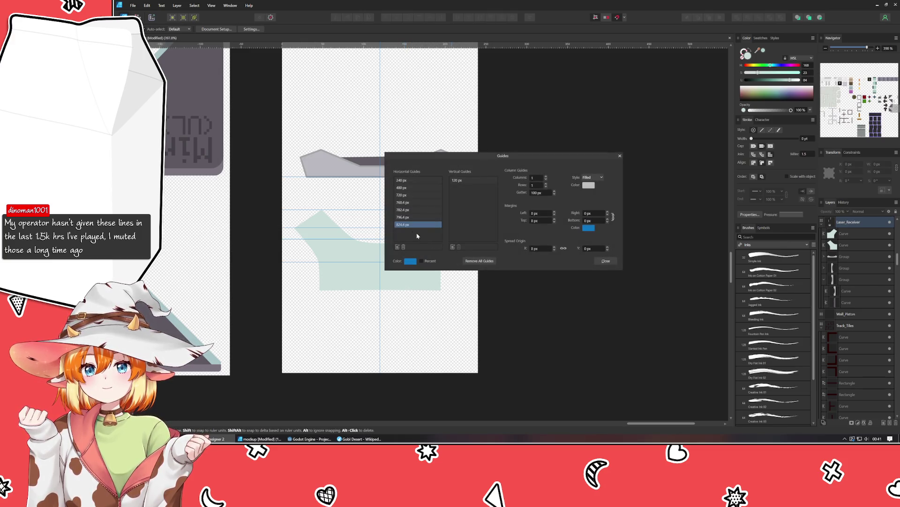
click(403, 247)
click(406, 218)
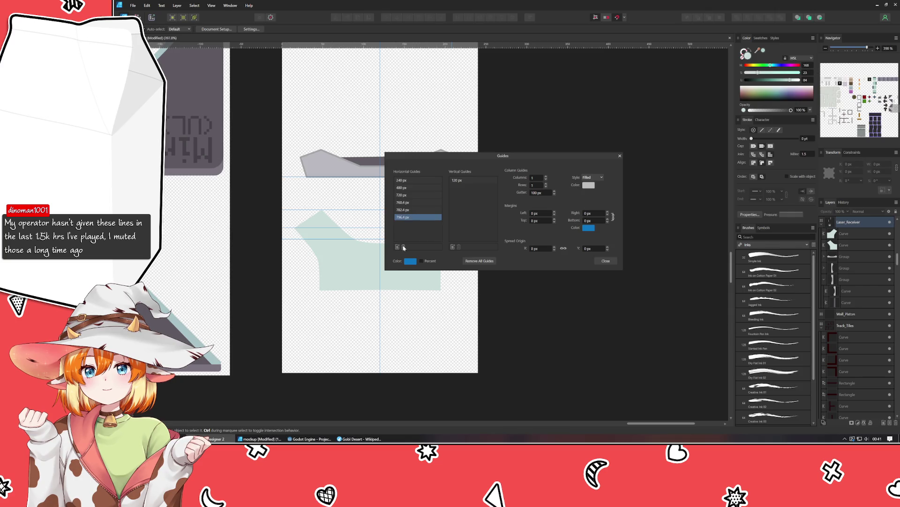
click(403, 246)
click(406, 209)
click(405, 246)
click(410, 203)
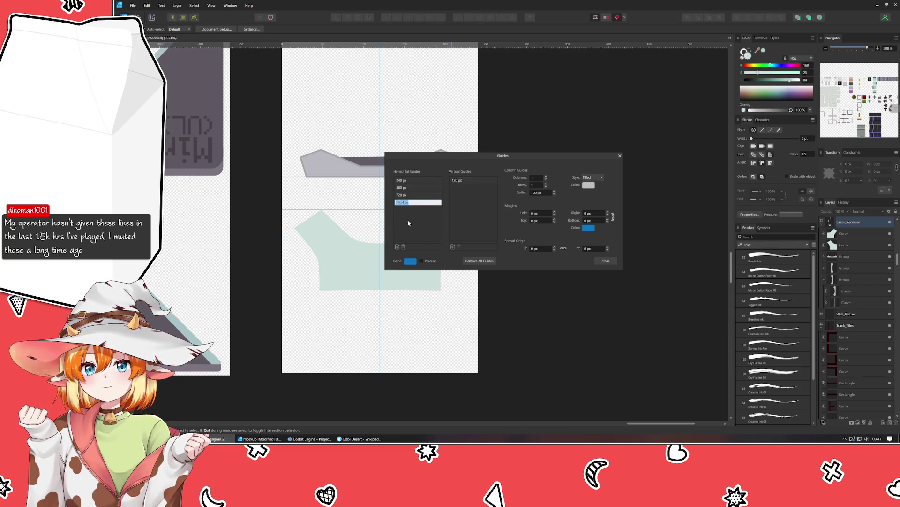
click(403, 246)
click(605, 261)
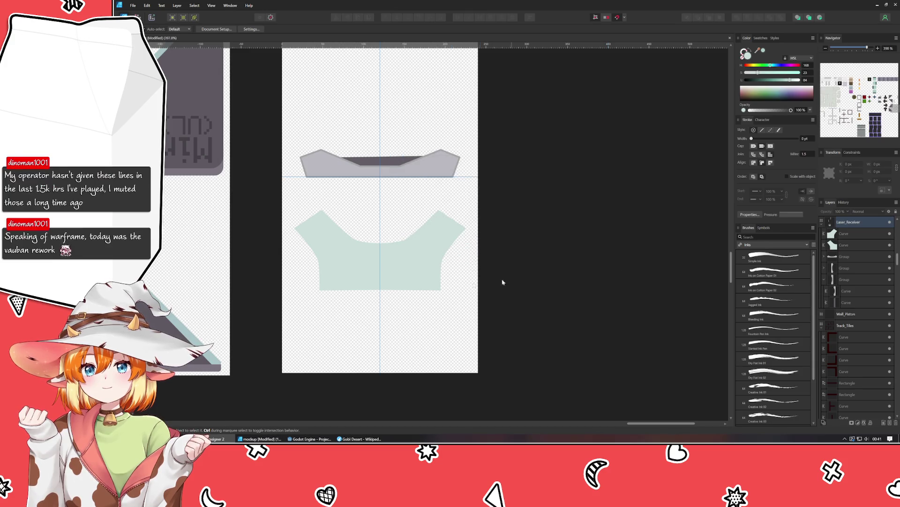
Group the left and right teal halves together
click(393, 277)
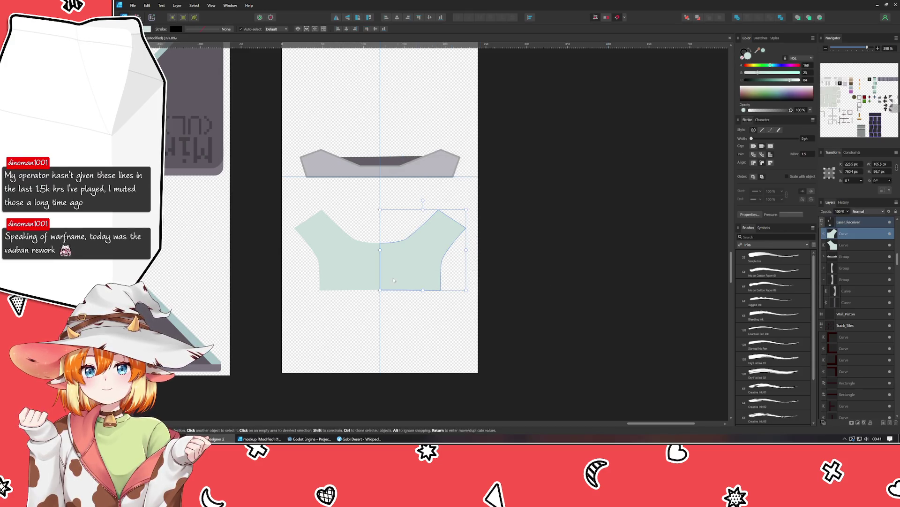
shift+click(339, 267)
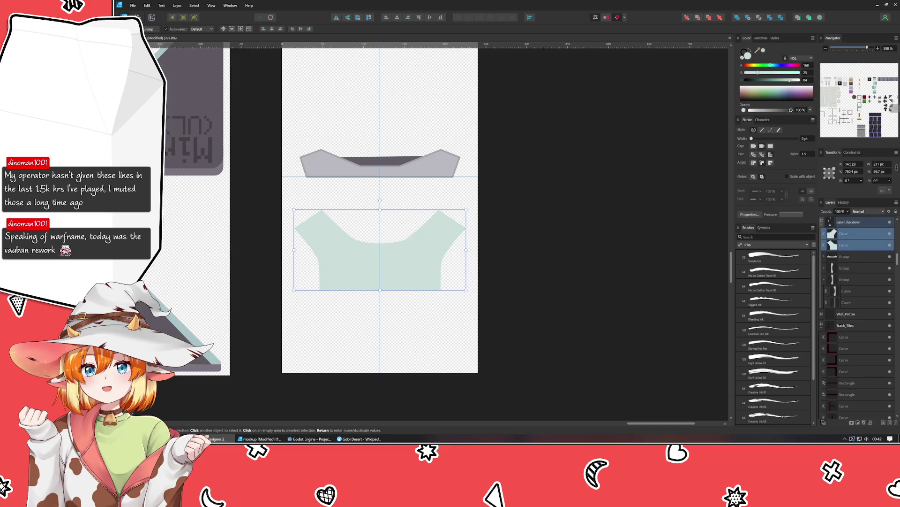
key(ctrl+g)
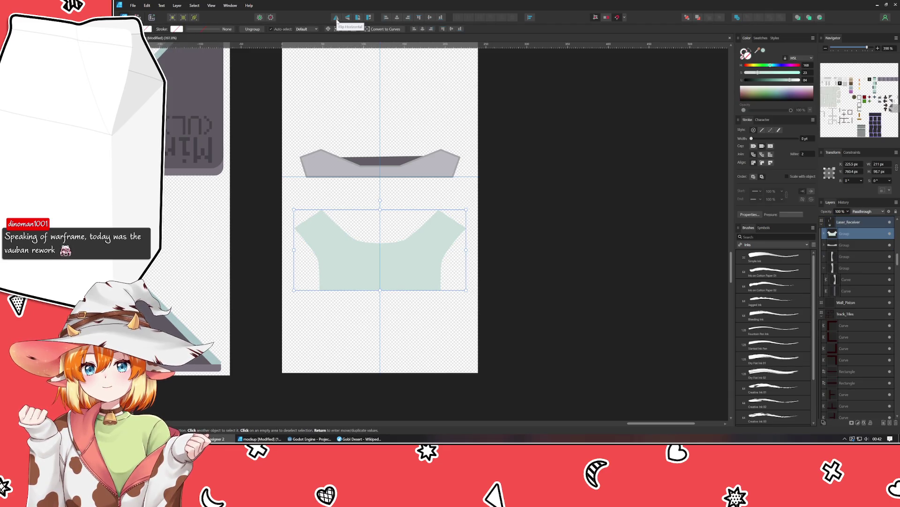
Duplicate the group, flip it vertically, move it below and shorten it to meet the top half
key(ctrl+j)
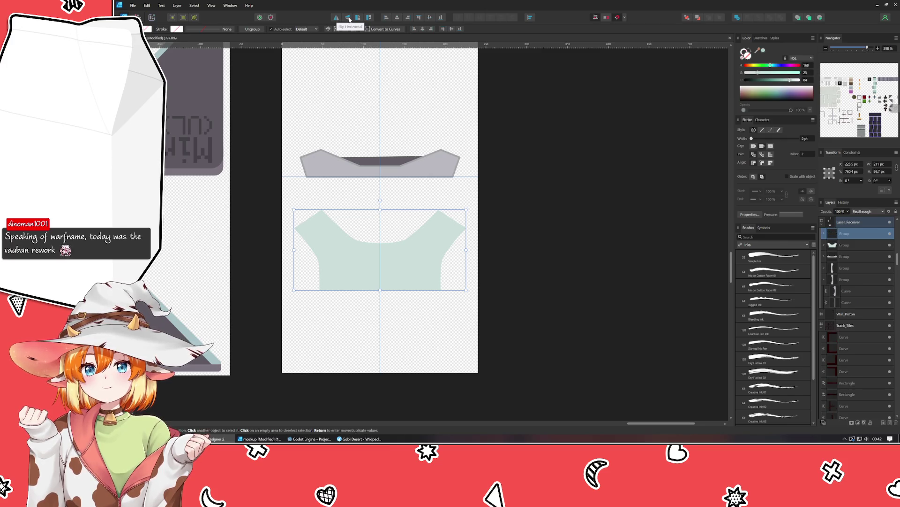
click(336, 19)
click(347, 17)
mouse_move(374, 247)
mouse_down()
mouse_move(374, 359)
mouse_move(368, 328)
mouse_up()
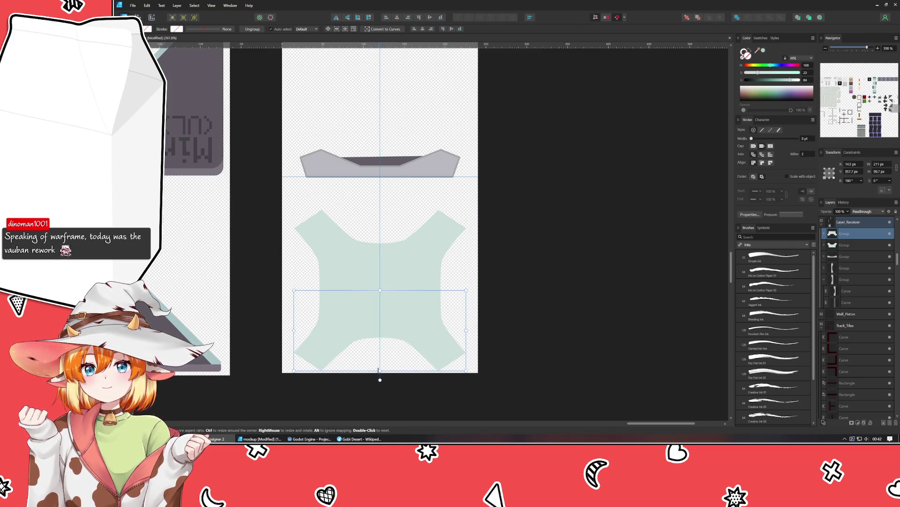
drag(380, 370, 379, 358)
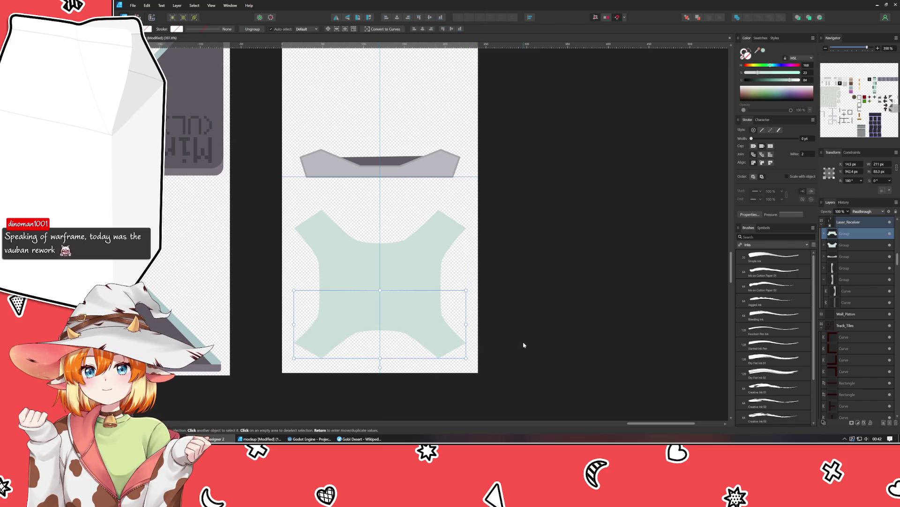
click(527, 330)
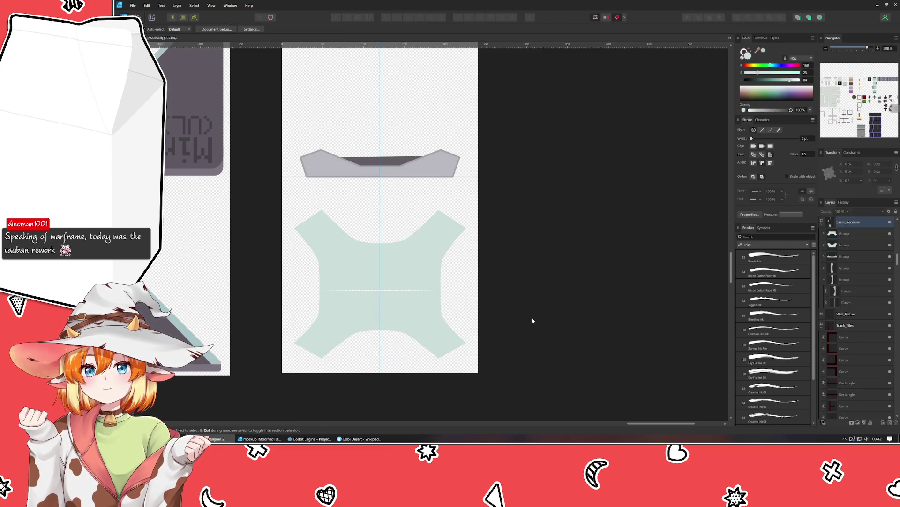
Enter the teal group with the Node Tool and trim the overlapping edge along the seam
click(409, 306)
ctrl+scroll(380, 304, up, 2)
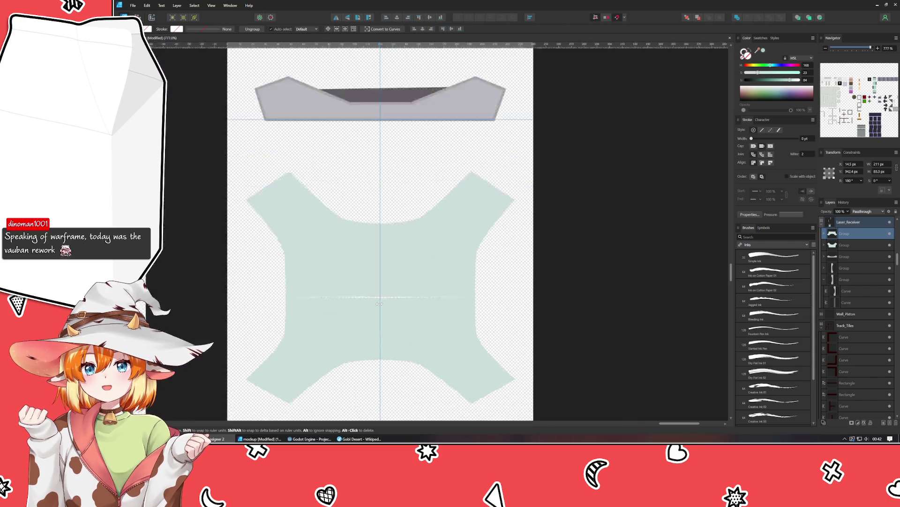
ctrl+scroll(394, 304, up, 4)
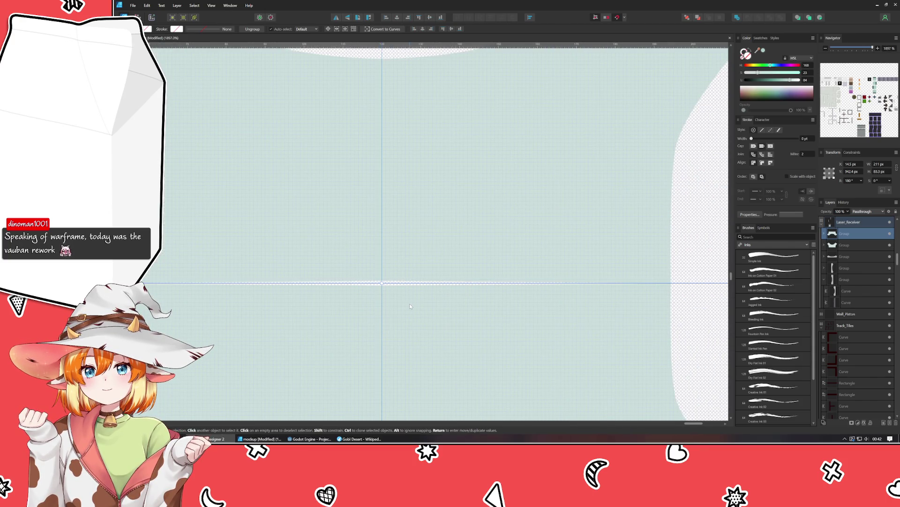
double_click(402, 270)
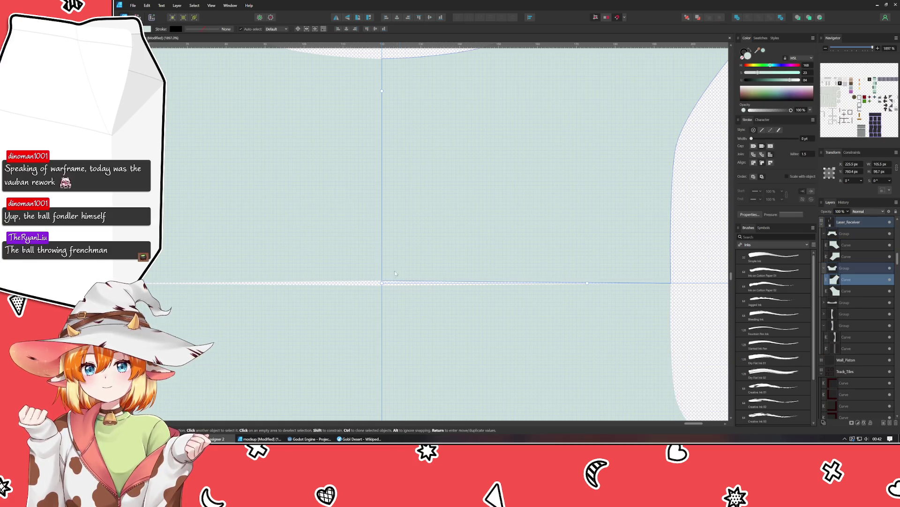
key(a)
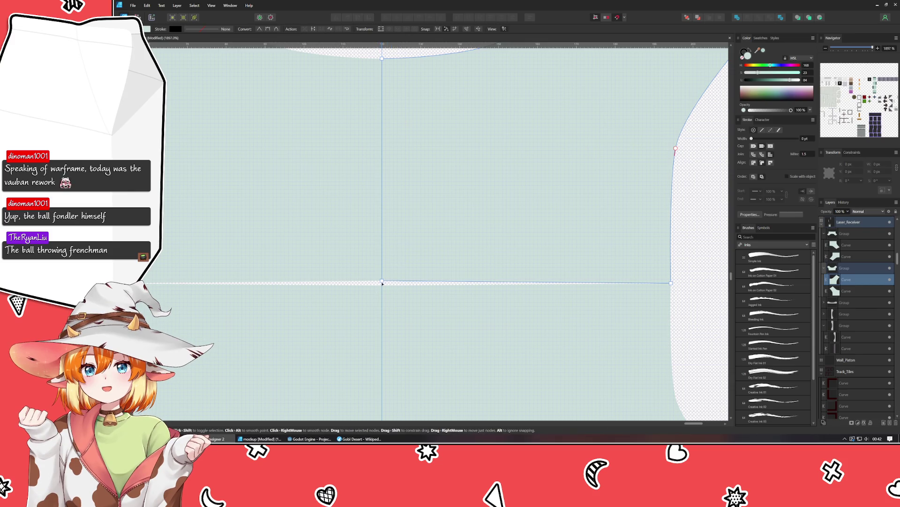
click(382, 282)
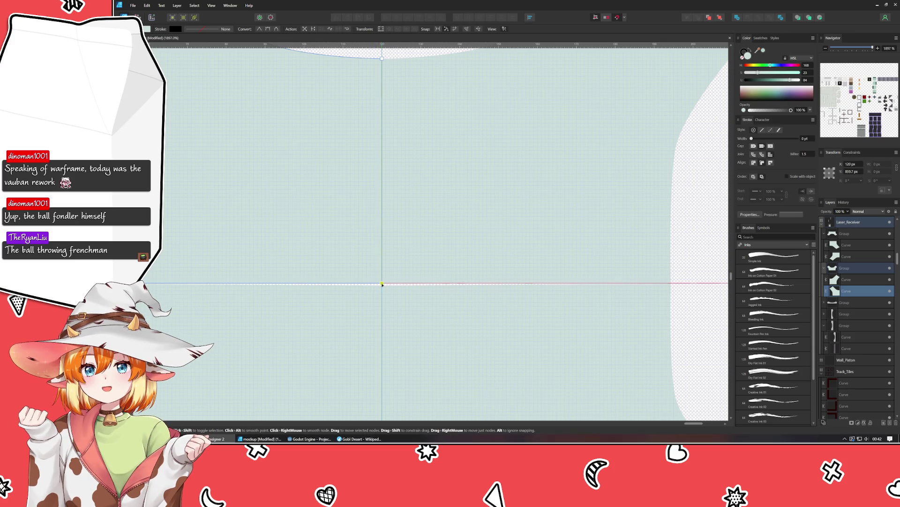
click(382, 284)
click(380, 288)
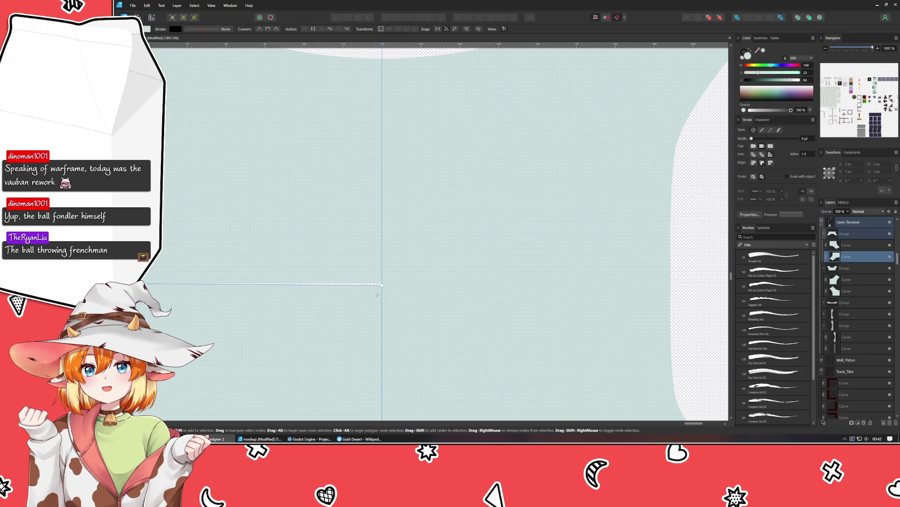
scroll(382, 282, down, 5)
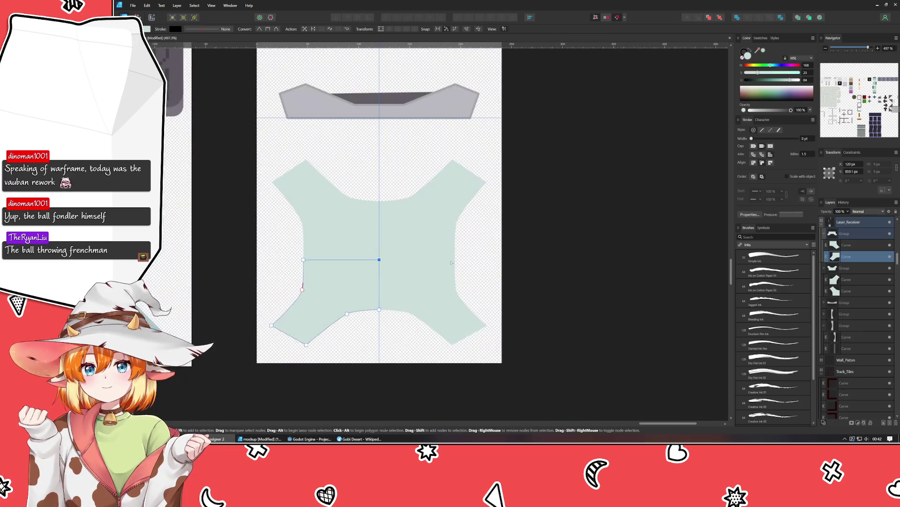
click(515, 273)
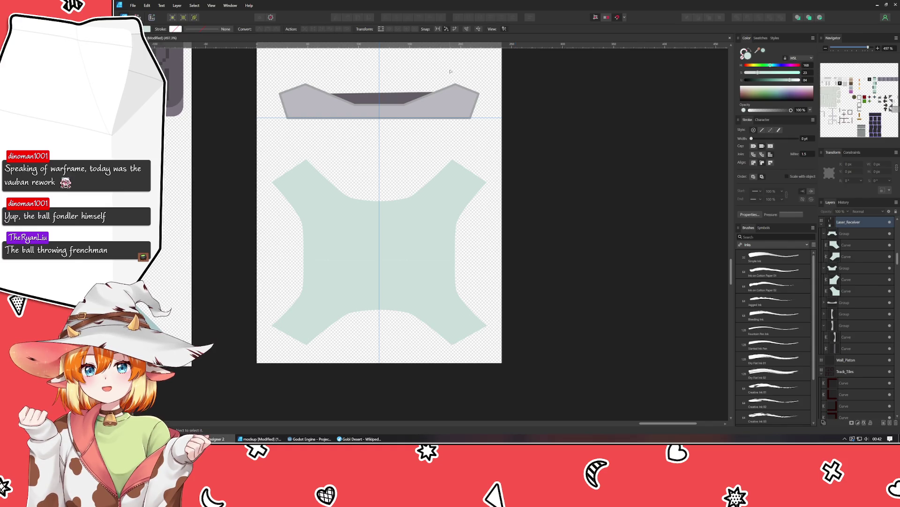
click(383, 167)
scroll(401, 167, up, 3)
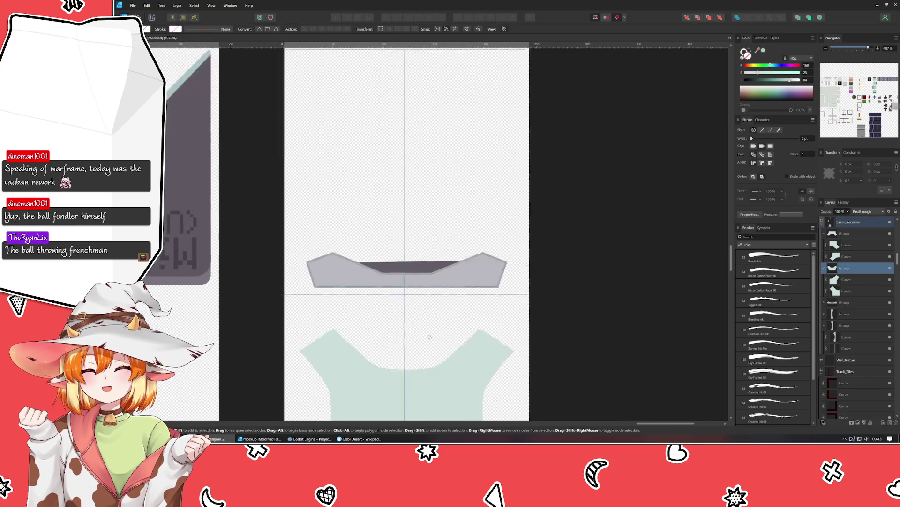
scroll(410, 169, up, 2)
scroll(410, 169, down, 3)
scroll(344, 196, down, 2)
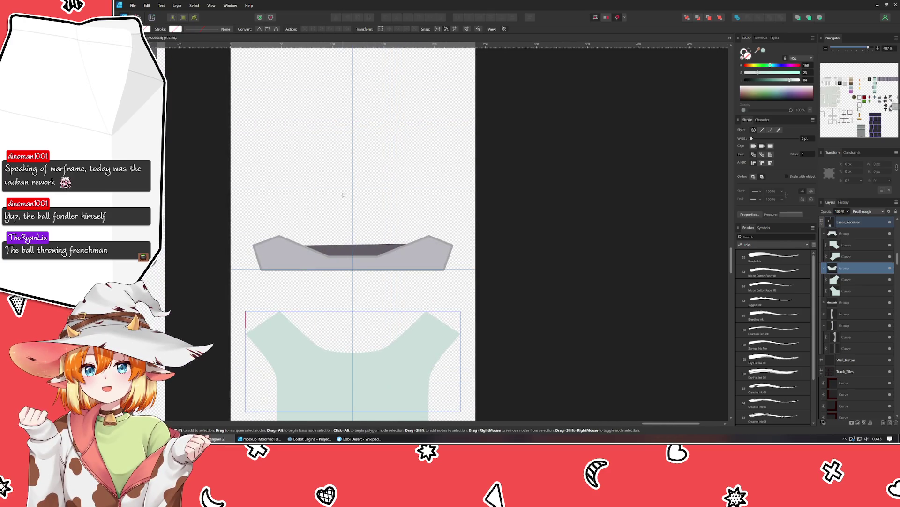
click(310, 262)
scroll(310, 262, up, 3)
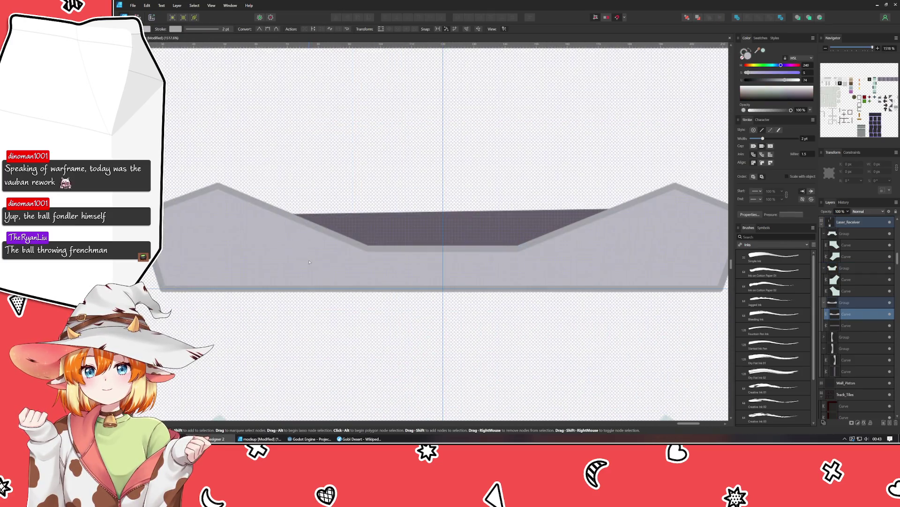
click(220, 166)
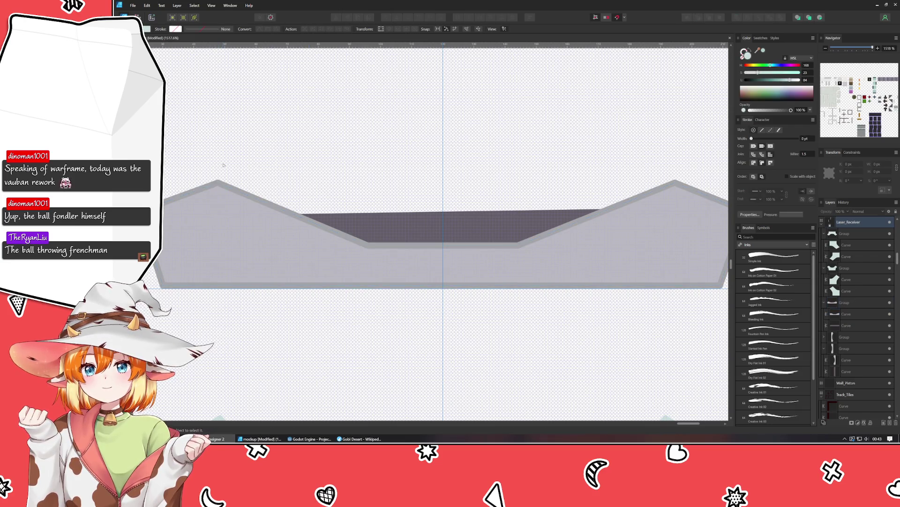
scroll(223, 166, down, 3)
scroll(424, 240, down, 1)
scroll(426, 241, left, 2)
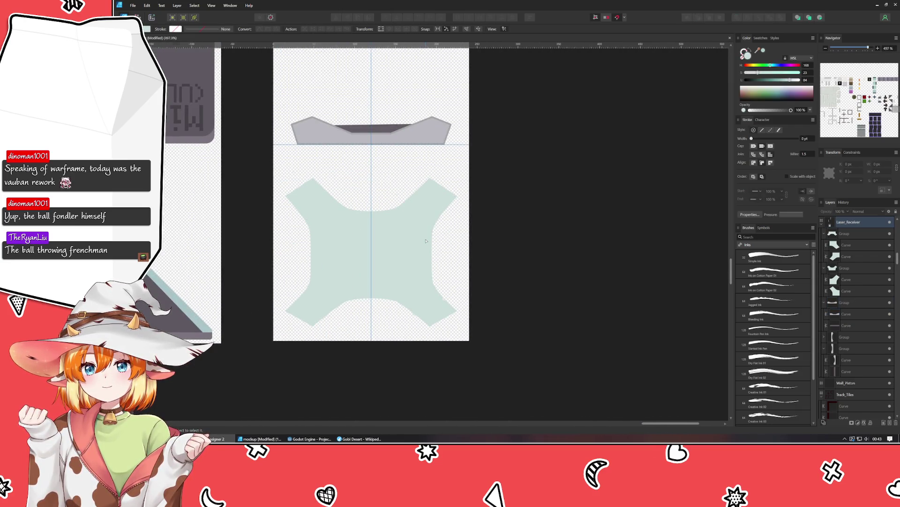
scroll(425, 240, up, 2)
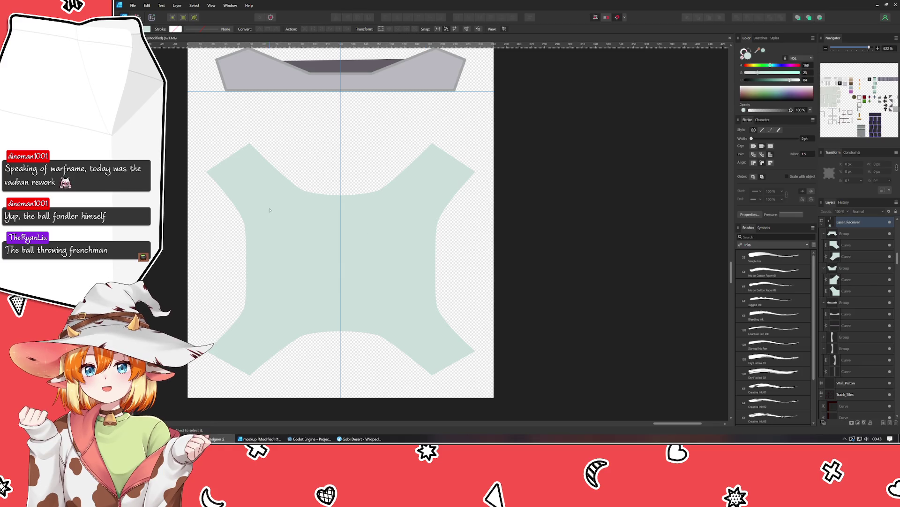
click(281, 216)
shift+click(390, 247)
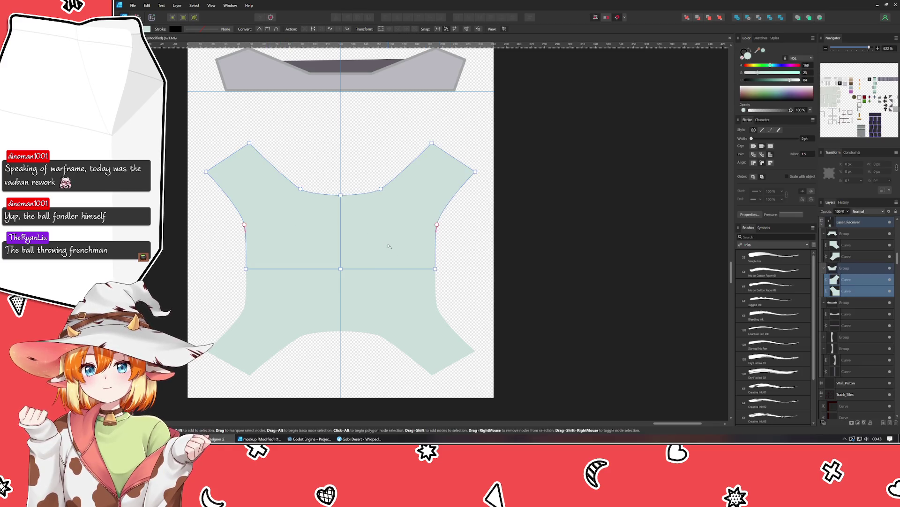
shift+click(366, 282)
shift+click(295, 302)
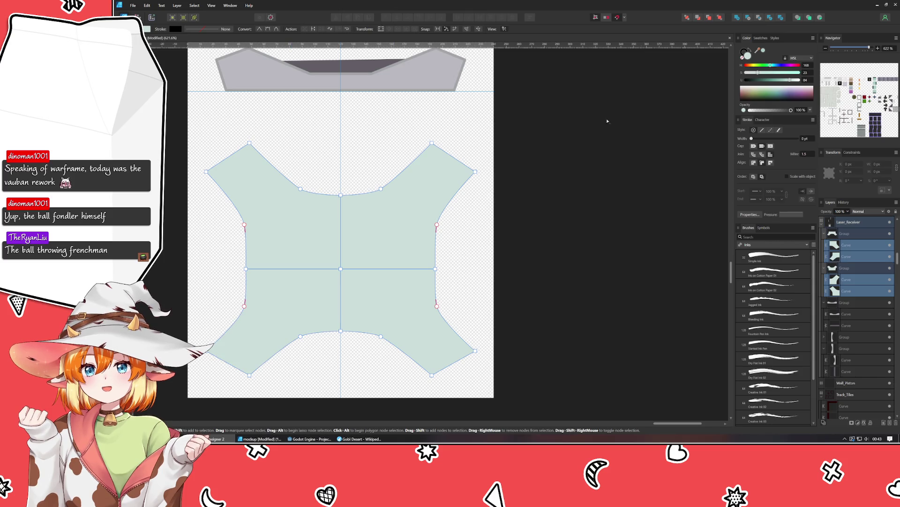
click(738, 19)
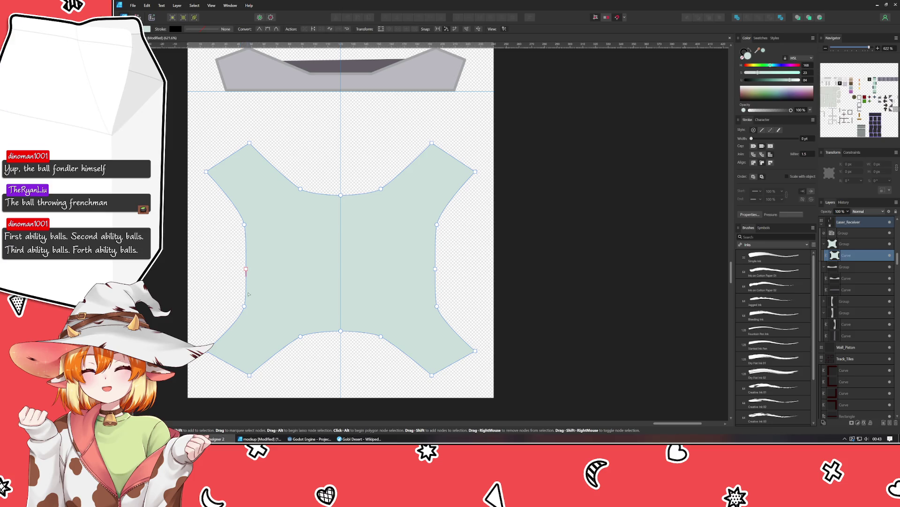
click(245, 269)
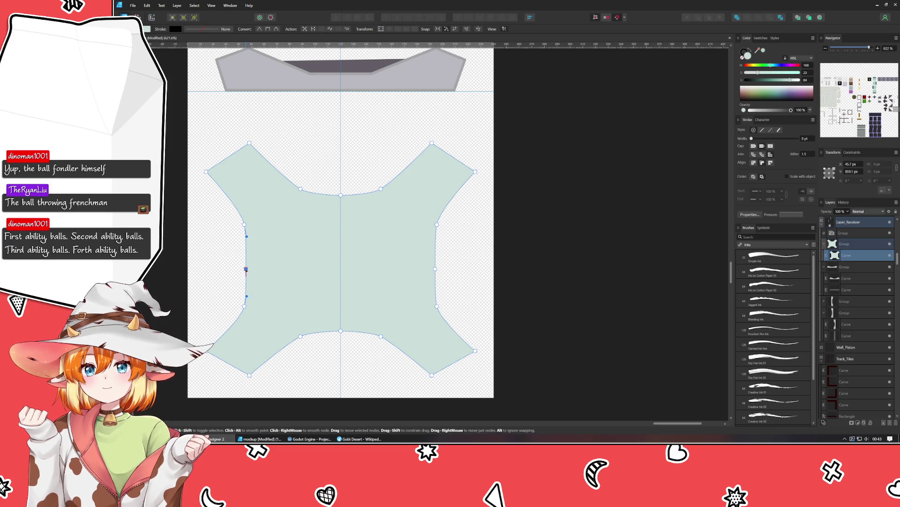
alt+click(245, 269)
drag(246, 269, 253, 268)
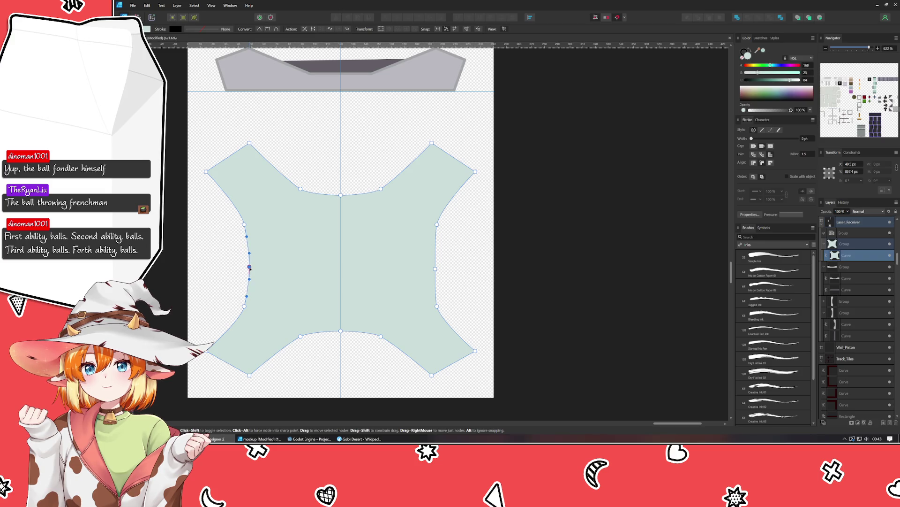
alt+click(436, 268)
drag(437, 268, 430, 268)
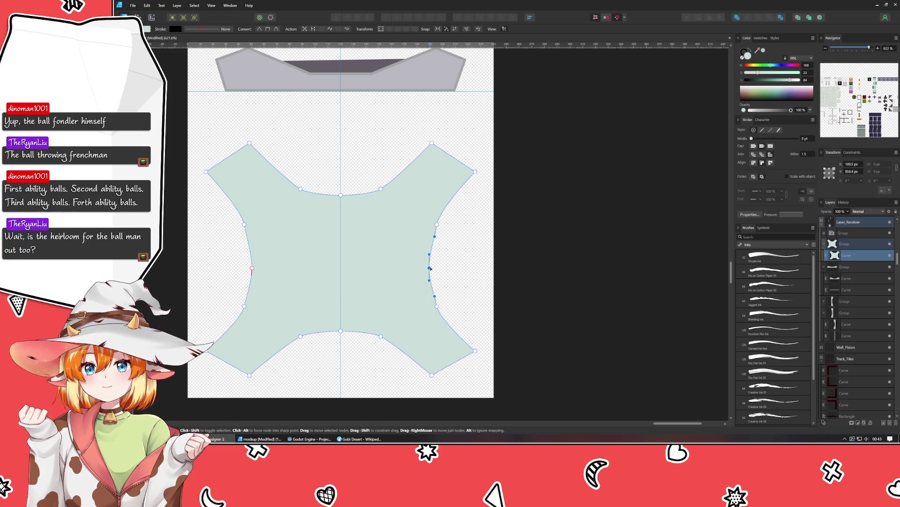
drag(301, 44, 284, 268)
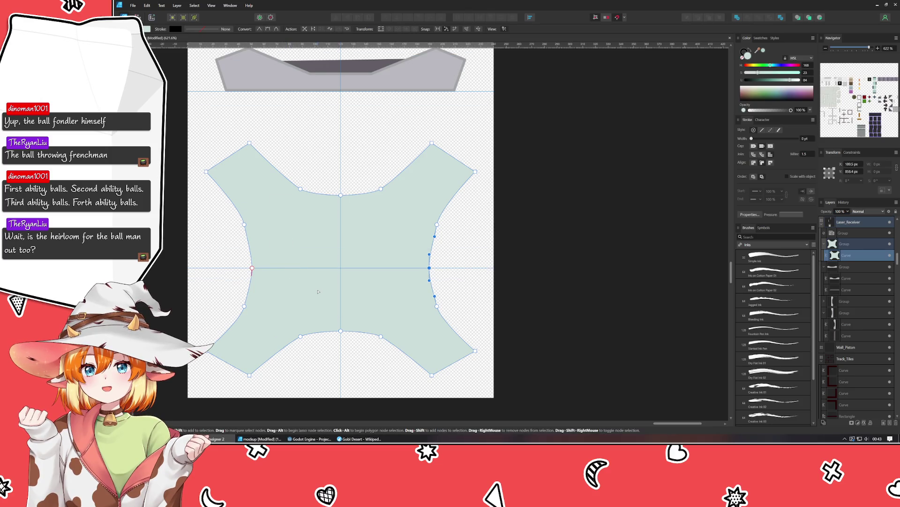
key(ctrl+z)
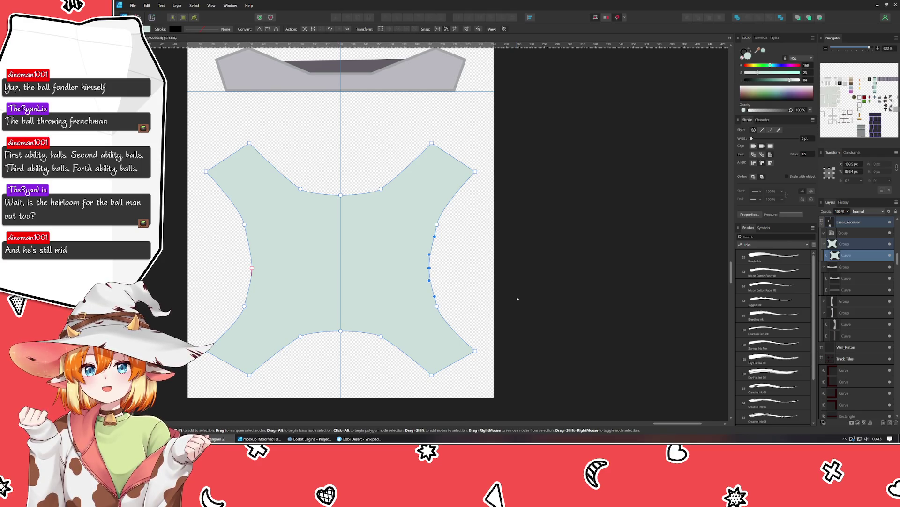
click(563, 298)
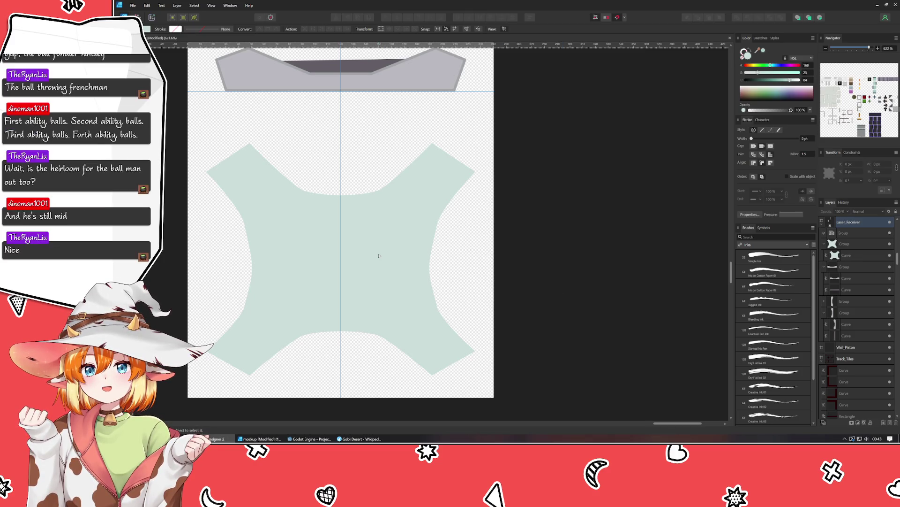
drag(379, 255, 392, 273)
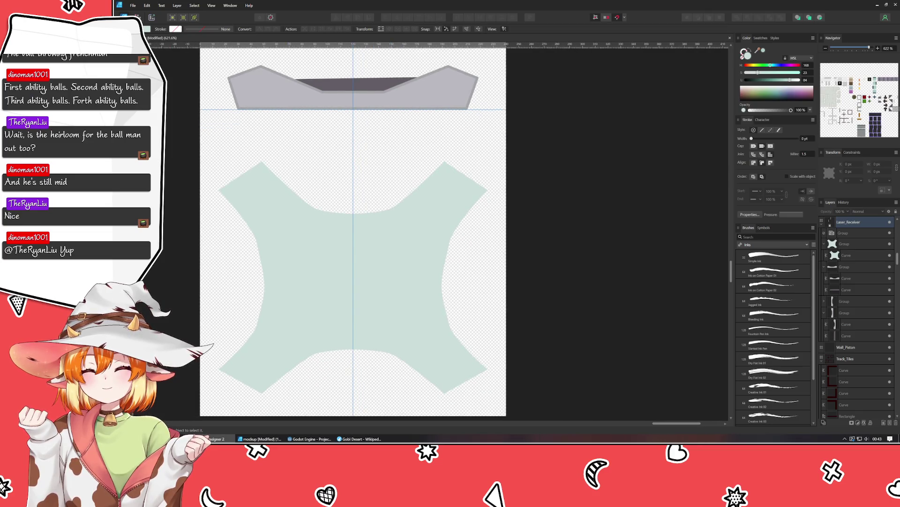
key(v)
click(844, 244)
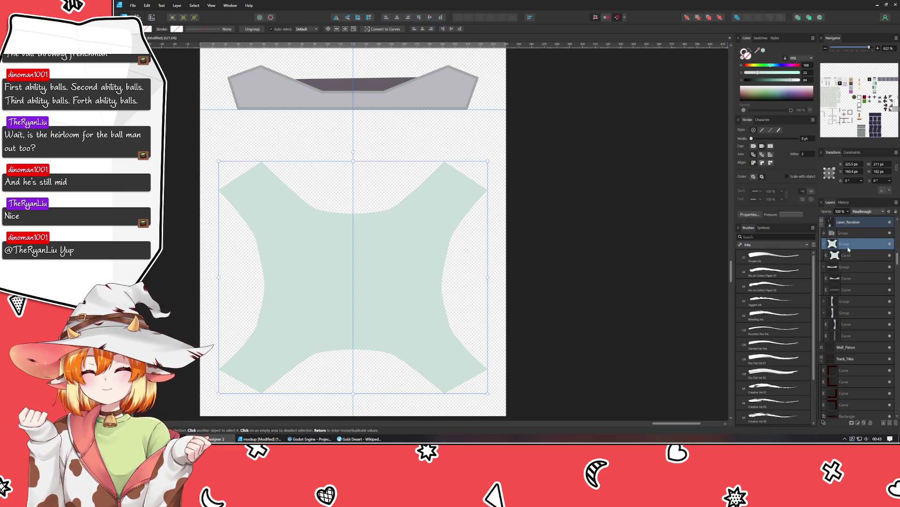
Sample the top shape's grey for the X-shape's fill and its border colour for the outline
click(848, 257)
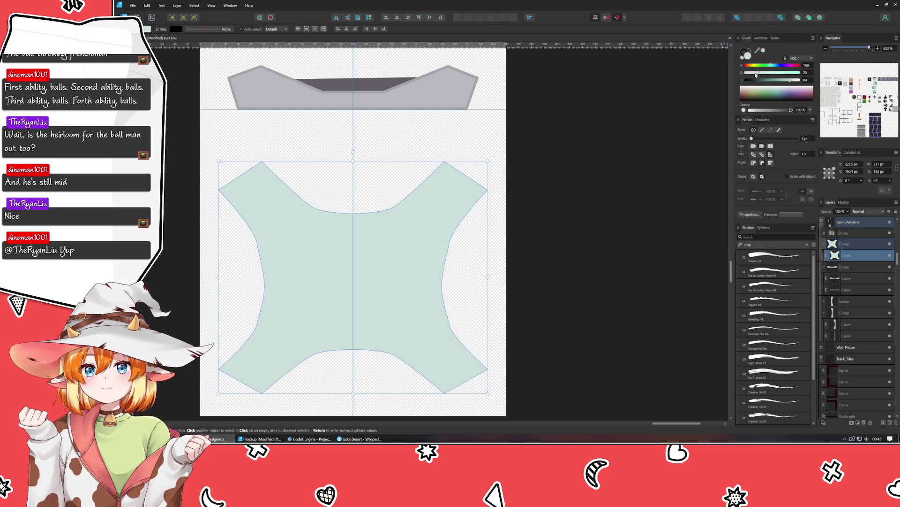
drag(748, 53, 429, 85)
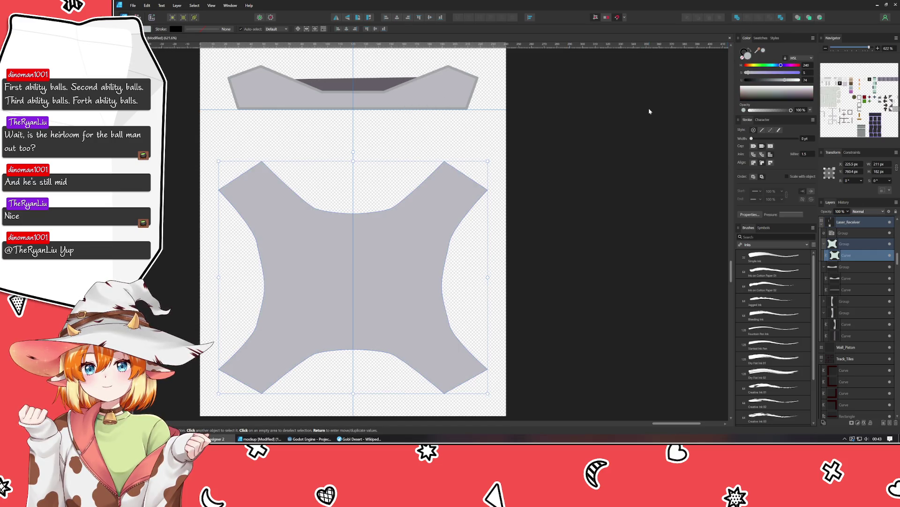
click(749, 53)
drag(747, 54, 451, 68)
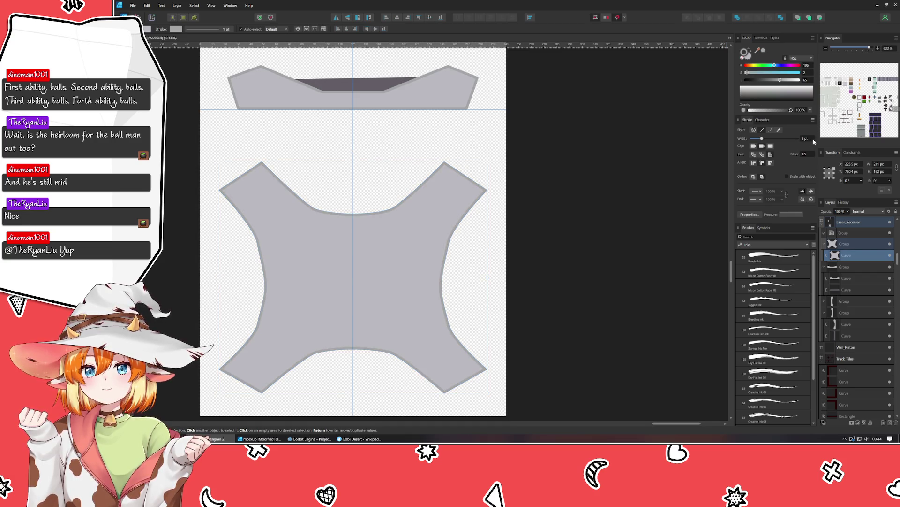
Thicken the X-shape's outline to match the top shape, then deselect it
drag(762, 138, 765, 138)
click(489, 102)
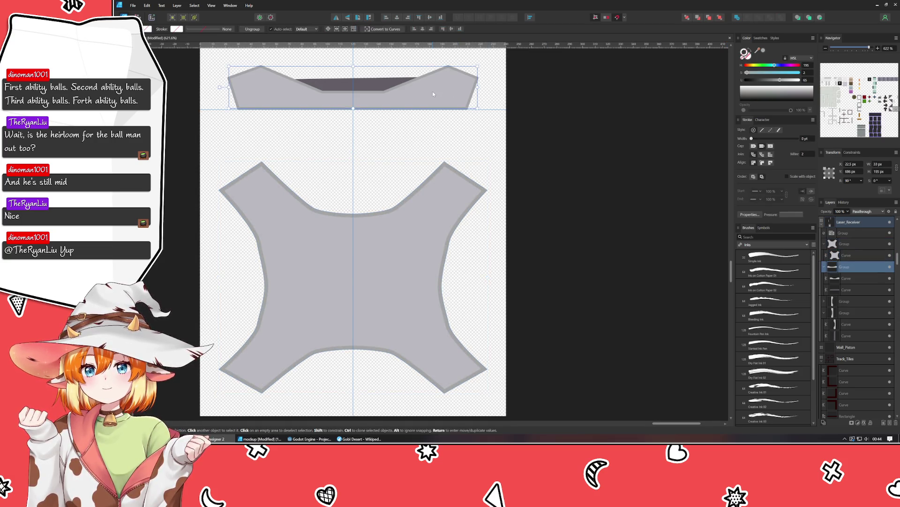
click(845, 244)
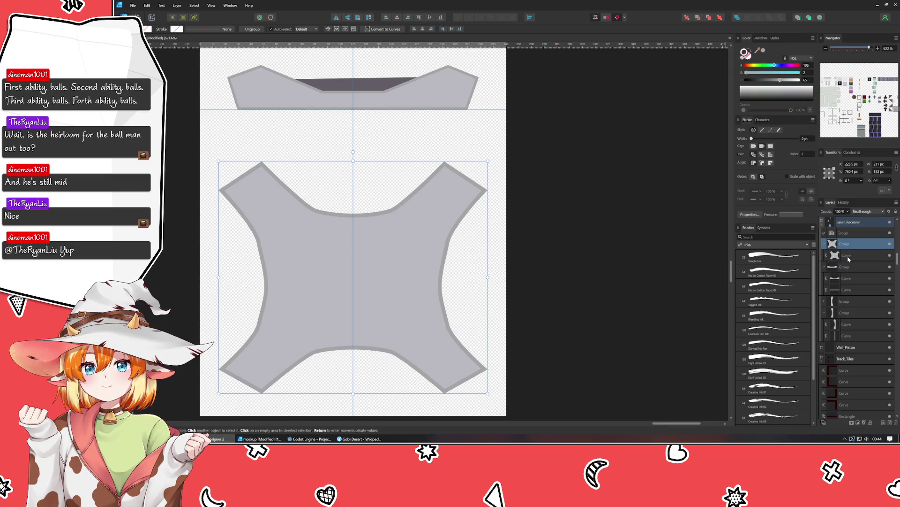
click(579, 240)
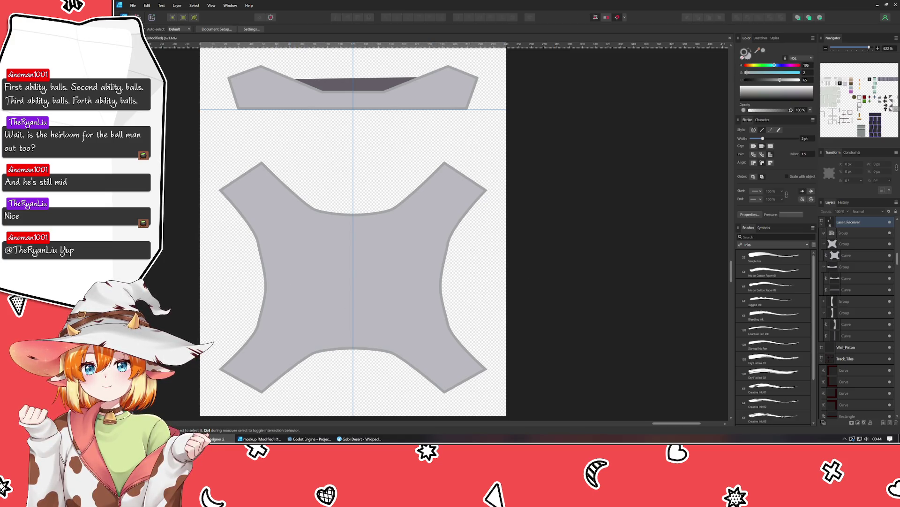
key(p)
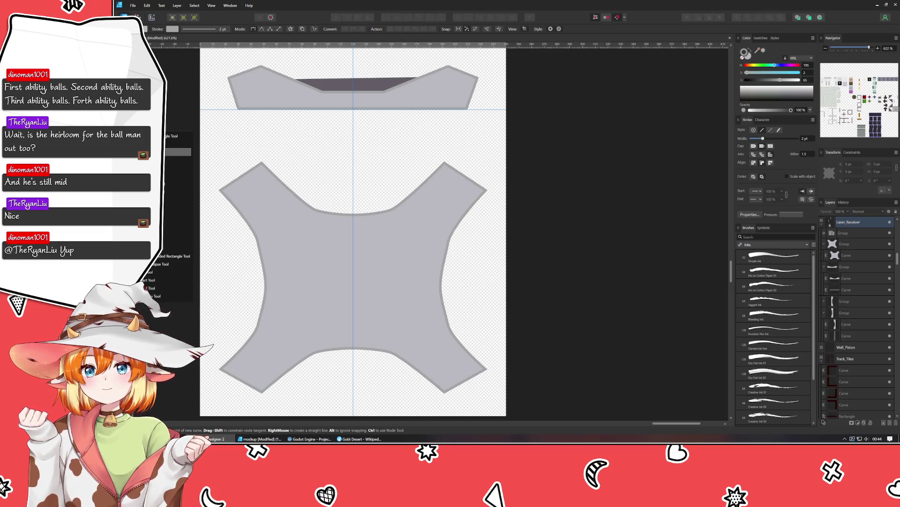
Draw a many-sided polygon from the X-shape's centre and stretch it slightly taller
click(177, 164)
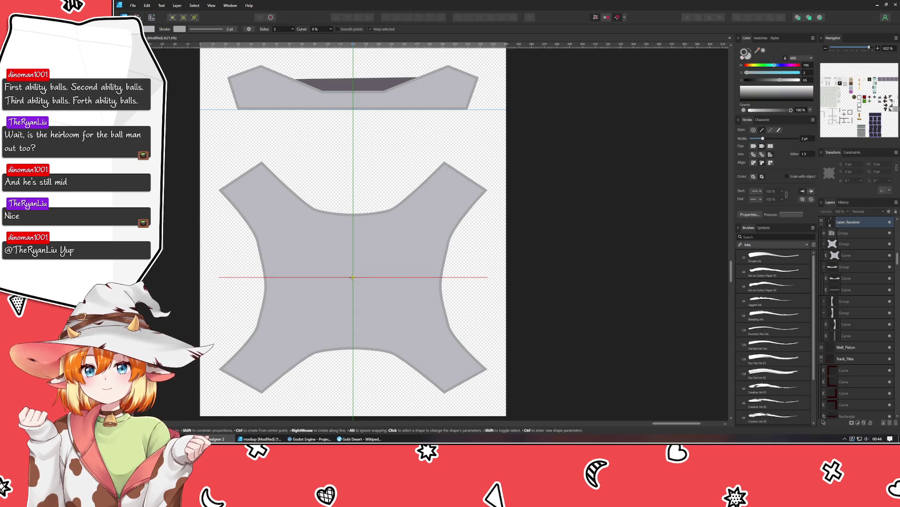
drag(353, 276, 416, 333)
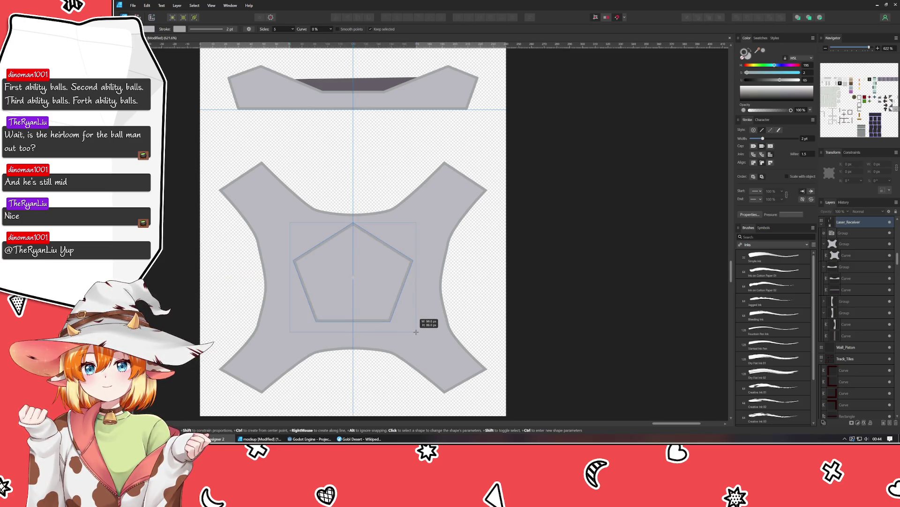
drag(415, 332, 419, 327)
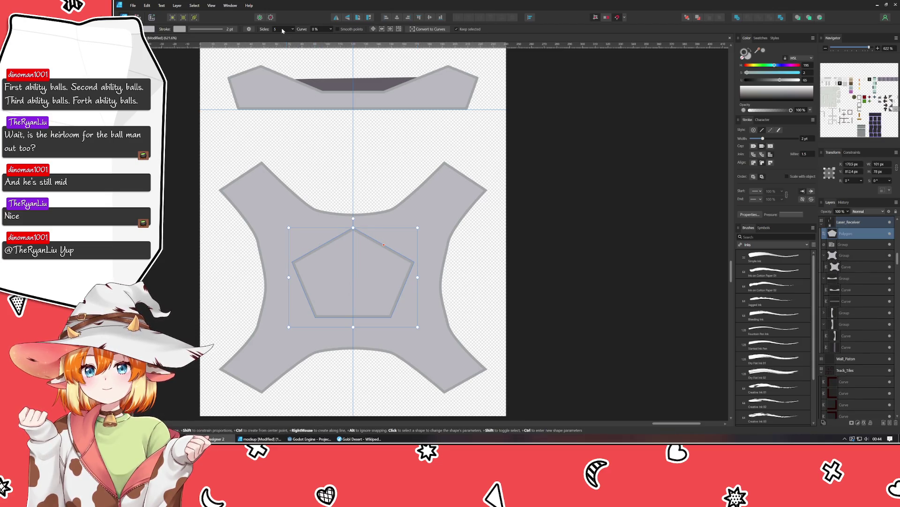
scroll(282, 30, up, 3)
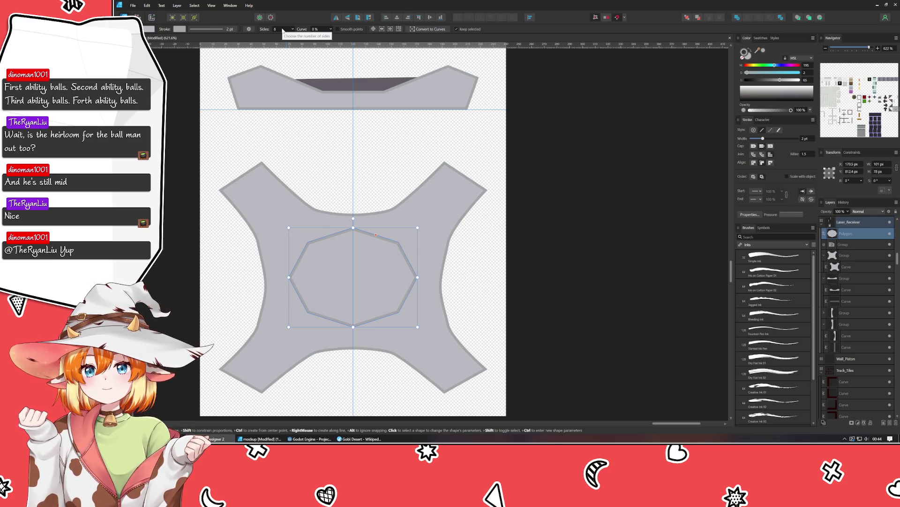
scroll(282, 31, up, 1)
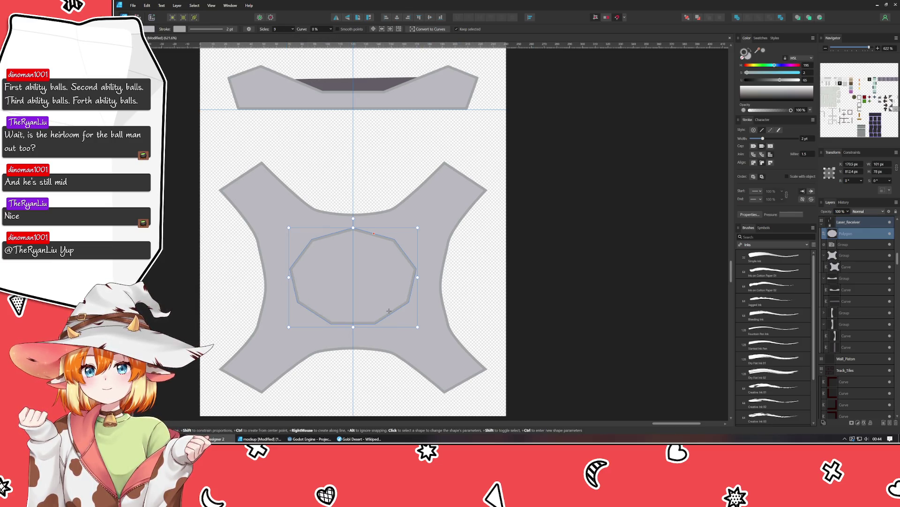
drag(354, 327, 350, 333)
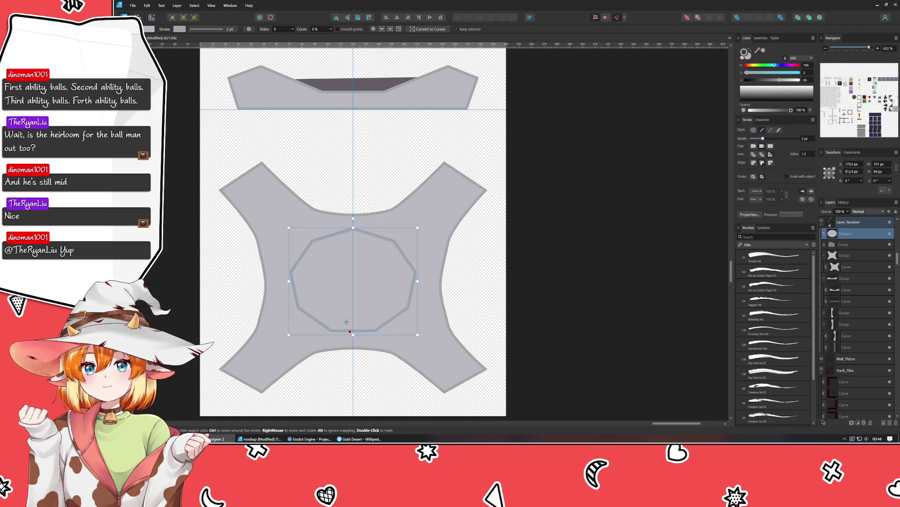
Fill the central polygon with the top strip's dark grey
key(v)
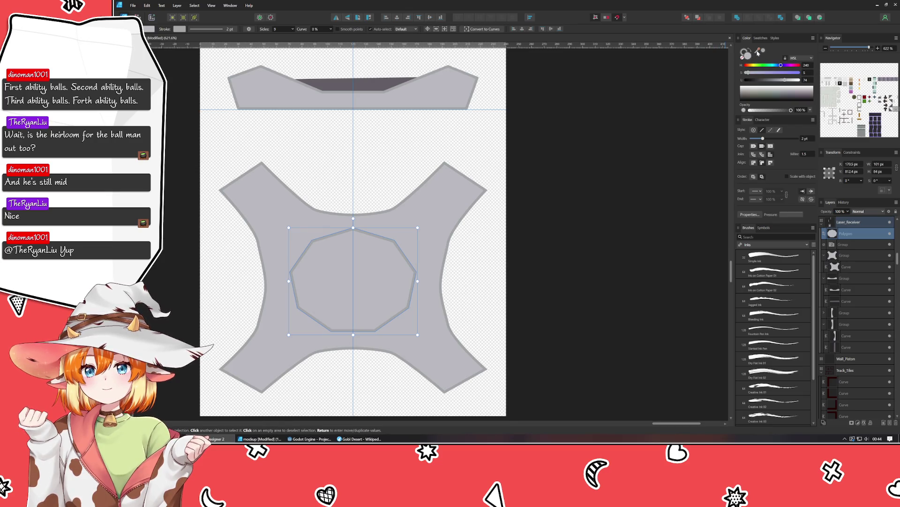
drag(745, 53, 373, 83)
click(594, 240)
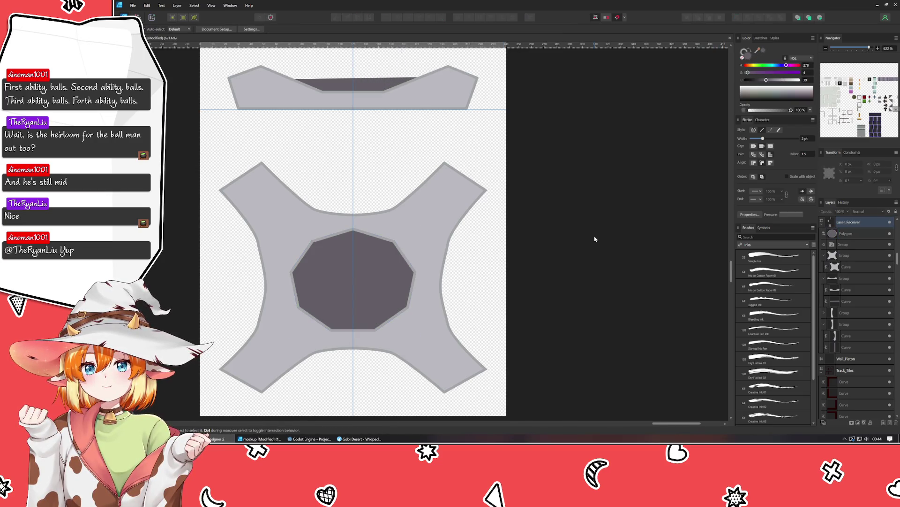
scroll(594, 240, down, 3)
scroll(561, 242, up, 2)
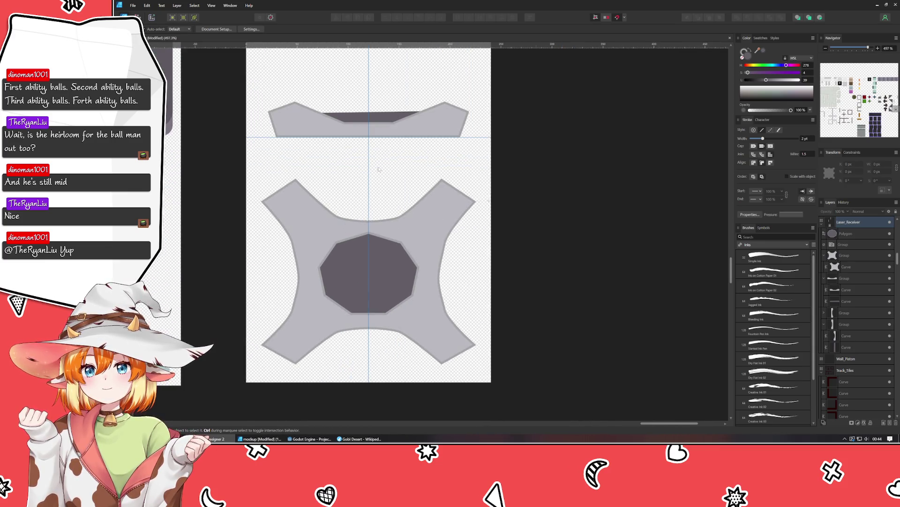
Draw a small circle at the polygon centre and colour it red (hue 360, saturation 100)
key(m)
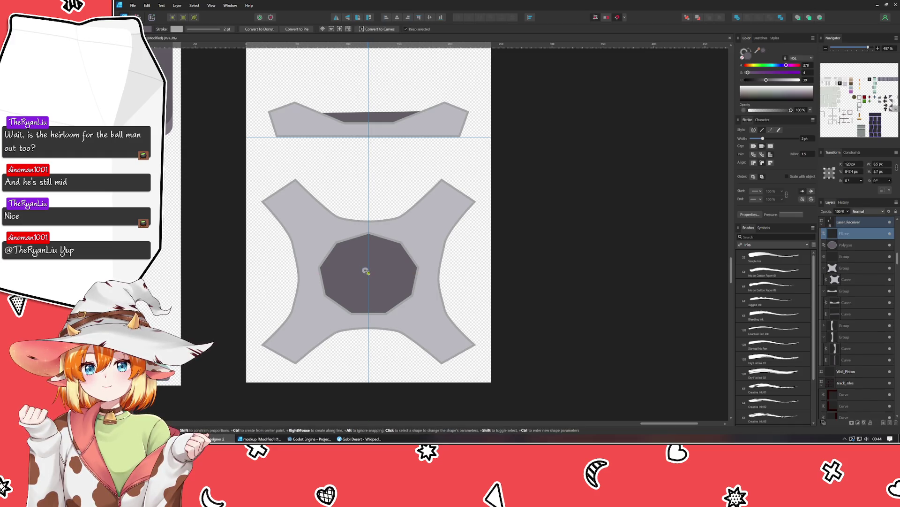
drag(368, 273, 374, 277)
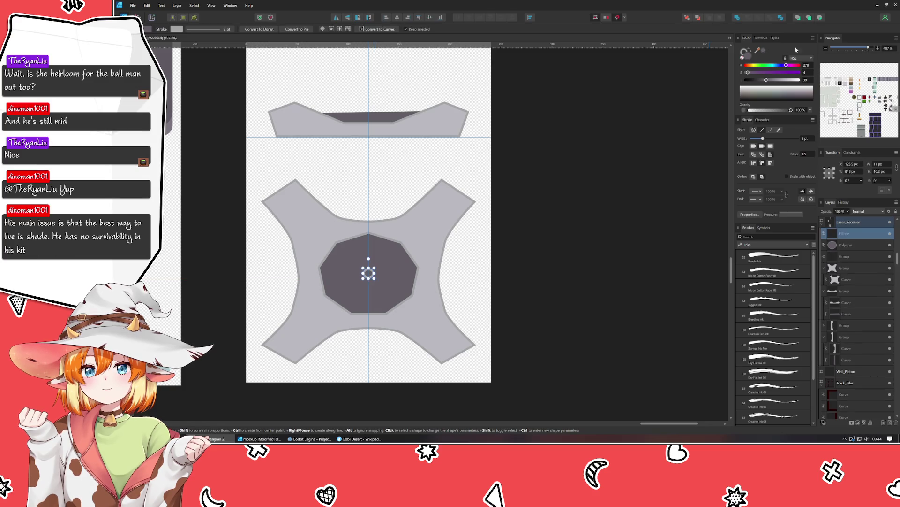
drag(789, 68, 799, 65)
click(798, 73)
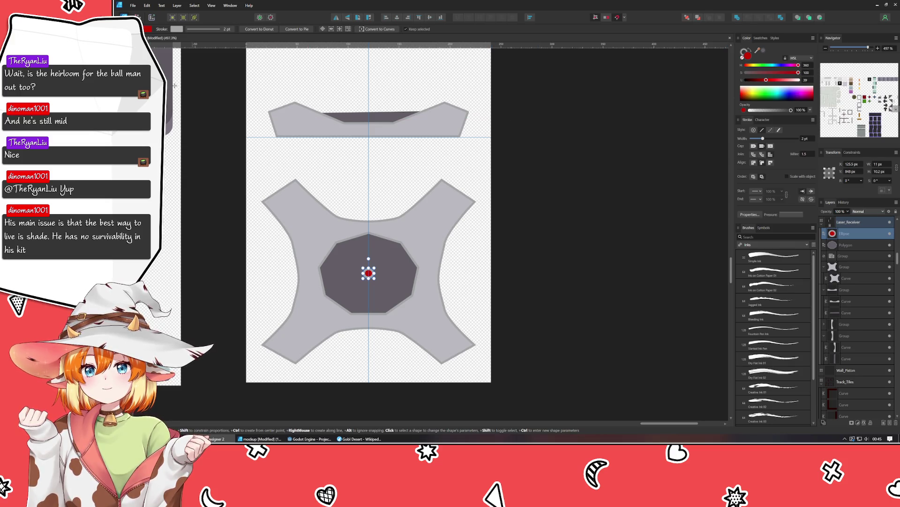
Dismiss the guide settings and deselect the red dot
key(v)
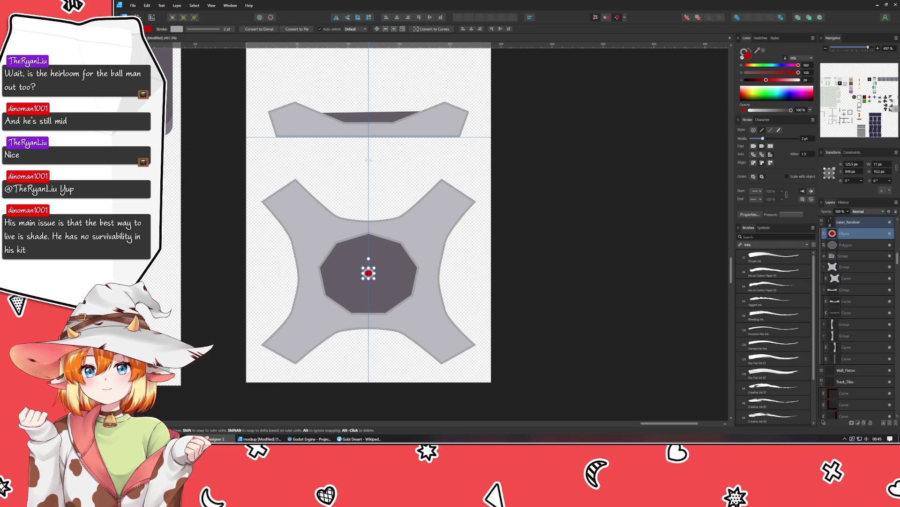
double_click(369, 160)
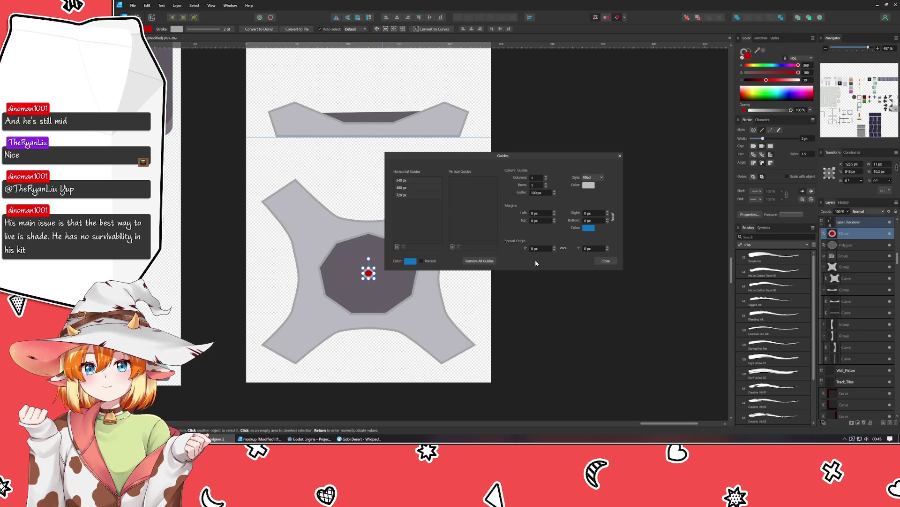
click(606, 260)
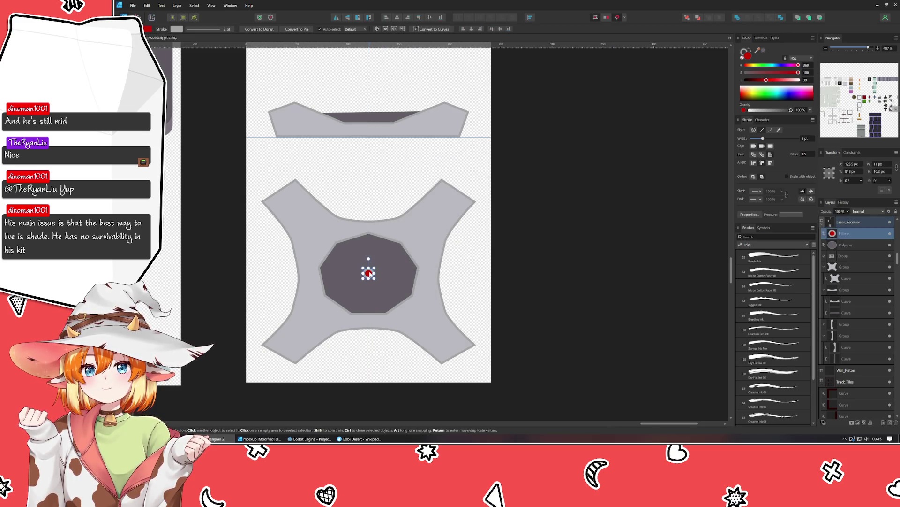
click(368, 273)
click(532, 295)
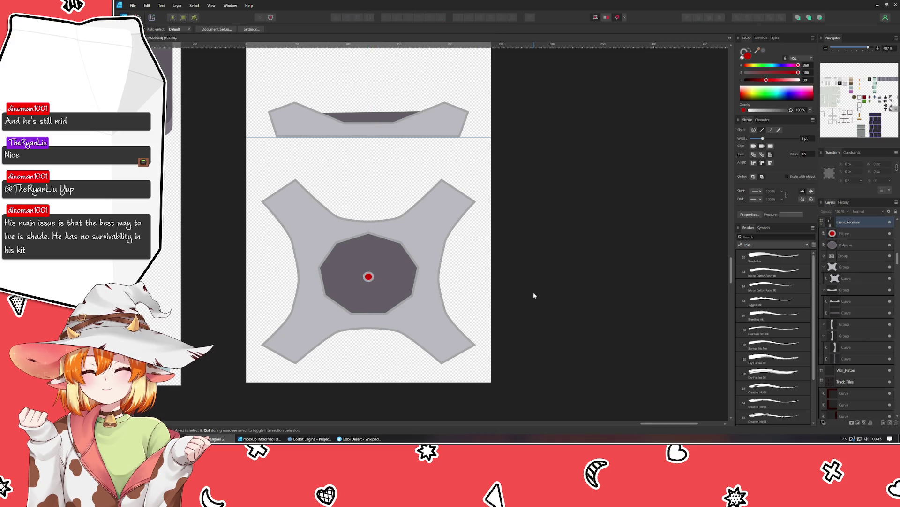
scroll(534, 296, down, 3)
scroll(533, 295, down, 3)
scroll(513, 296, up, 2)
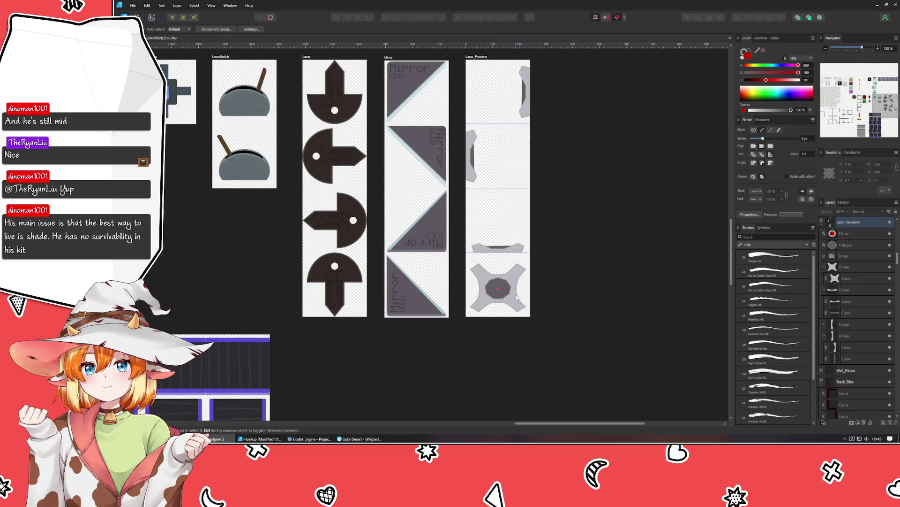
scroll(479, 317, down, 1)
scroll(478, 316, down, 1)
scroll(479, 317, down, 1)
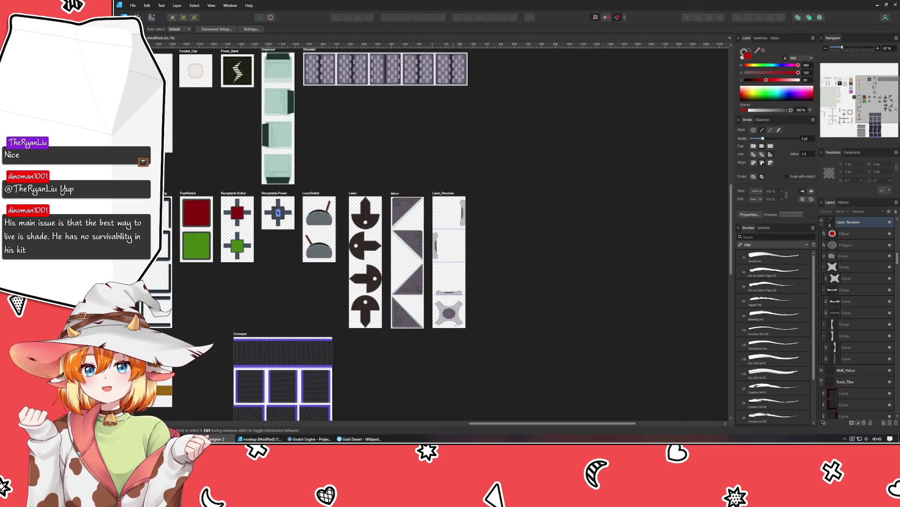
scroll(472, 322, up, 3)
scroll(472, 321, down, 2)
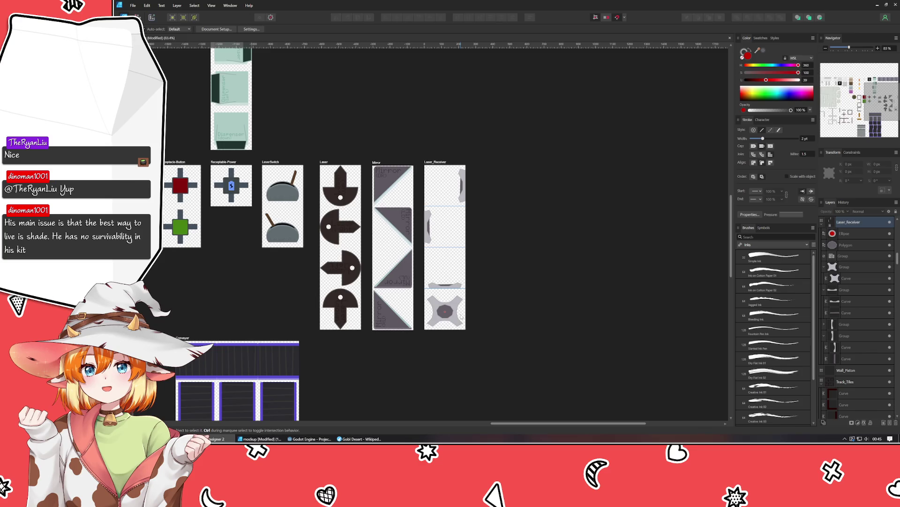
scroll(492, 293, left, 3)
scroll(571, 347, up, 2)
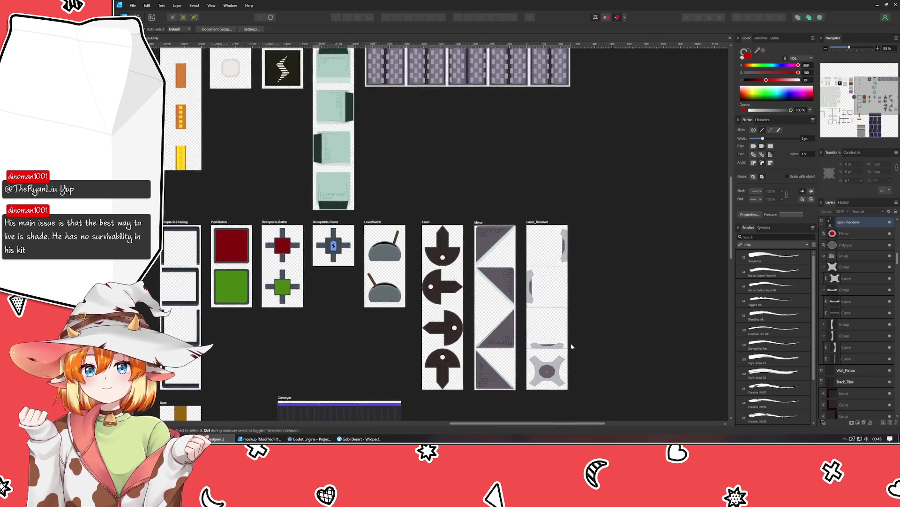
scroll(571, 346, down, 2)
scroll(572, 322, down, 1)
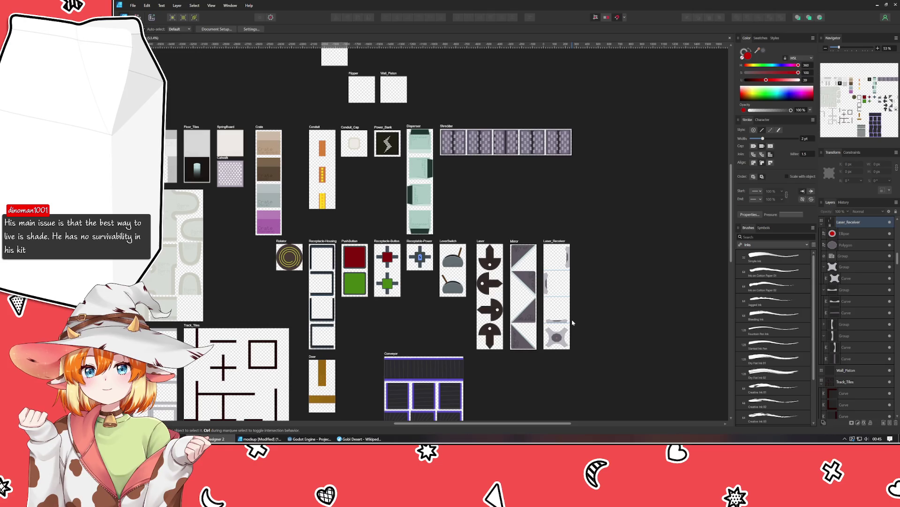
scroll(474, 284, up, 2)
scroll(475, 284, left, 1)
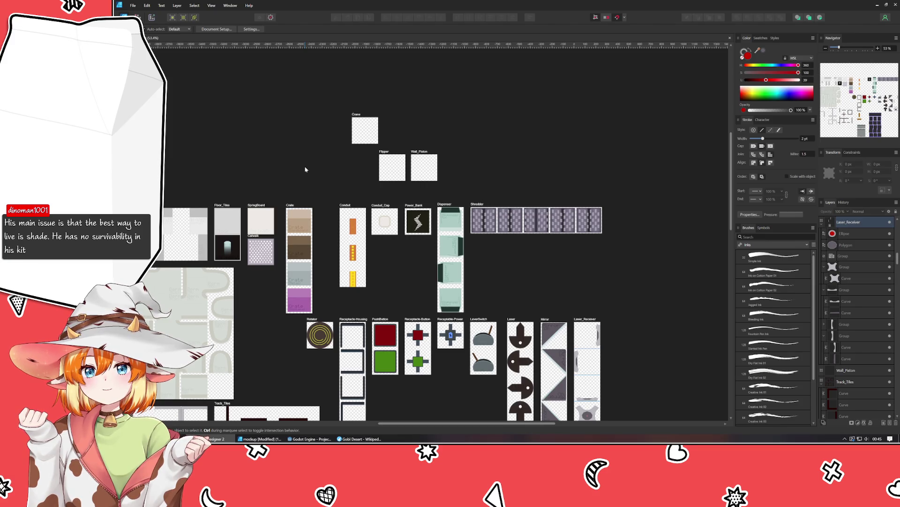
mouse_move(364, 126)
mouse_down()
mouse_move(674, 240)
mouse_move(639, 215)
mouse_up()
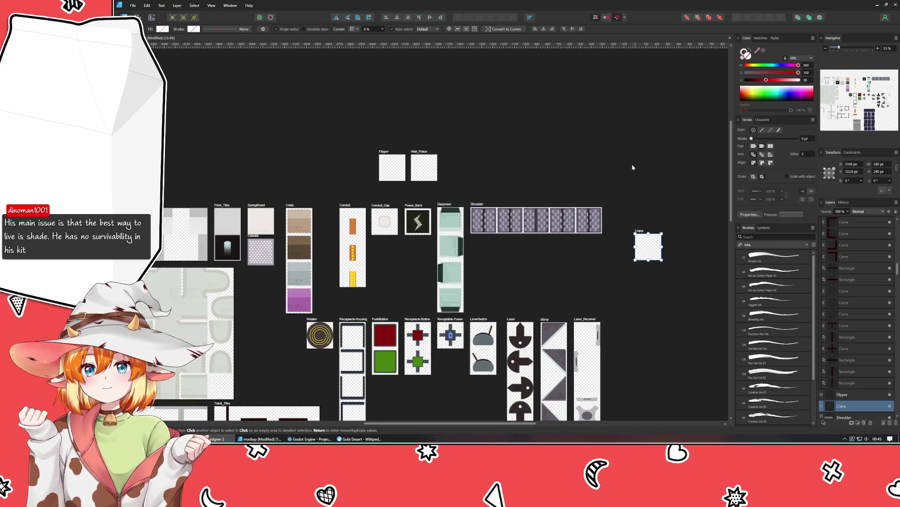
drag(631, 167, 438, 85)
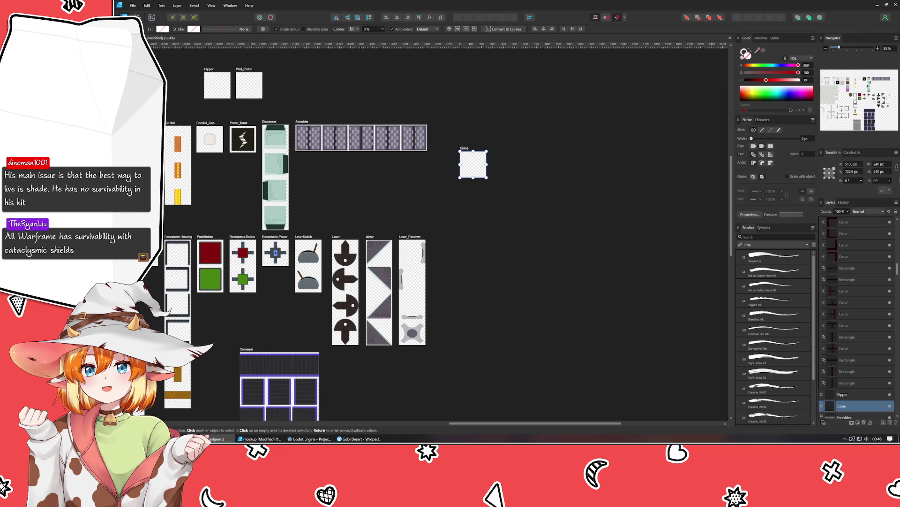
click(880, 164)
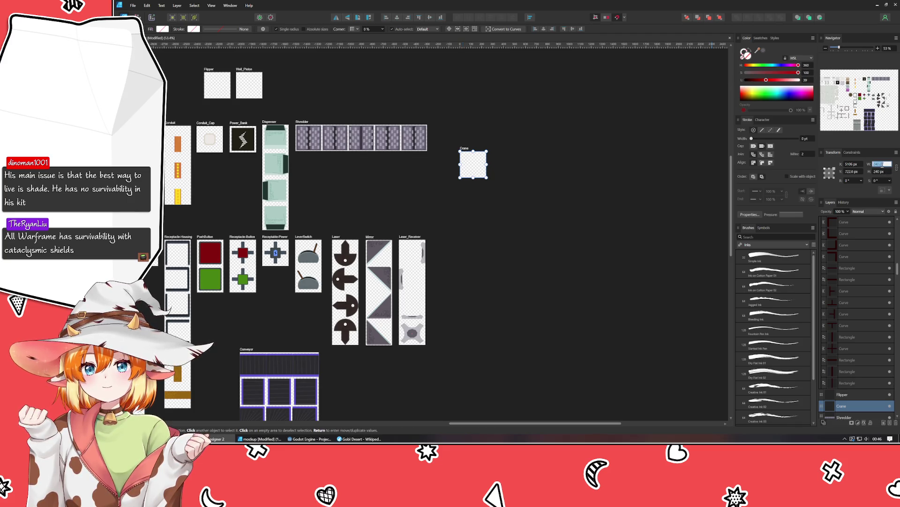
click(824, 232)
Collapse the Wall_Tiles, Springboard, Laser_Receiver, Door and LeverSwitch groups, then clear the selection
drag(820, 237, 832, 270)
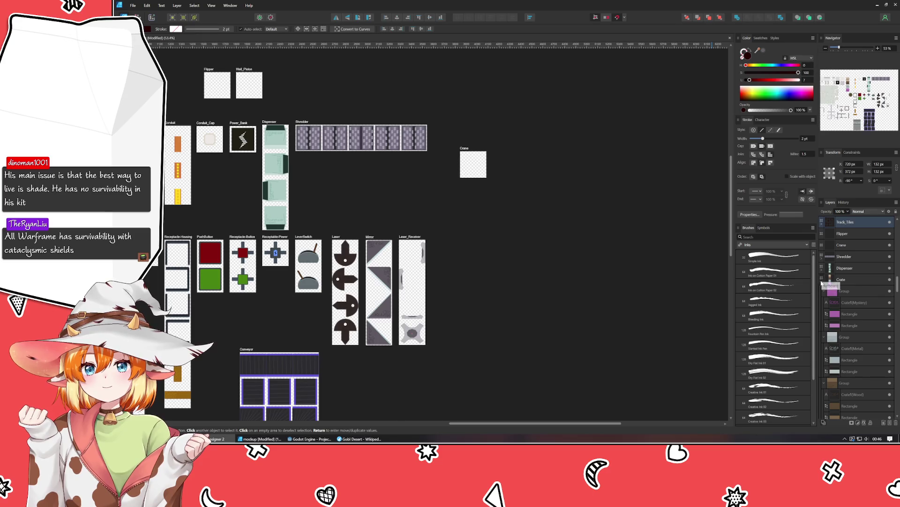
click(822, 299)
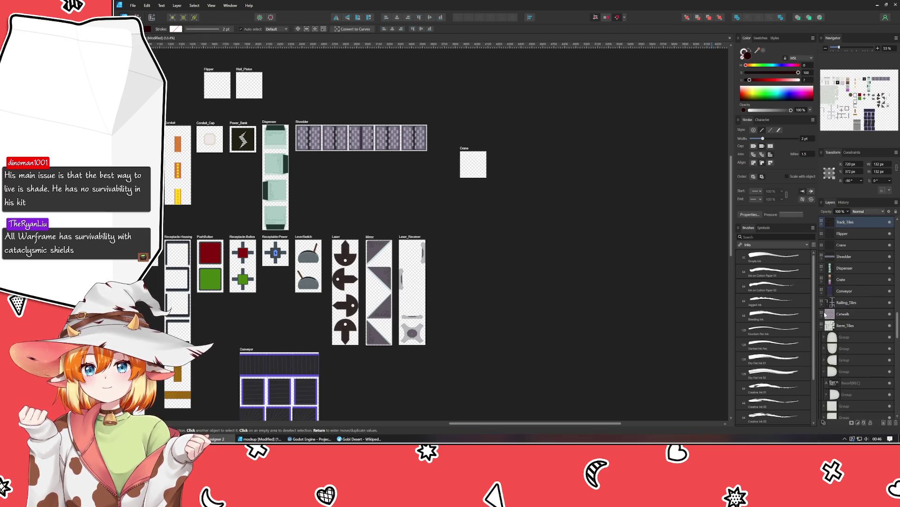
click(824, 336)
click(826, 337)
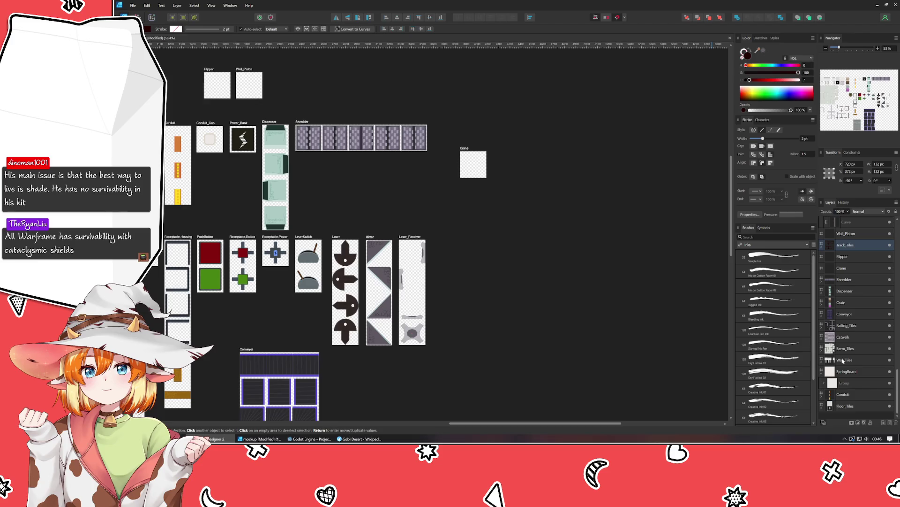
click(822, 373)
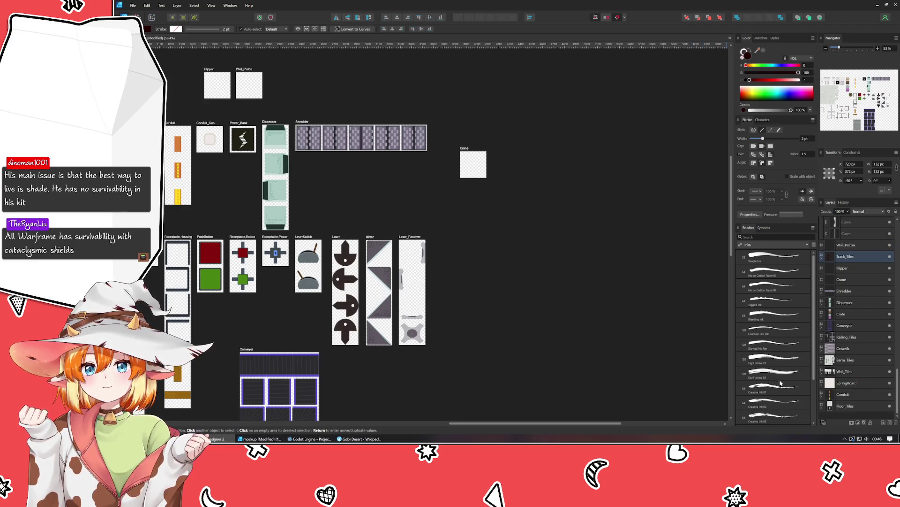
scroll(822, 277, up, 5)
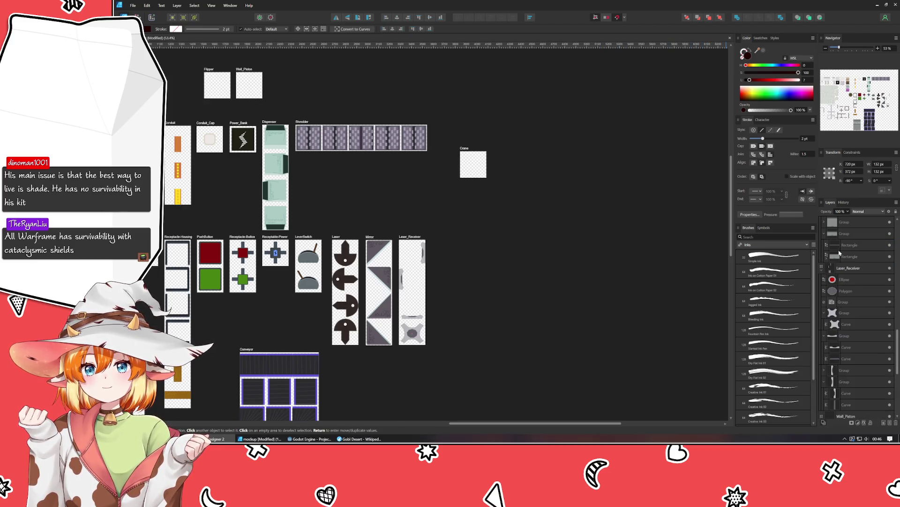
click(821, 271)
scroll(838, 268, up, 2)
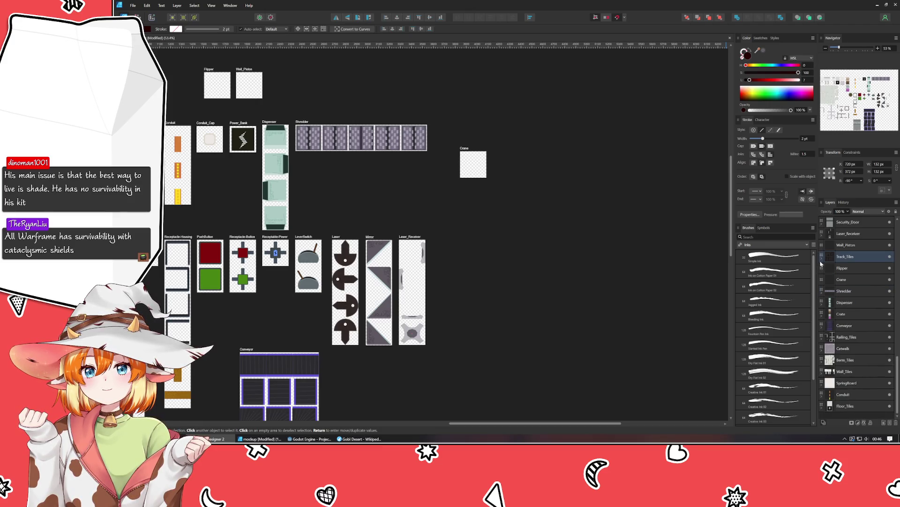
scroll(845, 260, up, 2)
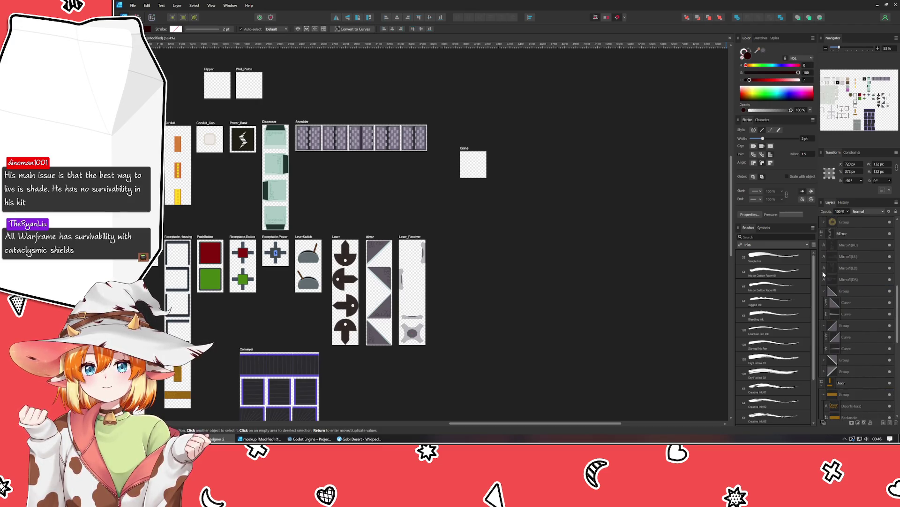
scroll(822, 277, down, 2)
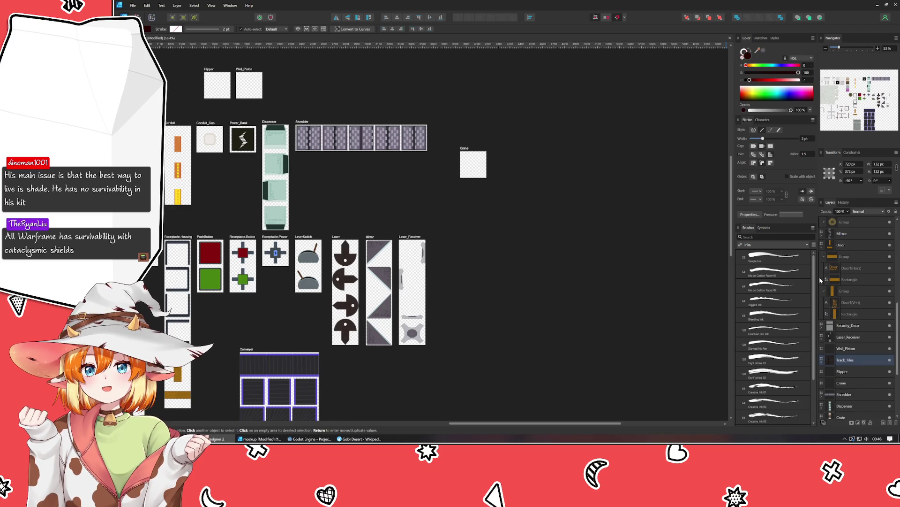
click(827, 244)
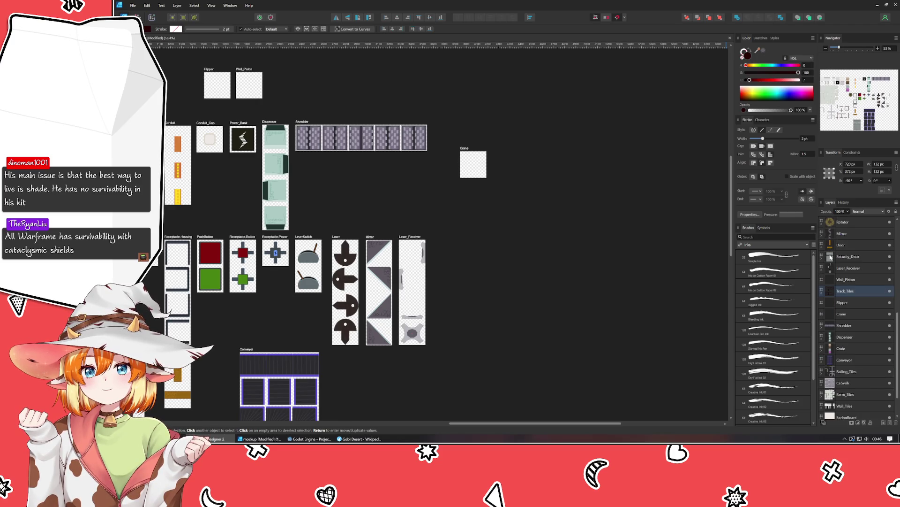
scroll(822, 224, up, 3)
scroll(822, 225, up, 2)
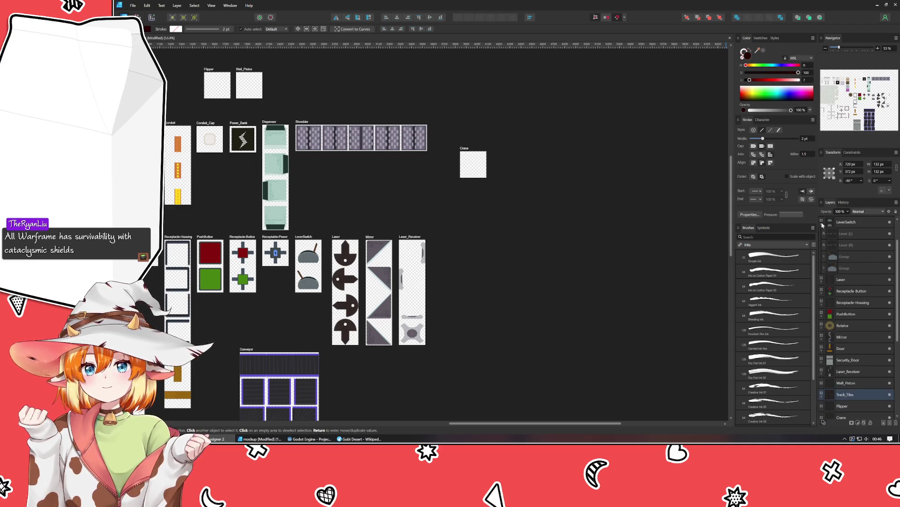
click(823, 224)
scroll(825, 239, up, 3)
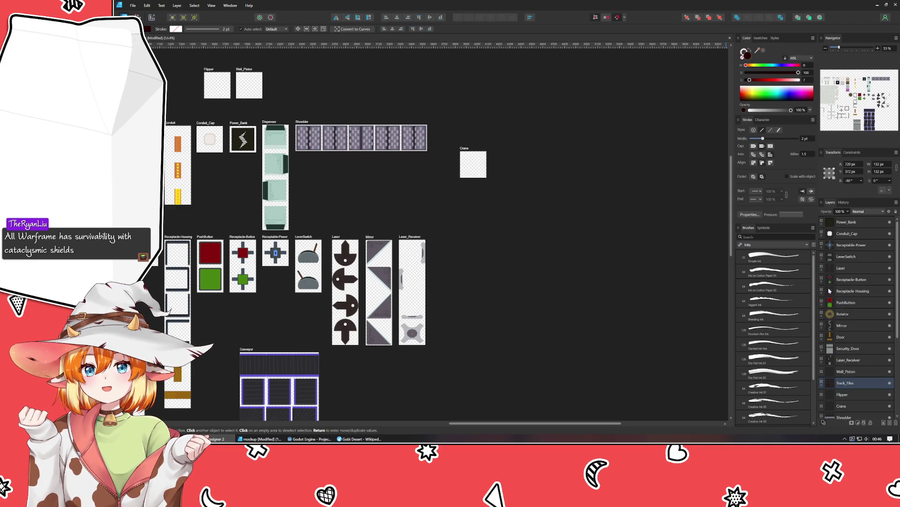
scroll(829, 274, down, 5)
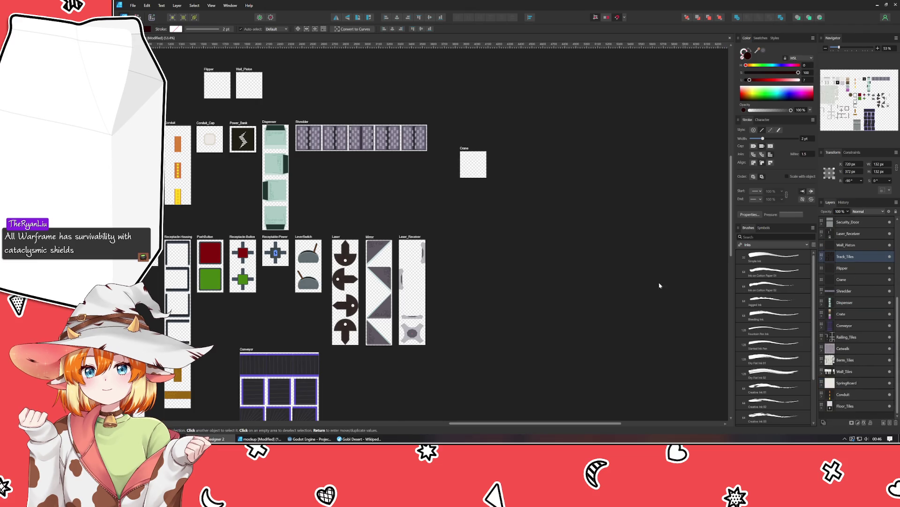
click(584, 267)
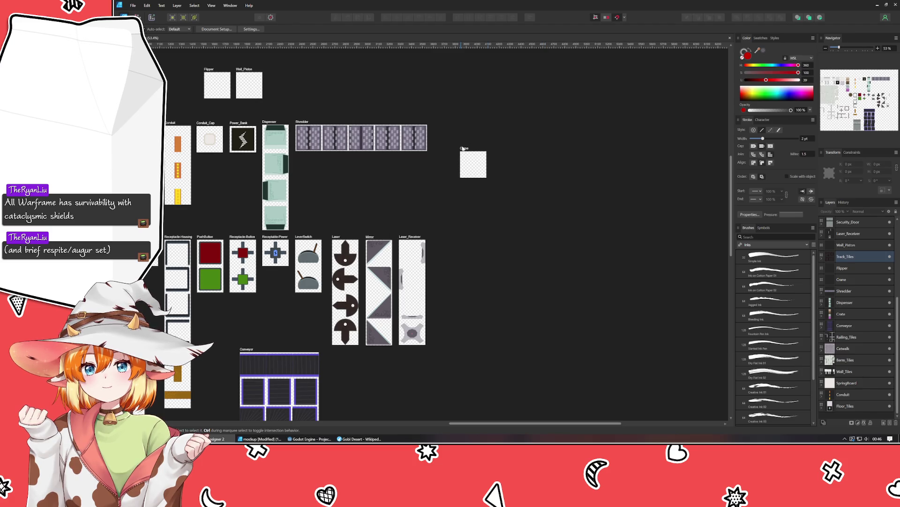
Reposition the Crane artboard and resize it to 480 px
click(473, 166)
drag(465, 155, 476, 215)
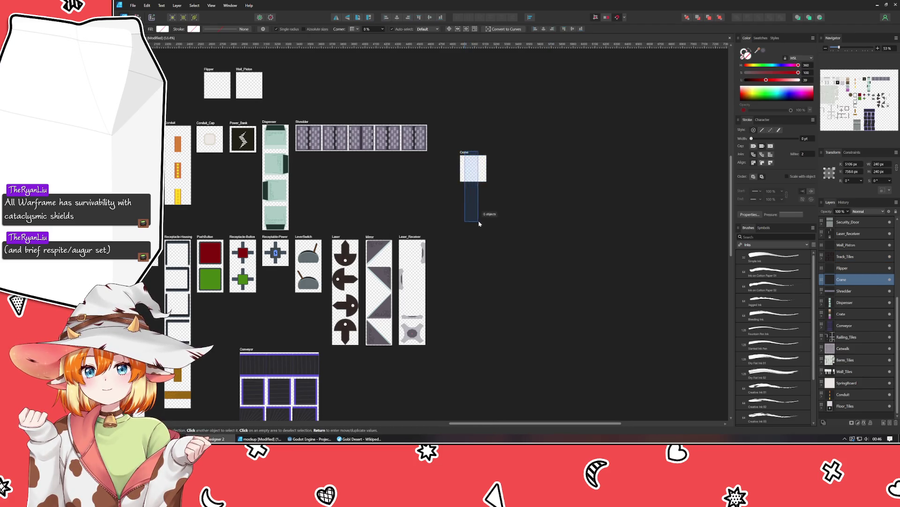
mouse_move(473, 168)
mouse_down()
mouse_move(465, 213)
mouse_move(486, 188)
mouse_up()
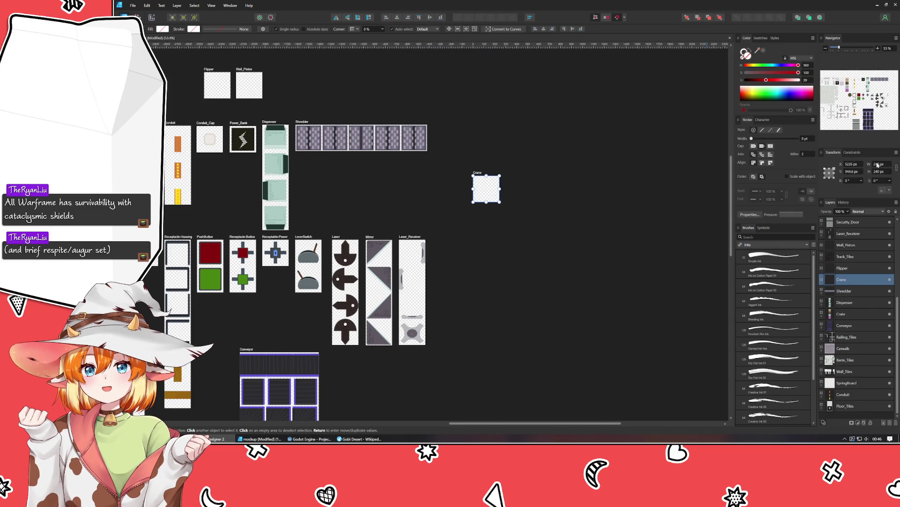
click(879, 164)
text(480)
key(Return)
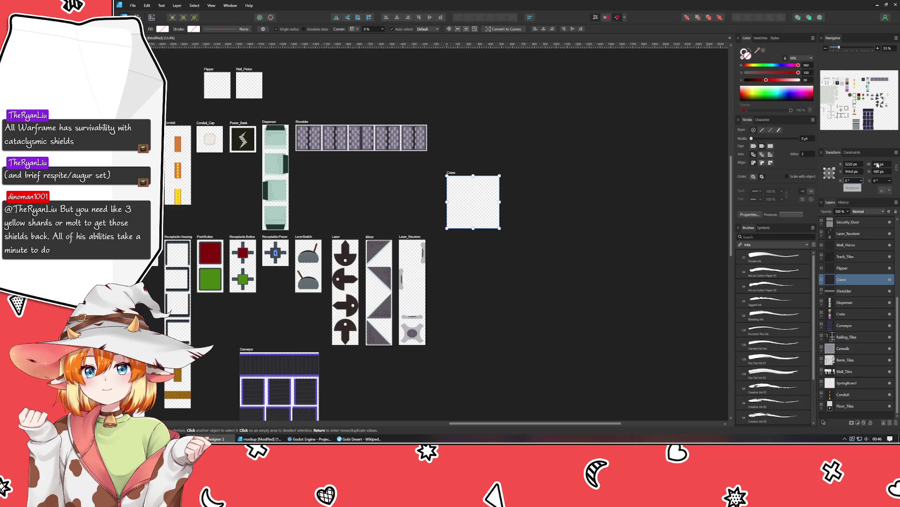
click(605, 280)
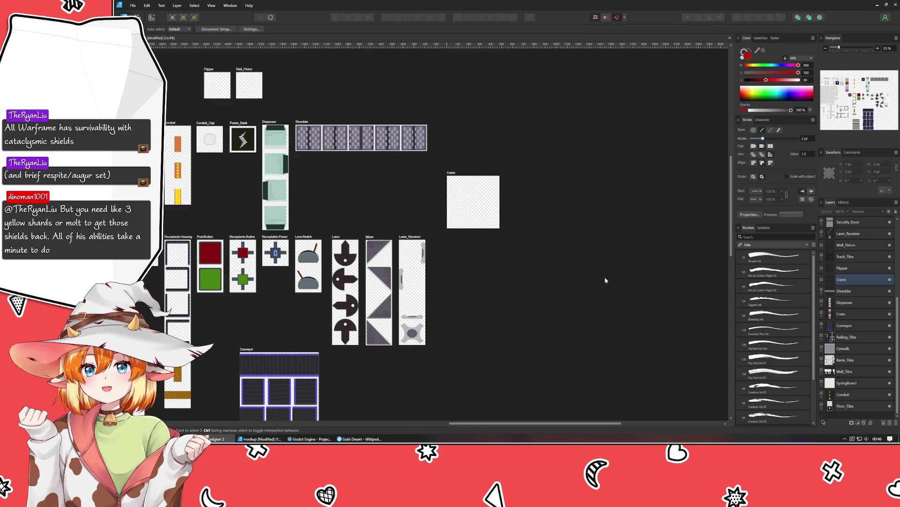
Copy the claw curve from the other document and paste it into the Crane artboard
click(260, 438)
click(824, 406)
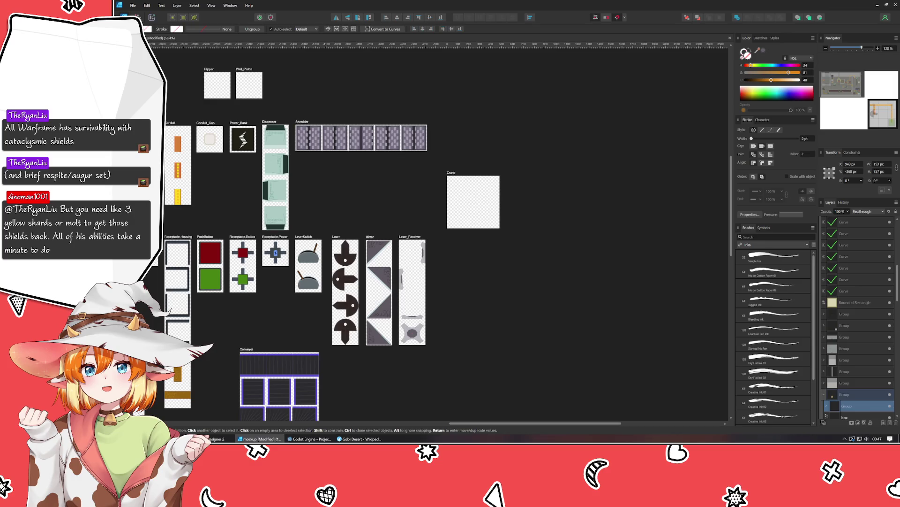
click(855, 406)
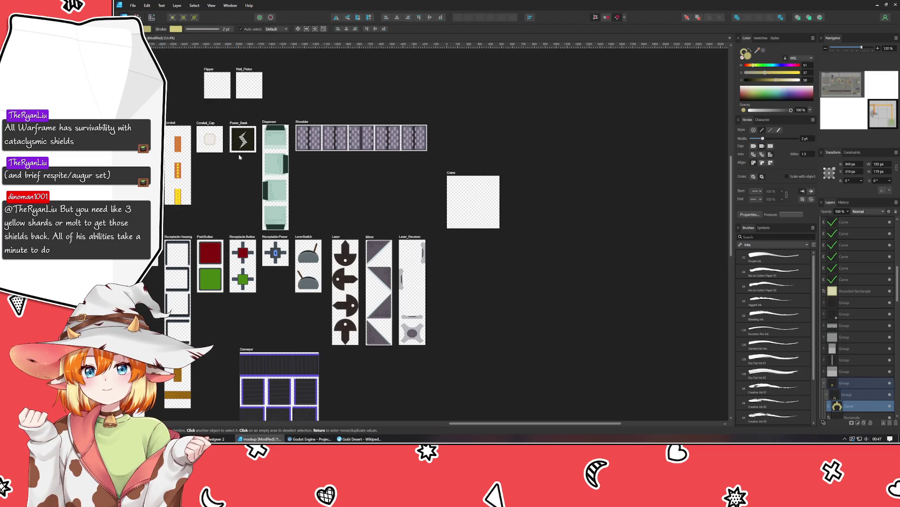
key(alt+Tab)
key(ctrl+v)
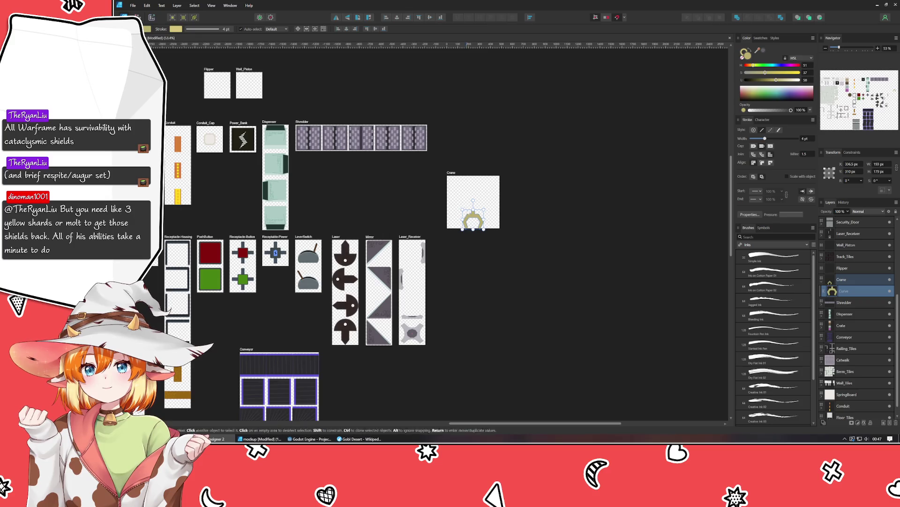
Scale the olive claw up to fill the Crane artboard and nudge it into place
mouse_move(484, 209)
mouse_down()
mouse_move(481, 182)
mouse_move(478, 199)
mouse_move(473, 187)
mouse_up()
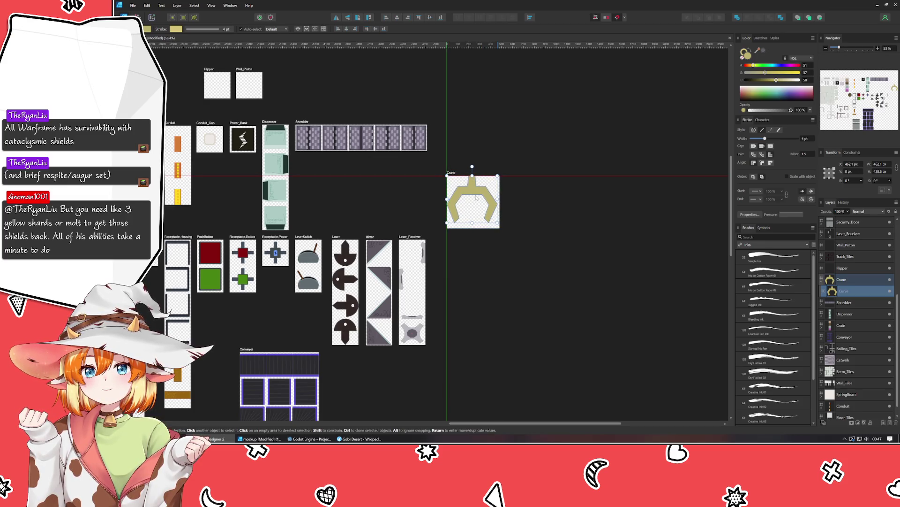
drag(477, 196, 476, 195)
click(538, 214)
scroll(456, 173, up, 3)
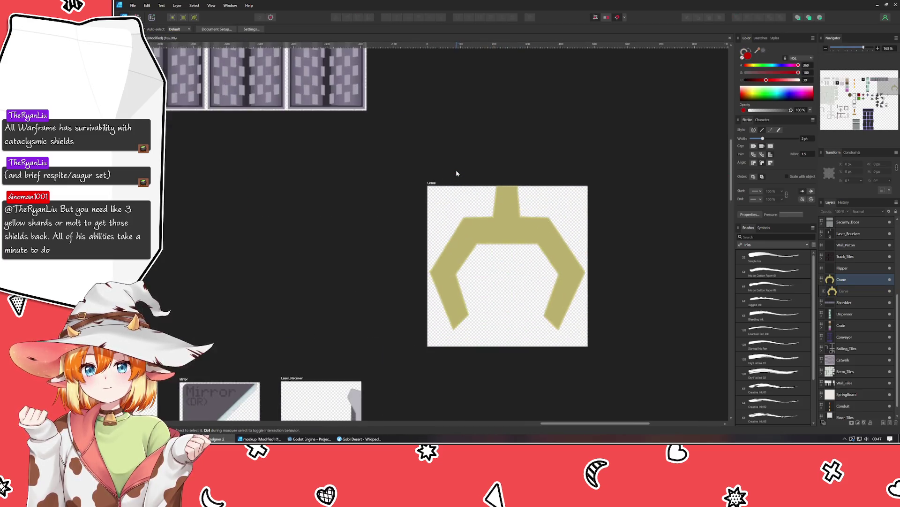
scroll(517, 221, up, 2)
click(517, 220)
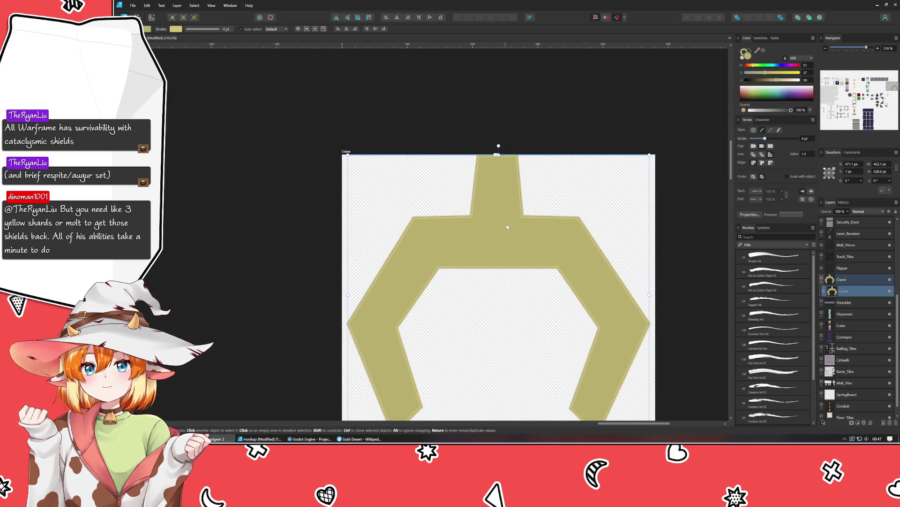
click(525, 130)
scroll(501, 158, down, 3)
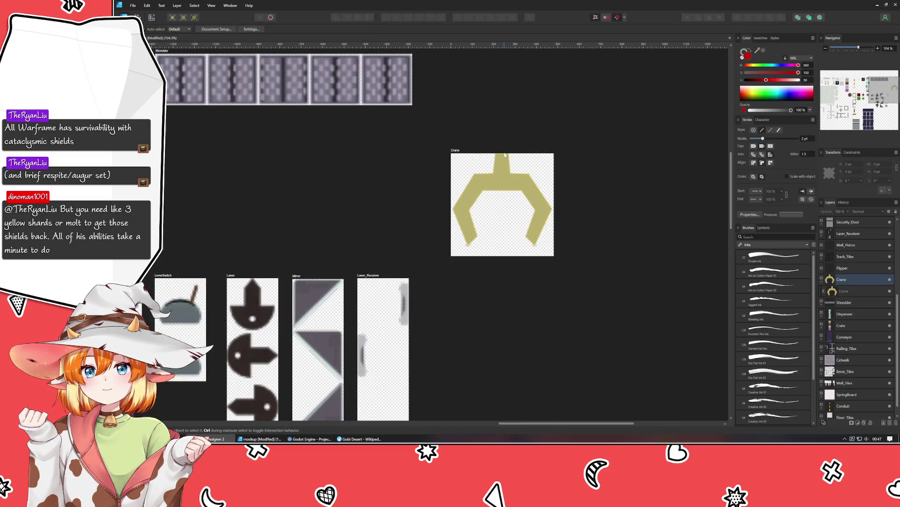
scroll(502, 157, down, 2)
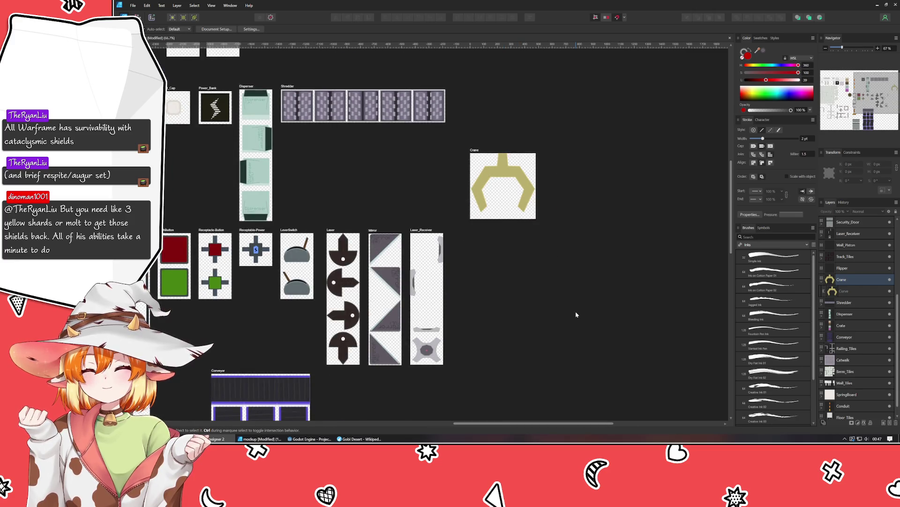
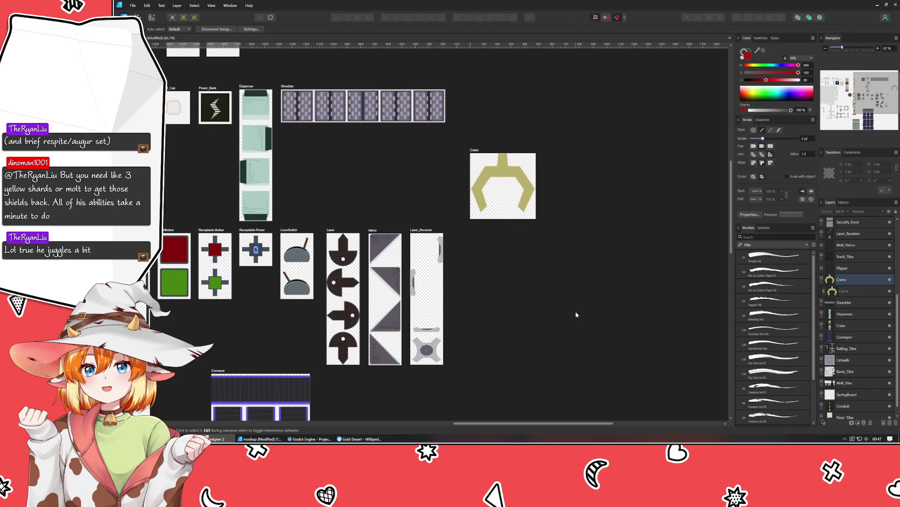
scroll(536, 171, left, 2)
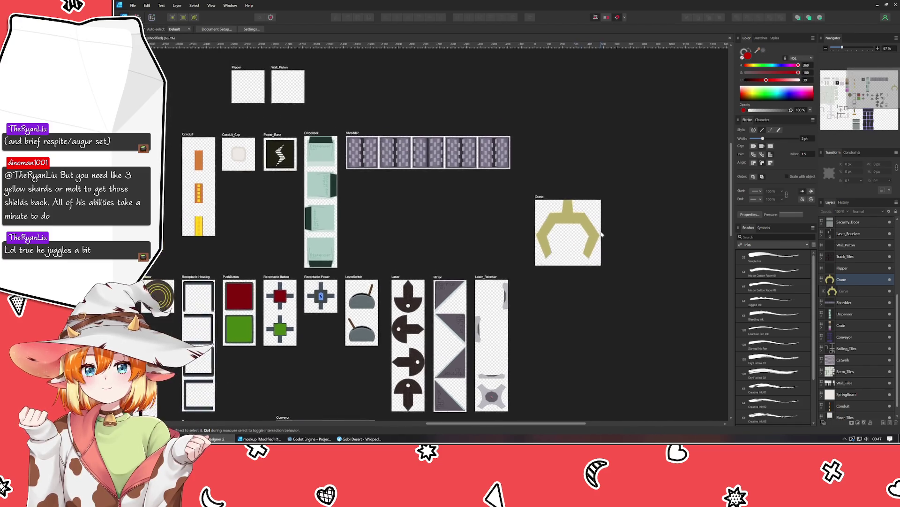
scroll(267, 130, left, 4)
Discard a stray brown rectangle placed on the Crate board and save the document
click(266, 130)
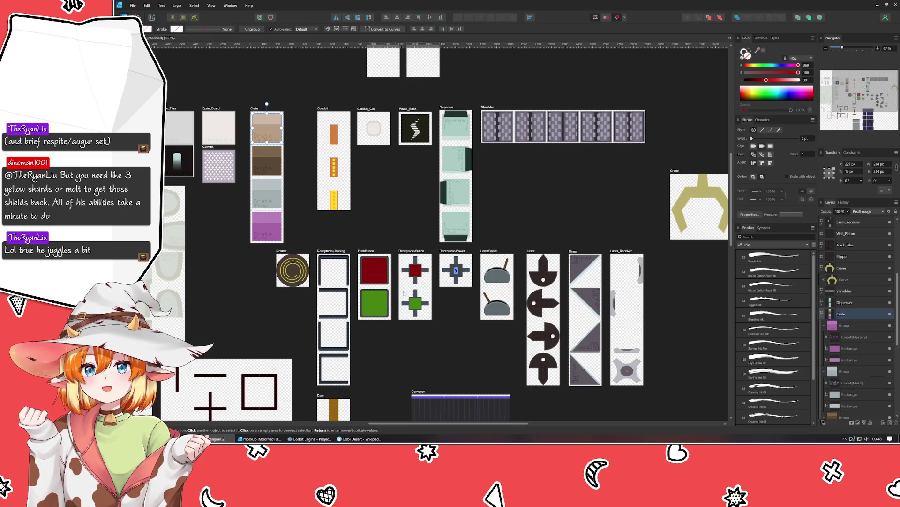
scroll(355, 289, right, 3)
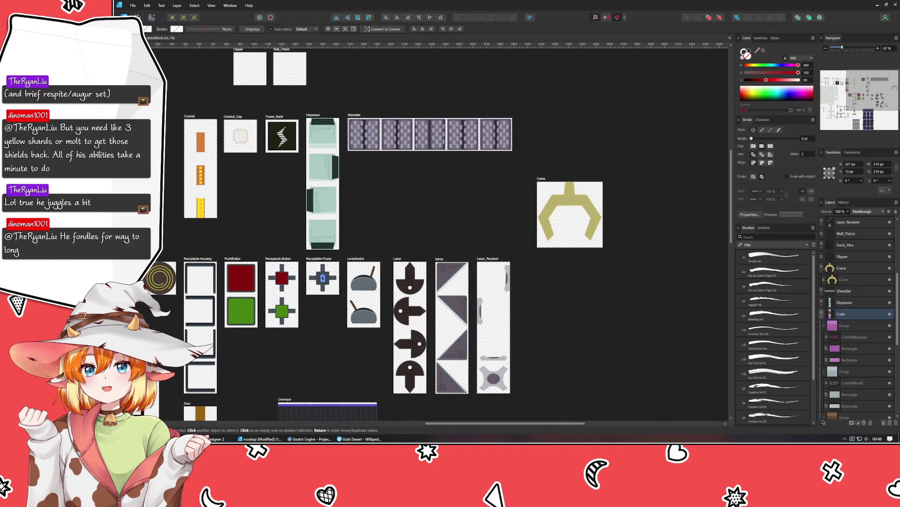
drag(560, 281, 573, 238)
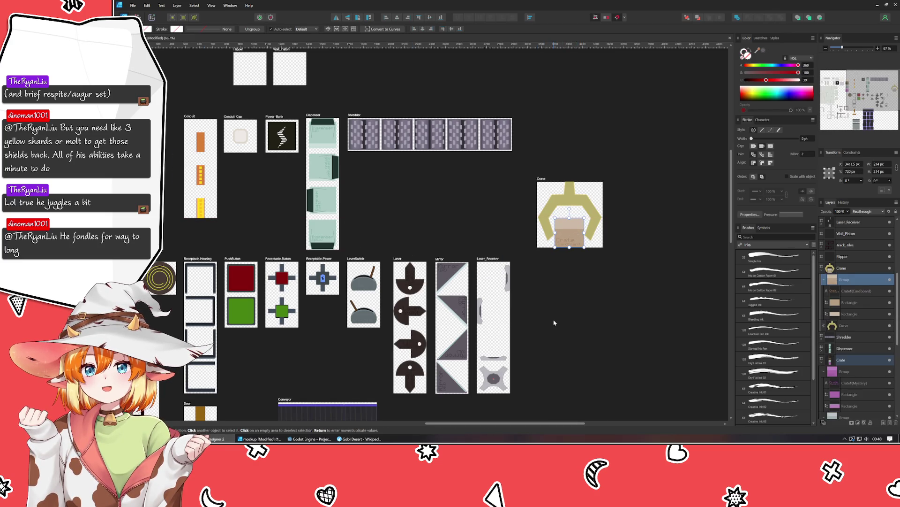
key(Delete)
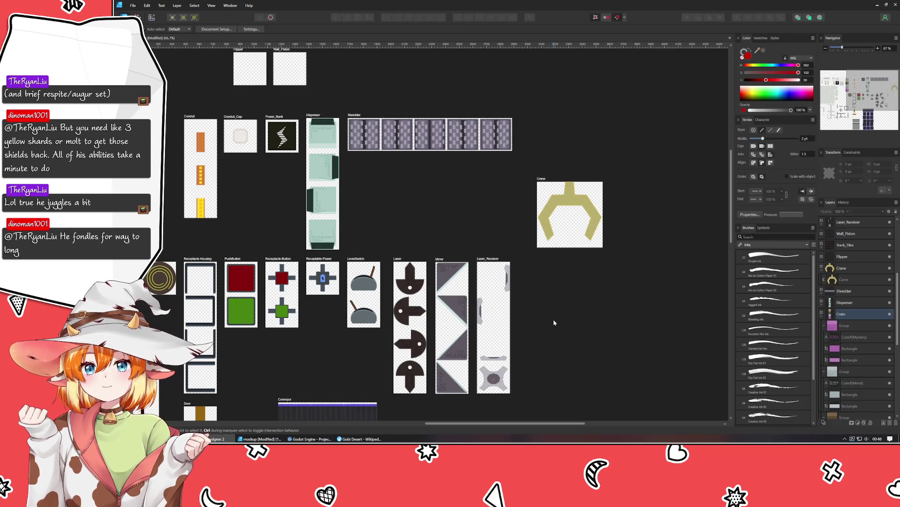
key(ctrl+s)
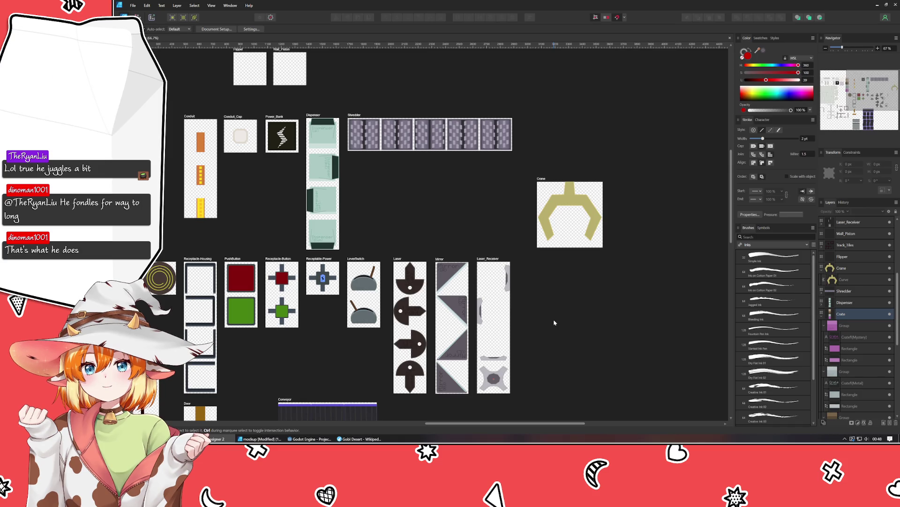
scroll(566, 336, up, 2)
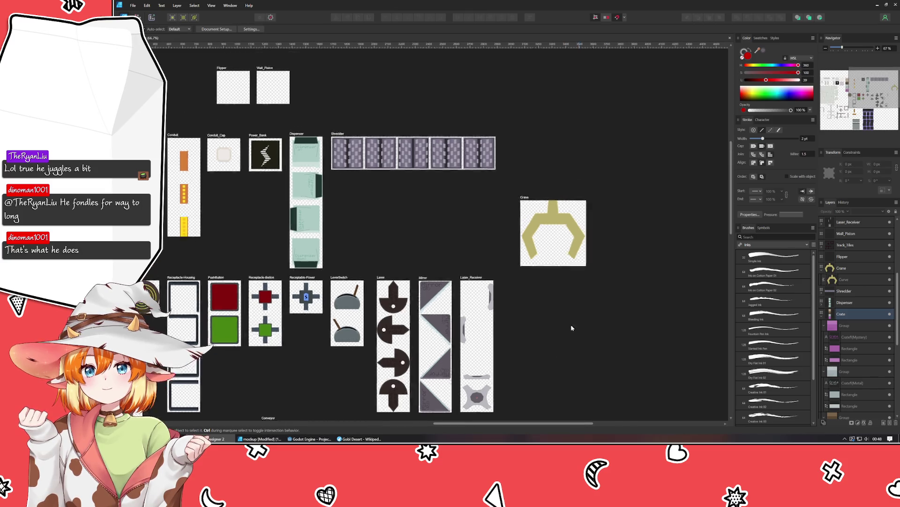
scroll(556, 344, right, 2)
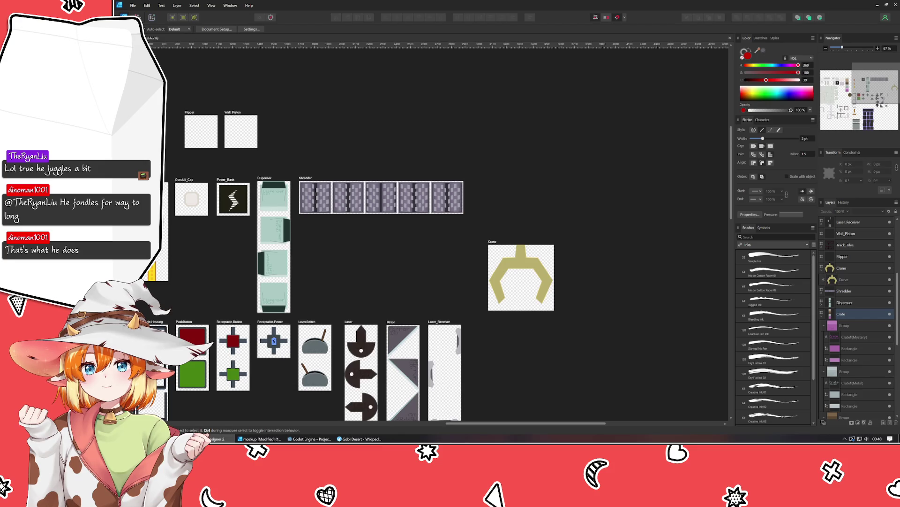
Duplicate the Wall_Piston artboard above the Crane board and rename the copy Crane_Arm
click(236, 113)
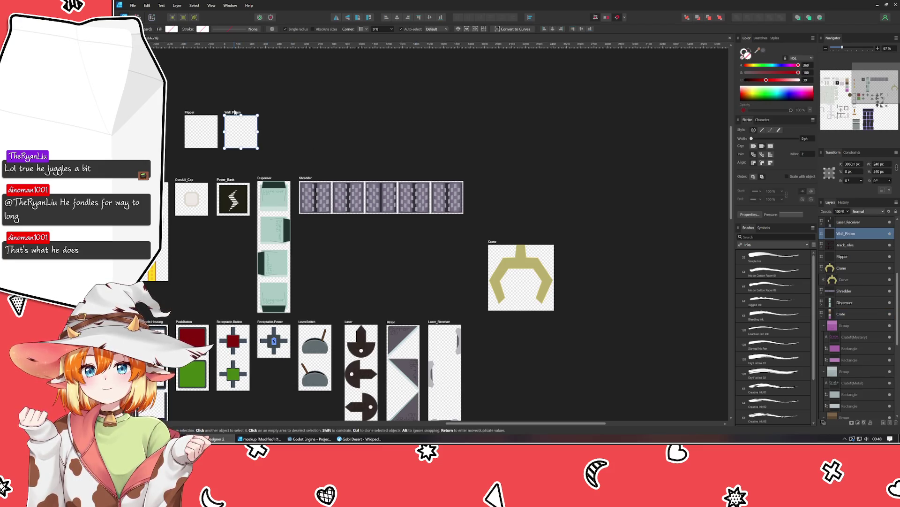
drag(236, 112, 516, 195)
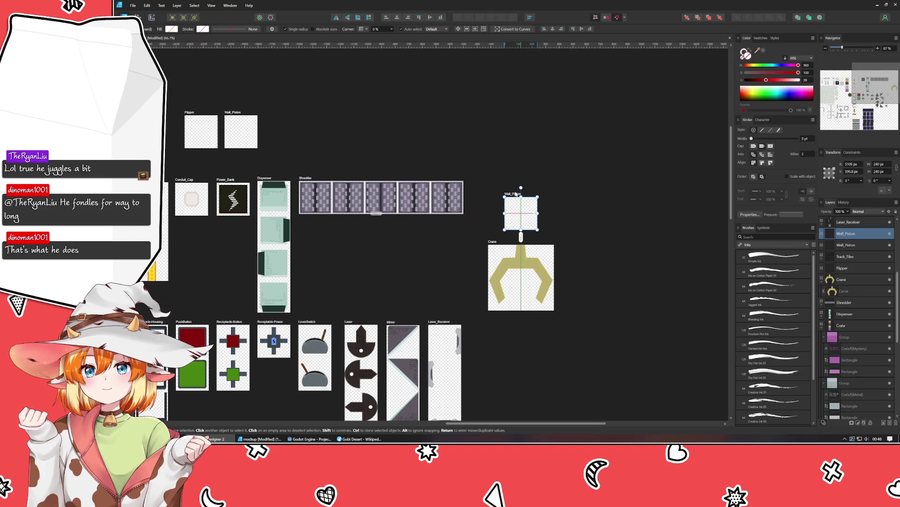
double_click(516, 195)
text(Crane_Arm)
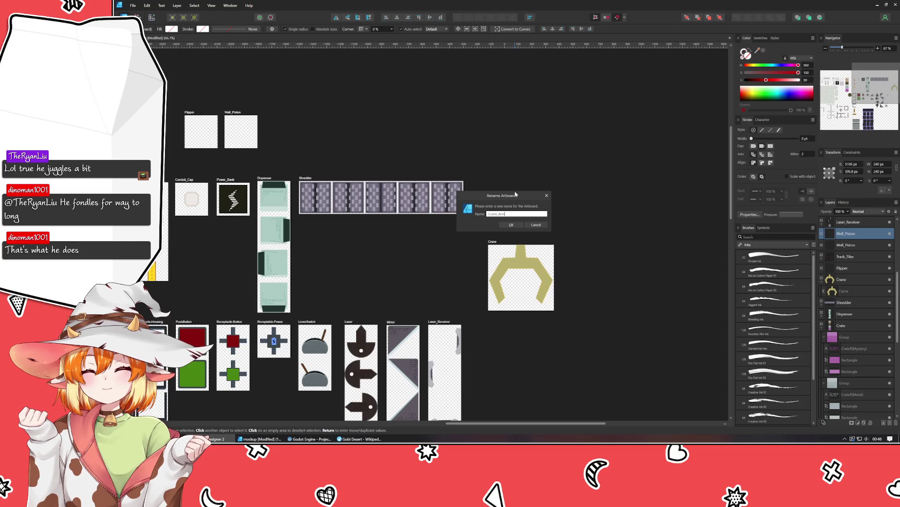
key(Return)
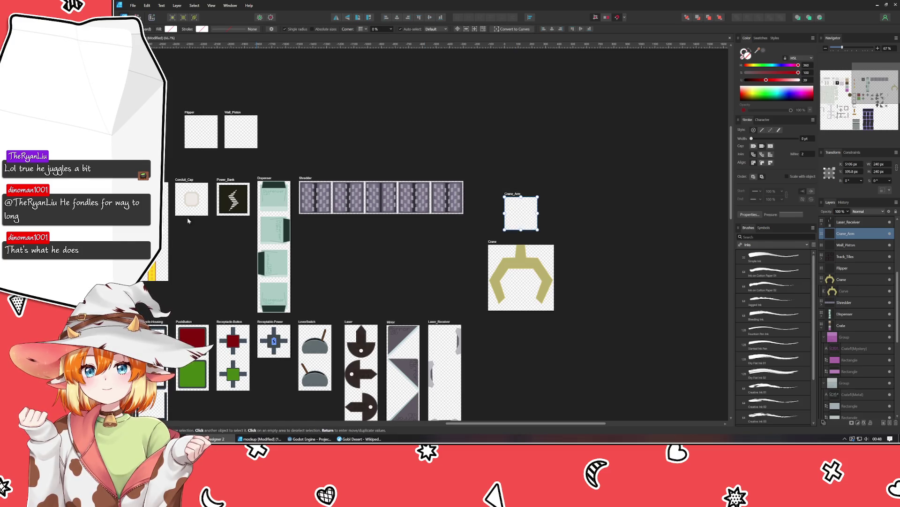
Paste in the thin bar copied from the other open document
click(261, 439)
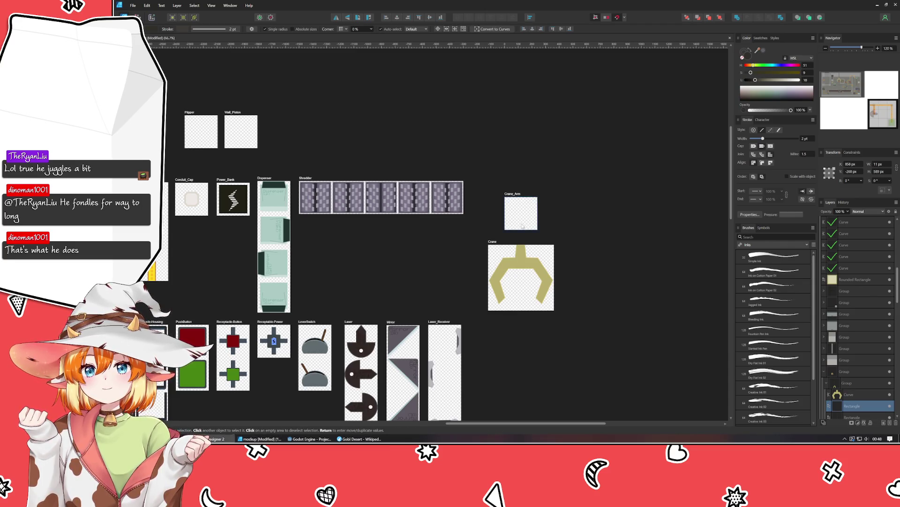
key(ctrl+v)
ctrl+scroll(522, 223, up, 3)
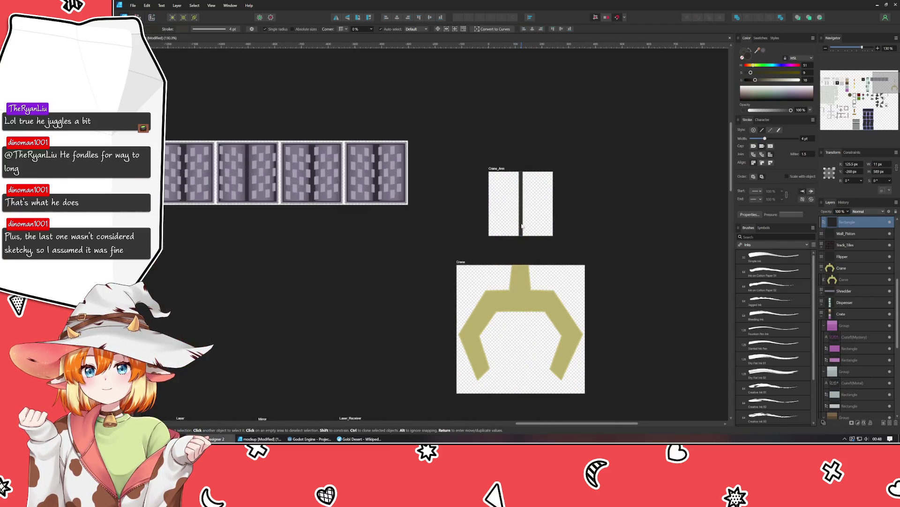
ctrl+scroll(522, 224, up, 1)
ctrl+scroll(522, 226, up, 1)
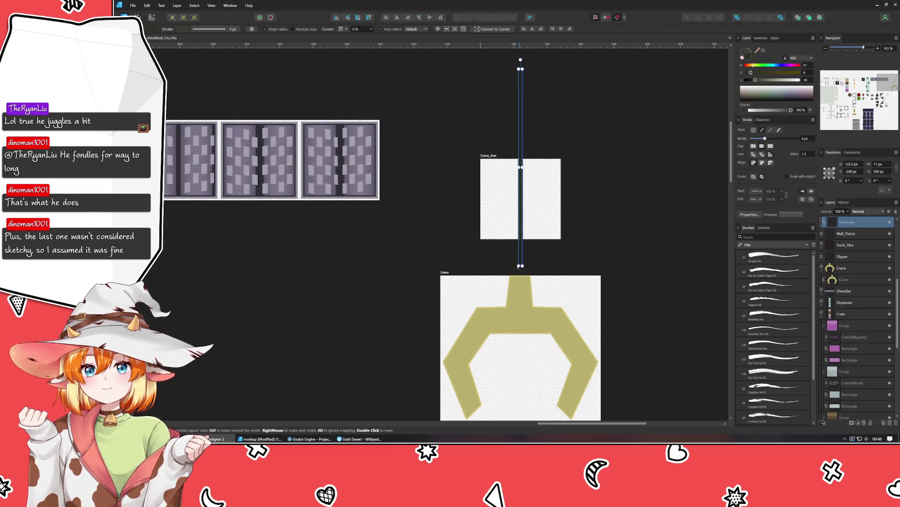
Widen and lengthen the thin bar into a tall dark rod
drag(517, 266, 510, 279)
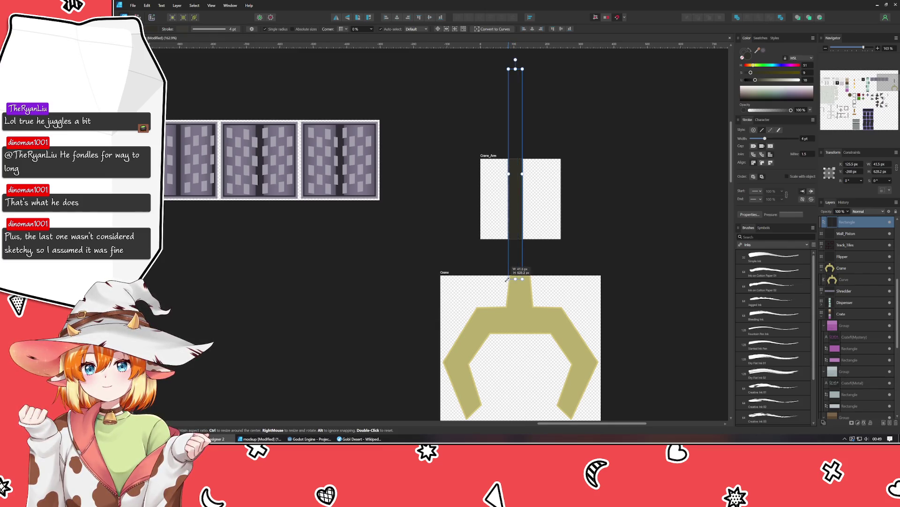
drag(510, 279, 512, 274)
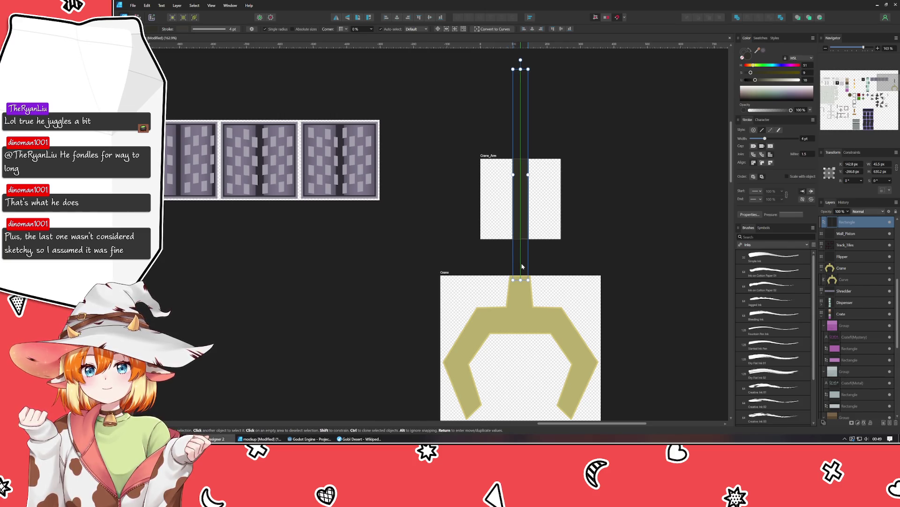
drag(519, 266, 520, 278)
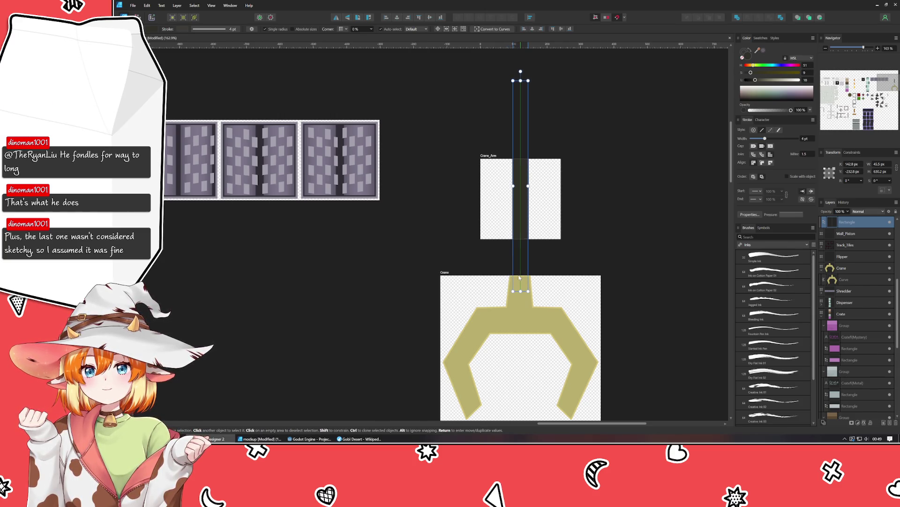
Move the dark rod down past the crane claw and set it aside beside the artboards
click(523, 326)
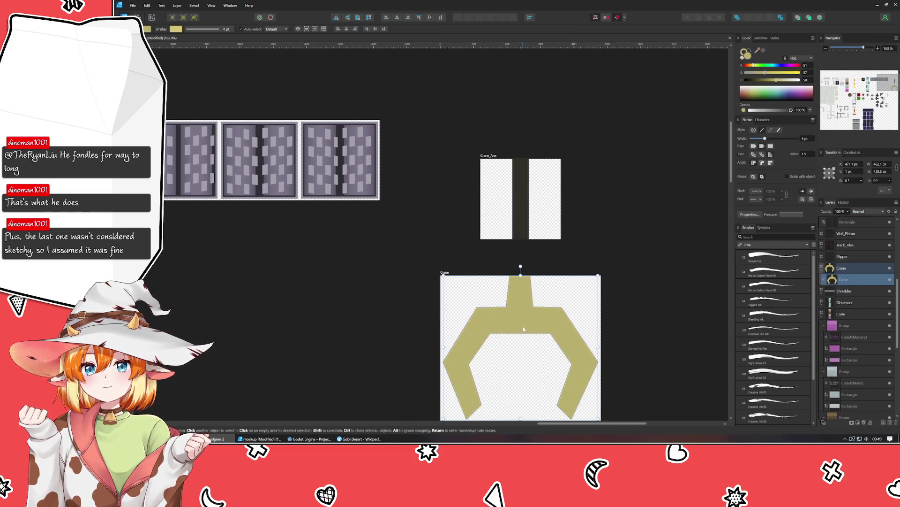
click(523, 216)
drag(523, 215, 523, 284)
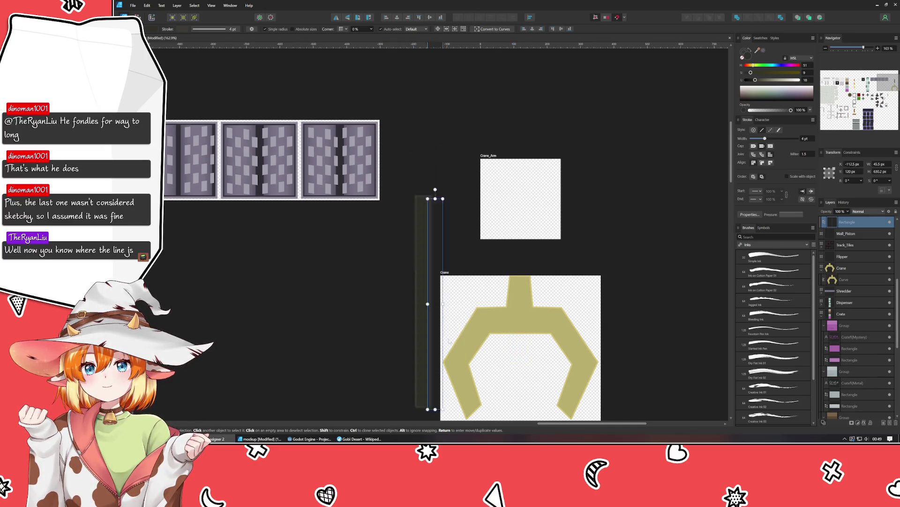
mouse_move(523, 285)
mouse_down()
mouse_move(520, 388)
mouse_move(665, 363)
mouse_move(662, 292)
mouse_up()
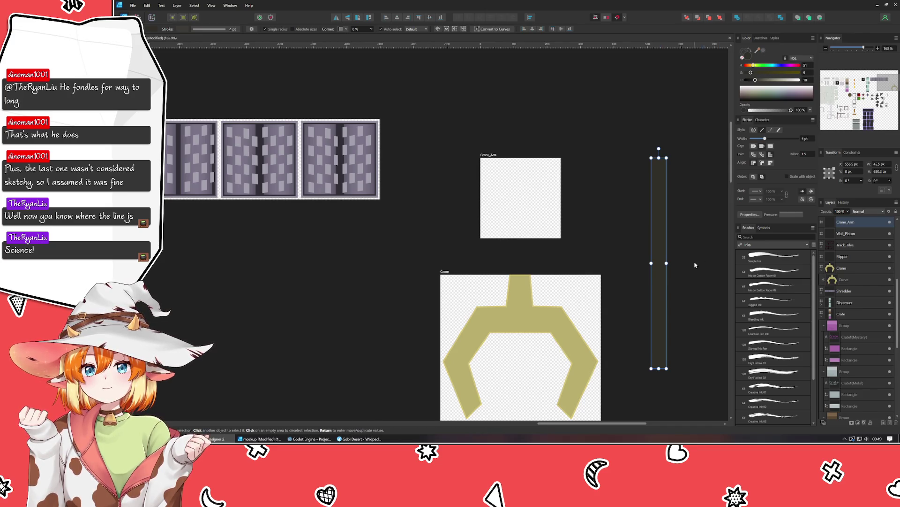
Centre the dark bar on the Crane board and trim its top and bottom to the board edges
mouse_move(649, 300)
mouse_down()
mouse_move(518, 260)
mouse_move(517, 413)
mouse_up()
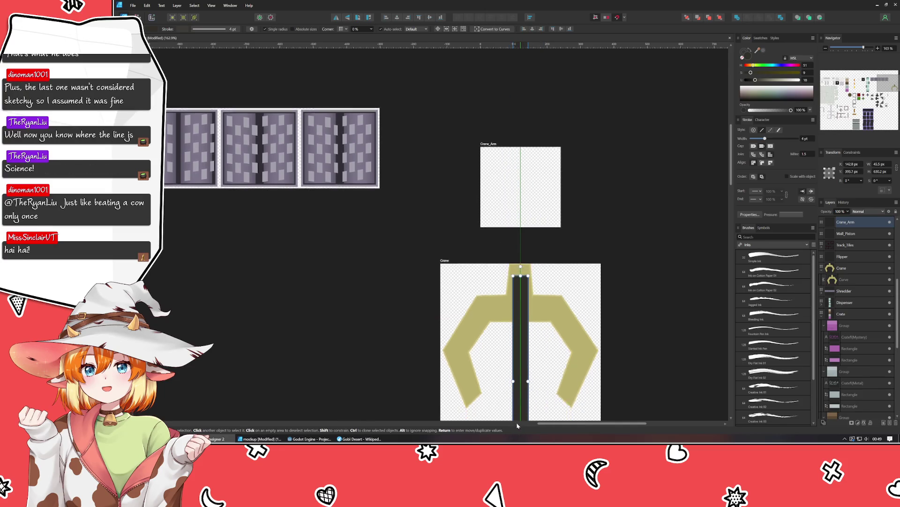
drag(517, 413, 523, 373)
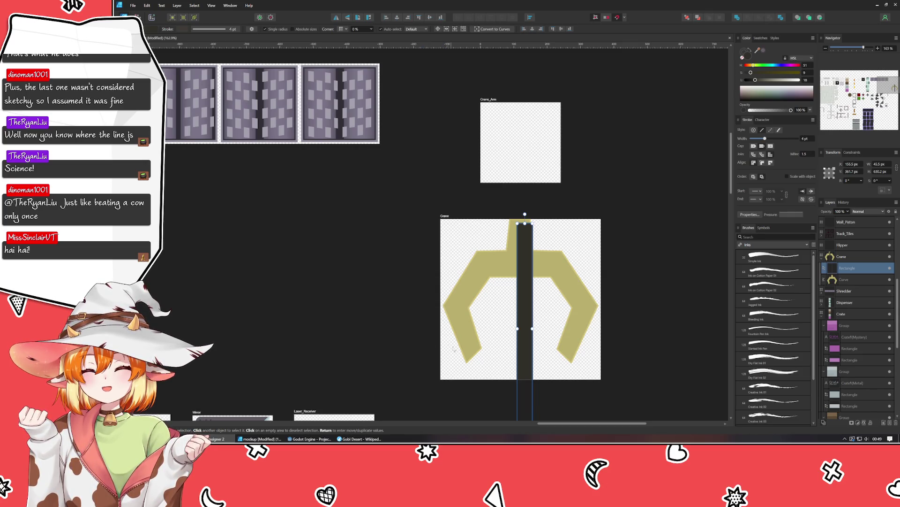
drag(512, 353, 517, 298)
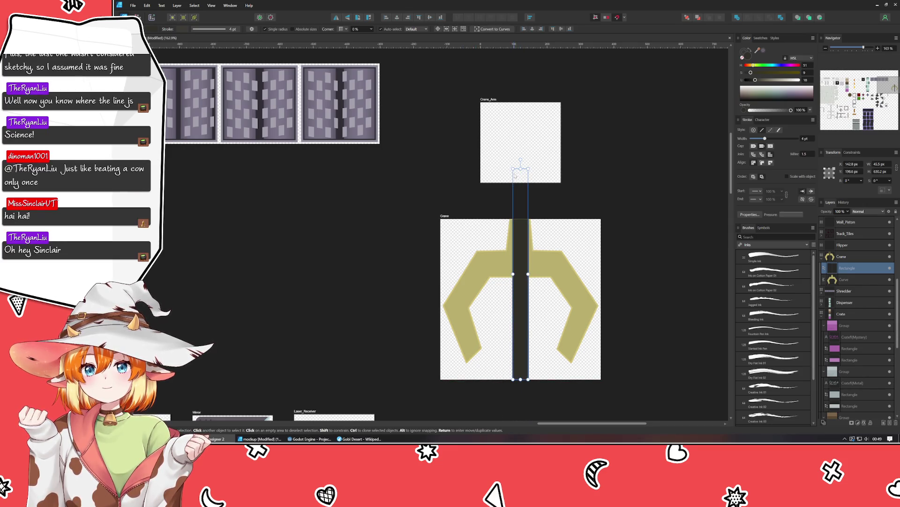
drag(521, 170, 521, 211)
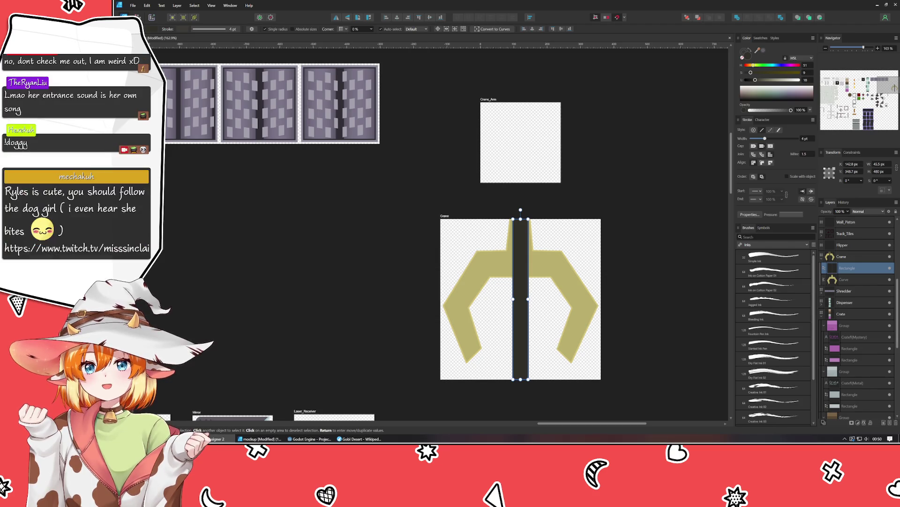
click(256, 288)
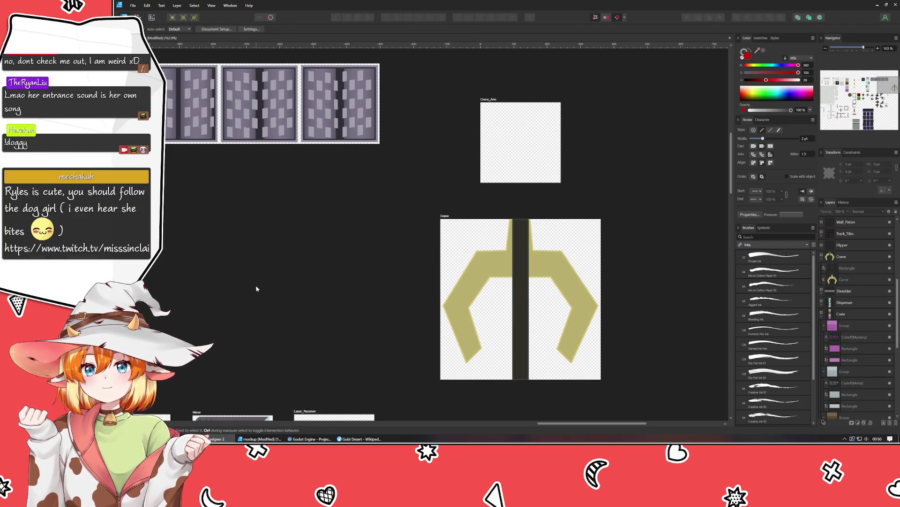
click(527, 321)
Shorten the bar, place Crane_Arm above Crane, and move the bar to the artboard centre
drag(521, 379, 521, 286)
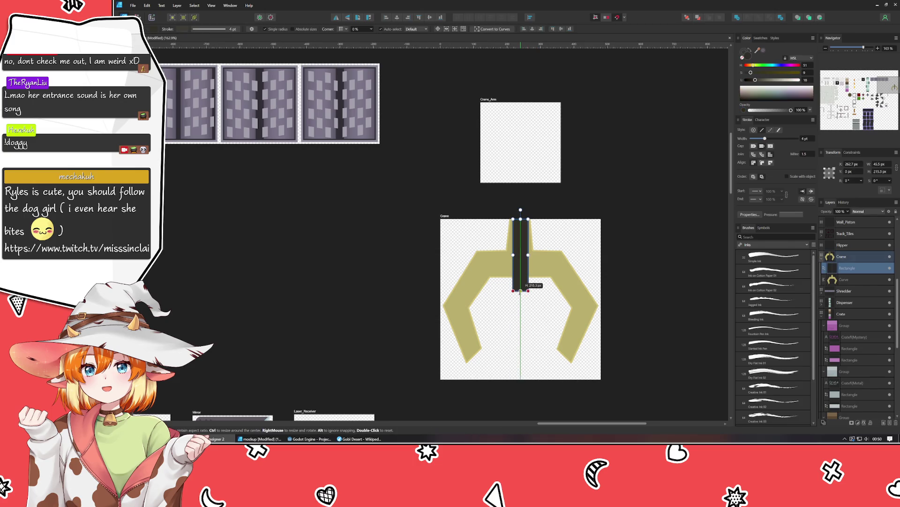
drag(489, 100, 449, 136)
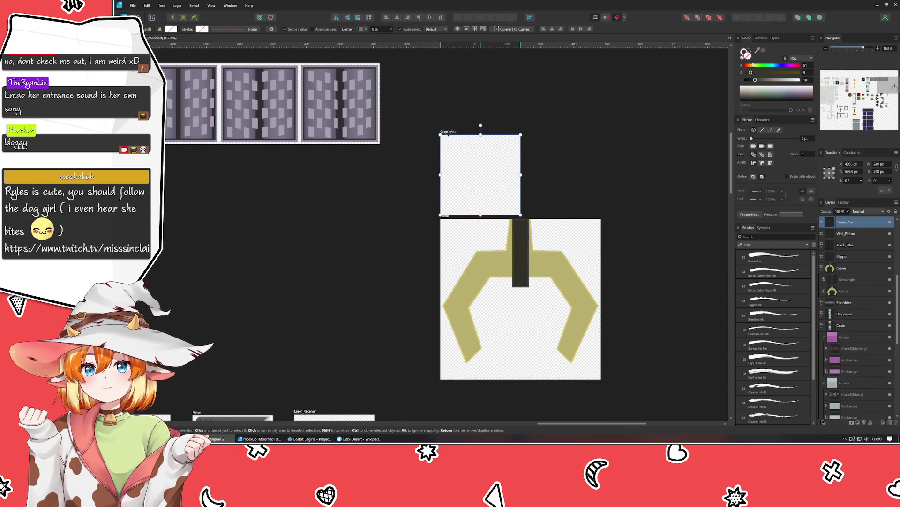
drag(522, 242, 486, 172)
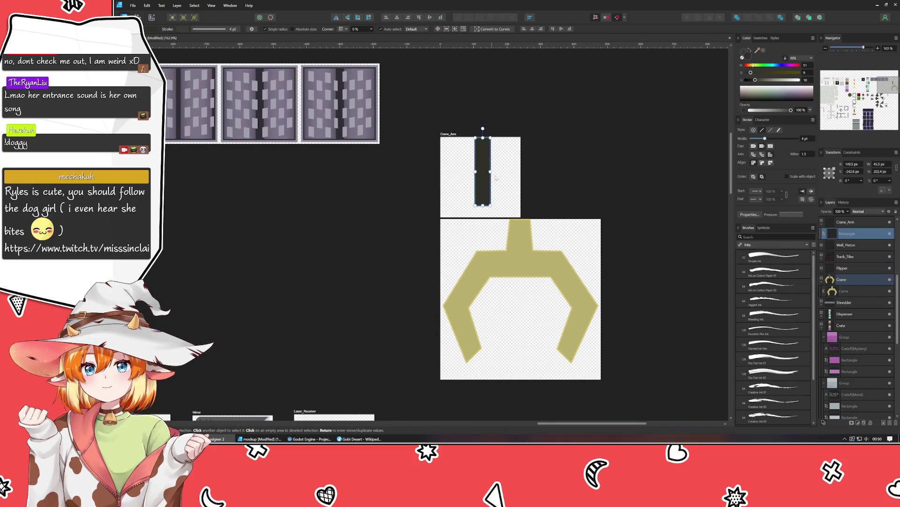
click(515, 178)
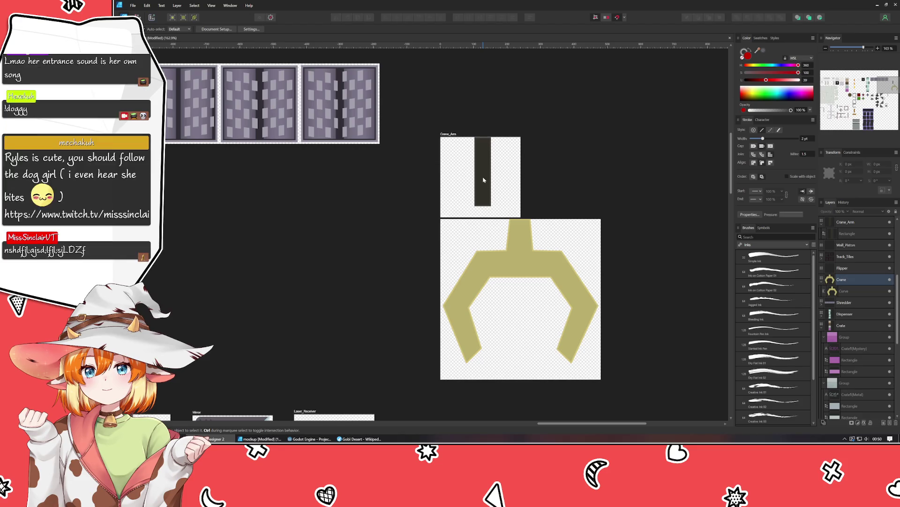
drag(484, 180, 480, 209)
click(617, 204)
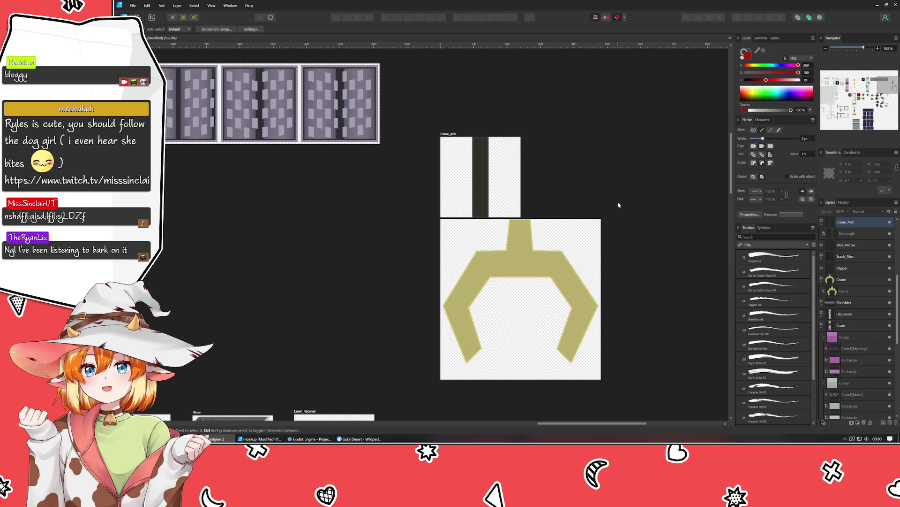
click(475, 193)
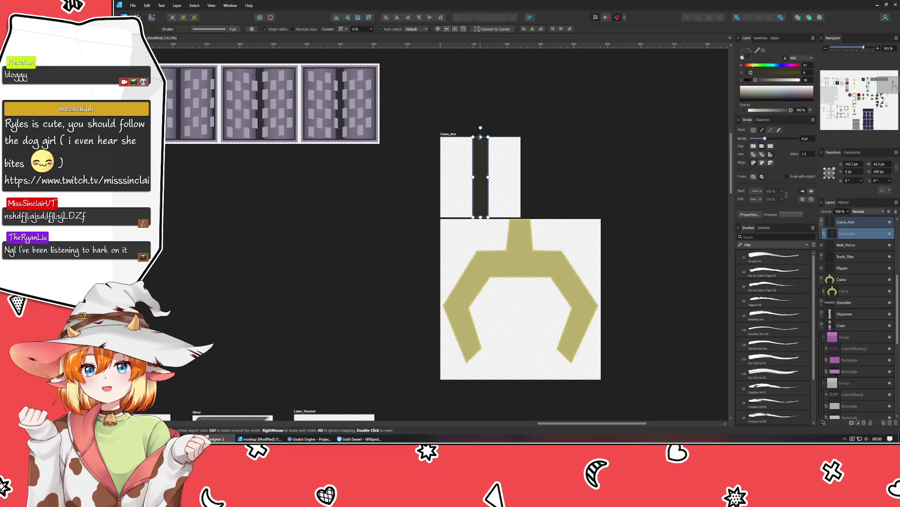
click(593, 147)
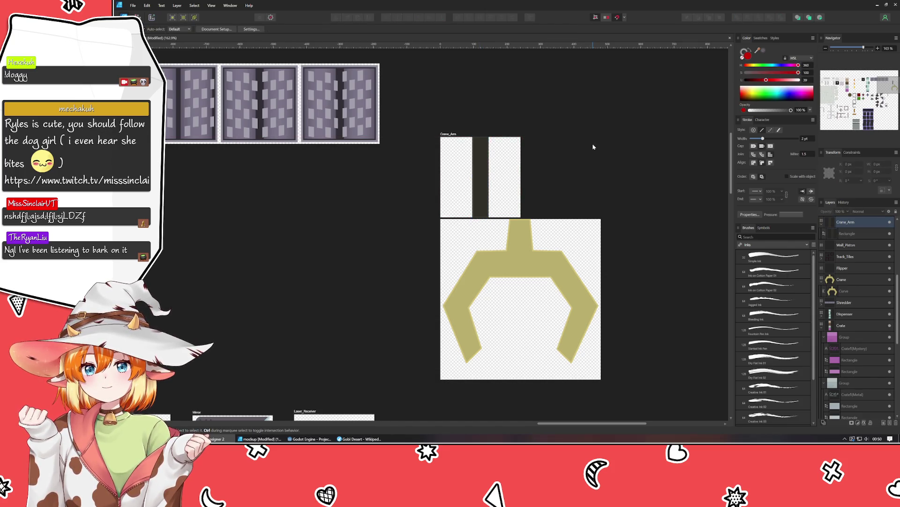
Nudge the Crane_Arm artboard upward and stretch the bar's bottom to the artboard edge
click(445, 134)
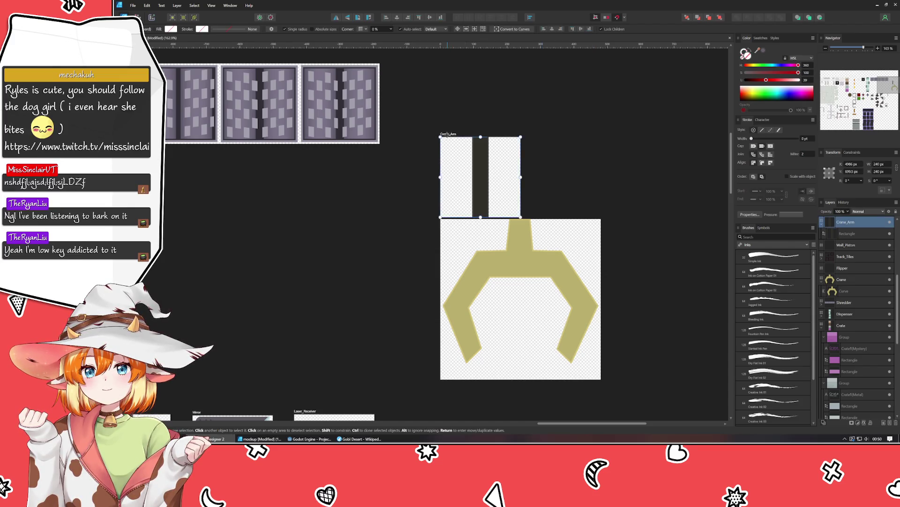
key(shift+Up)
key(shift+Up)
key(shift+Up)
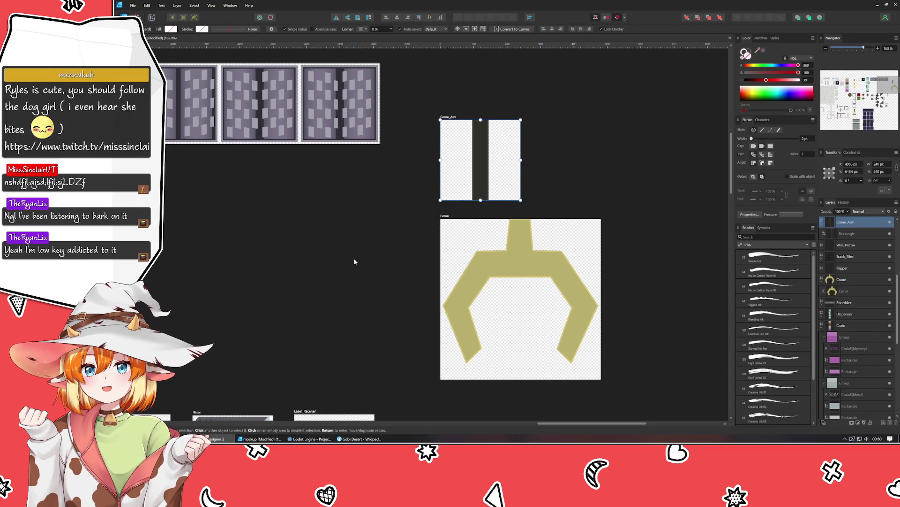
click(355, 262)
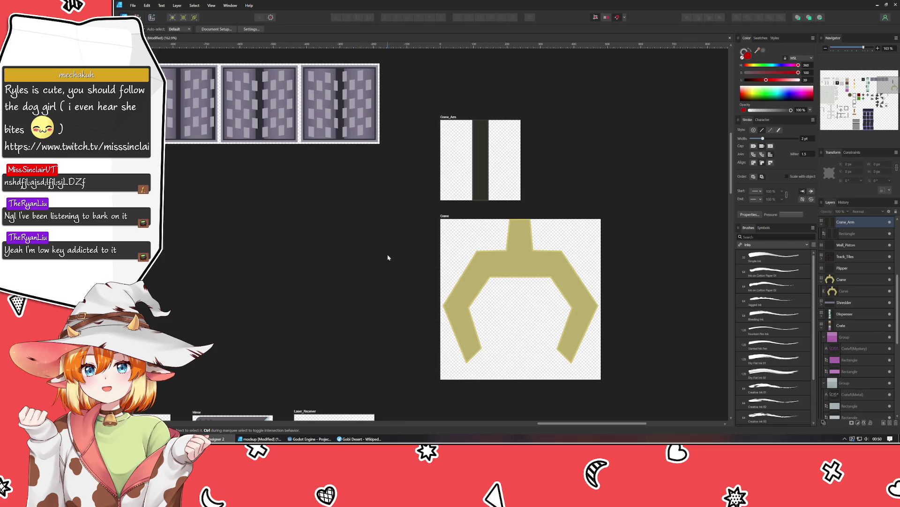
click(478, 190)
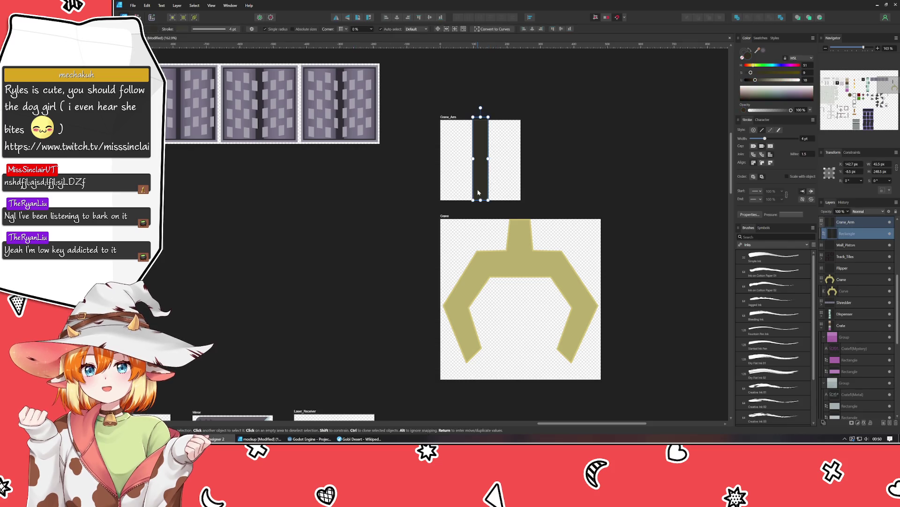
drag(481, 200, 481, 200)
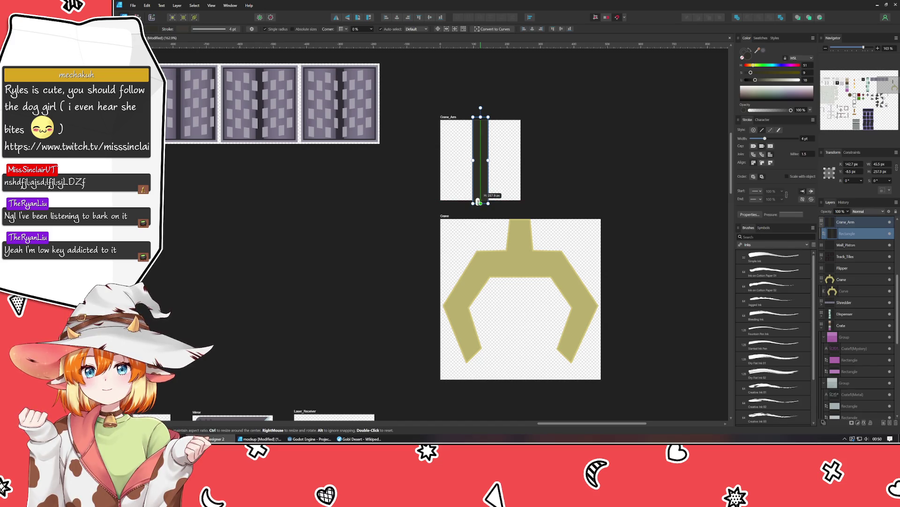
click(588, 205)
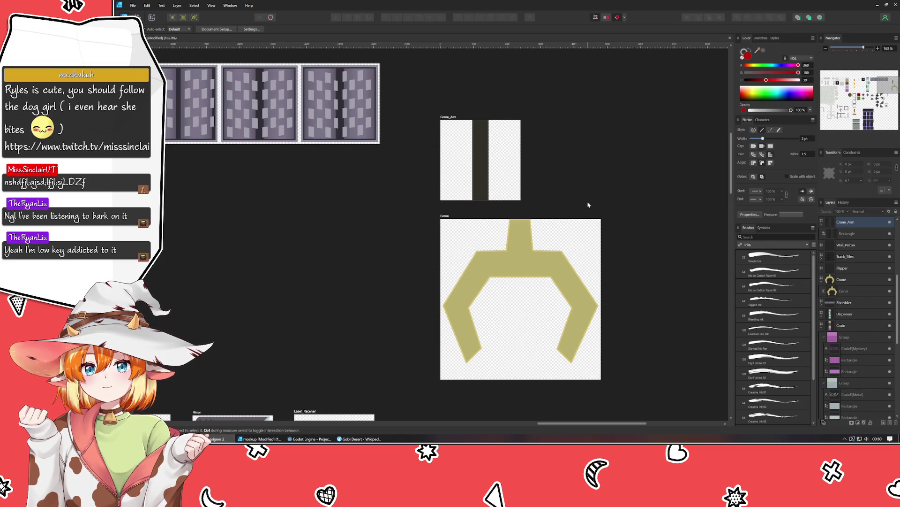
scroll(543, 156, up, 5)
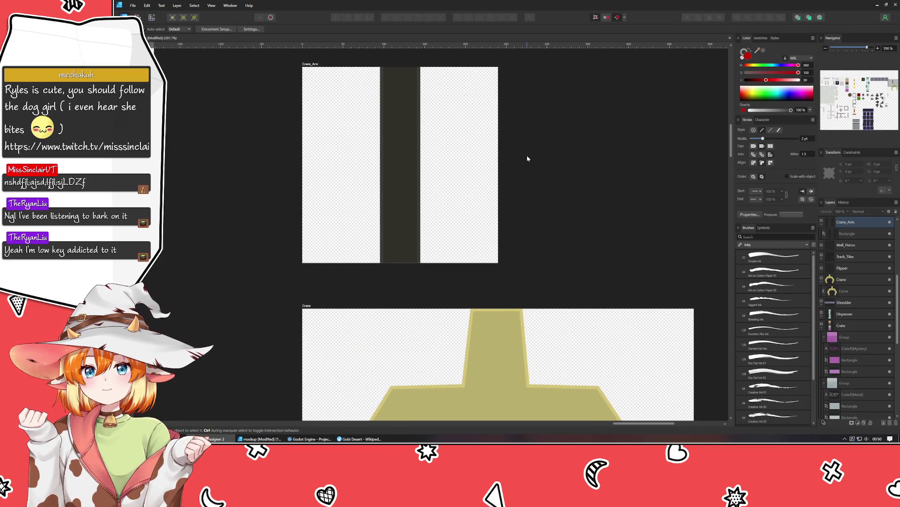
Adjust the bar's top edge to the artboard edge so it fills Crane_Arm's full height
drag(527, 158, 536, 178)
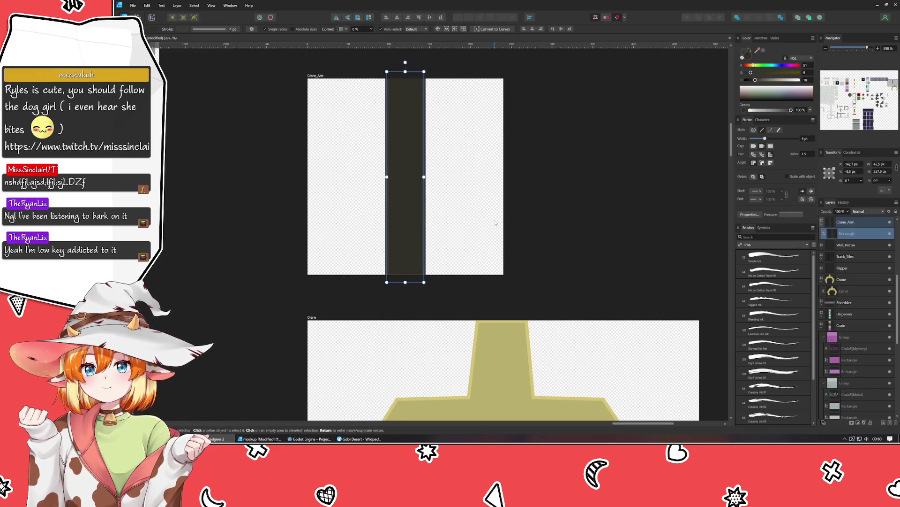
scroll(537, 188, down, 3)
drag(539, 200, 522, 150)
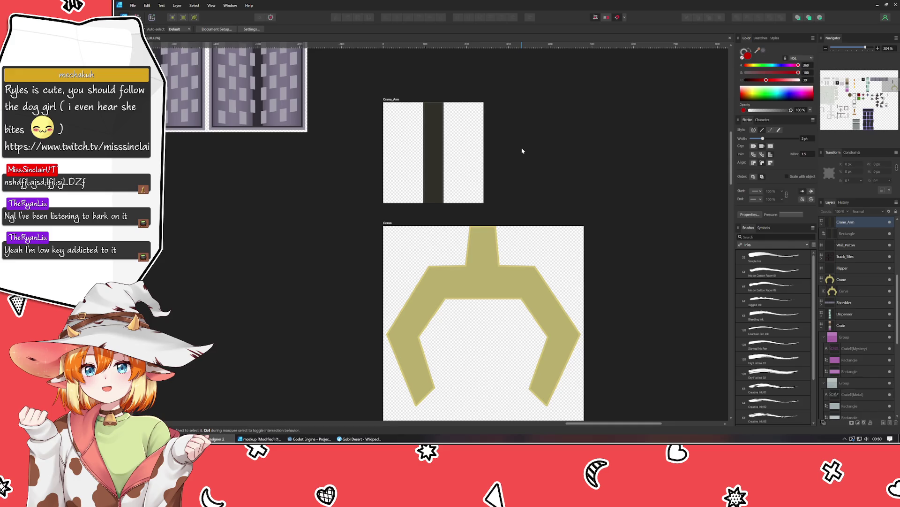
click(432, 123)
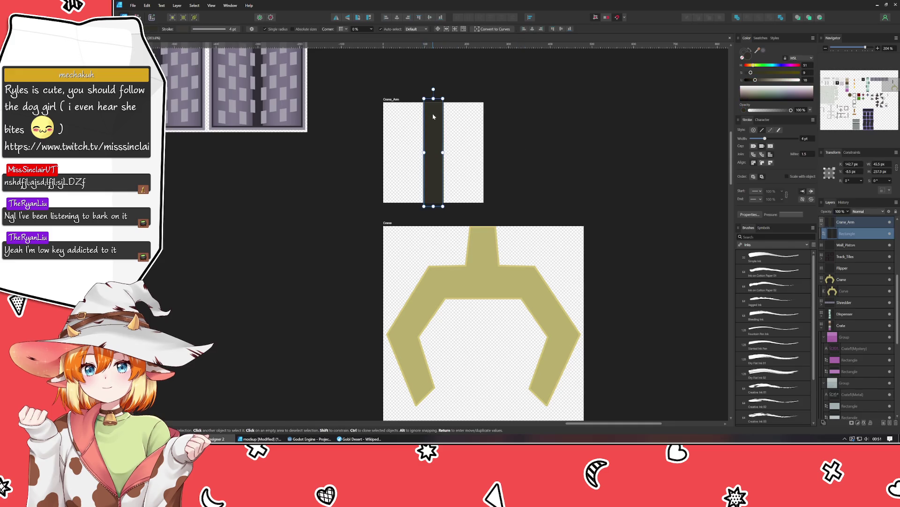
ctrl+scroll(426, 113, up, 2)
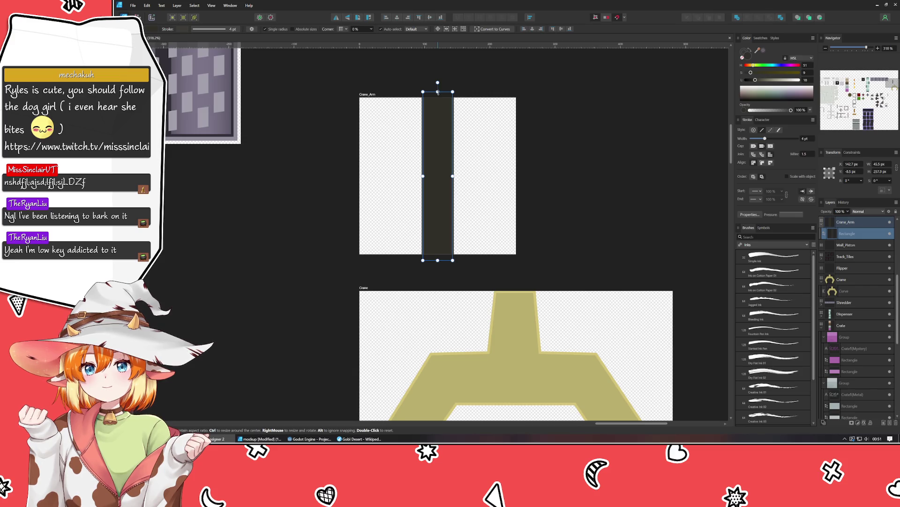
drag(438, 92, 435, 94)
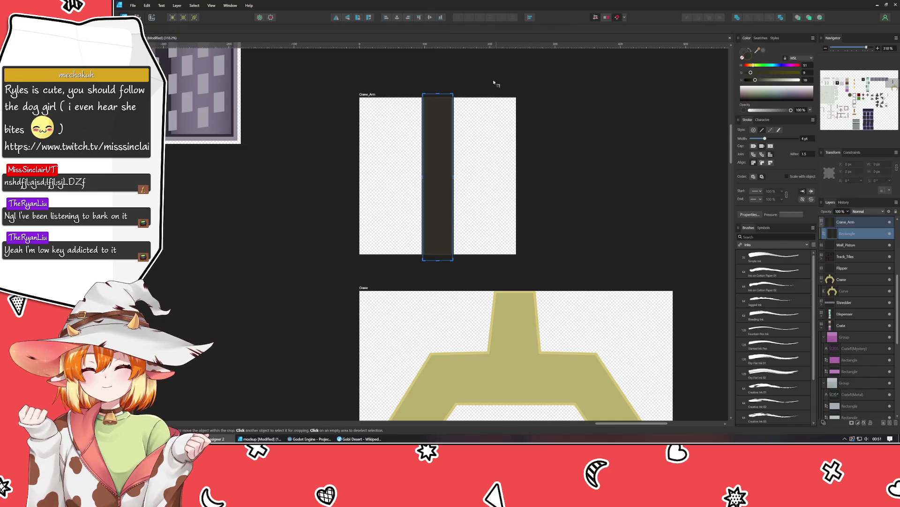
drag(438, 94, 438, 98)
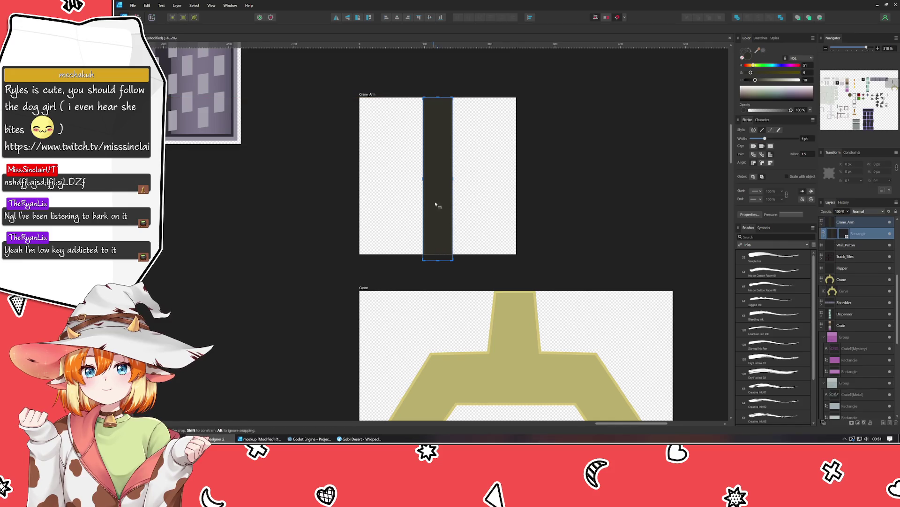
click(431, 256)
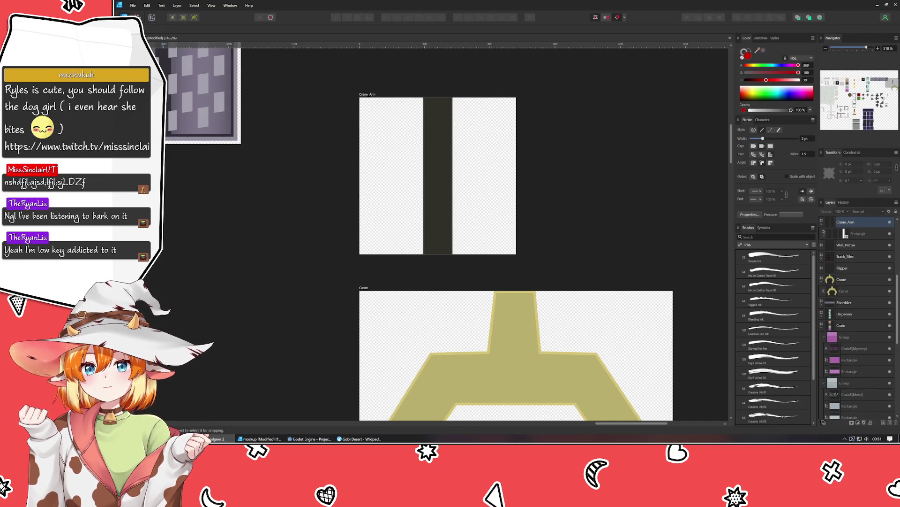
key(v)
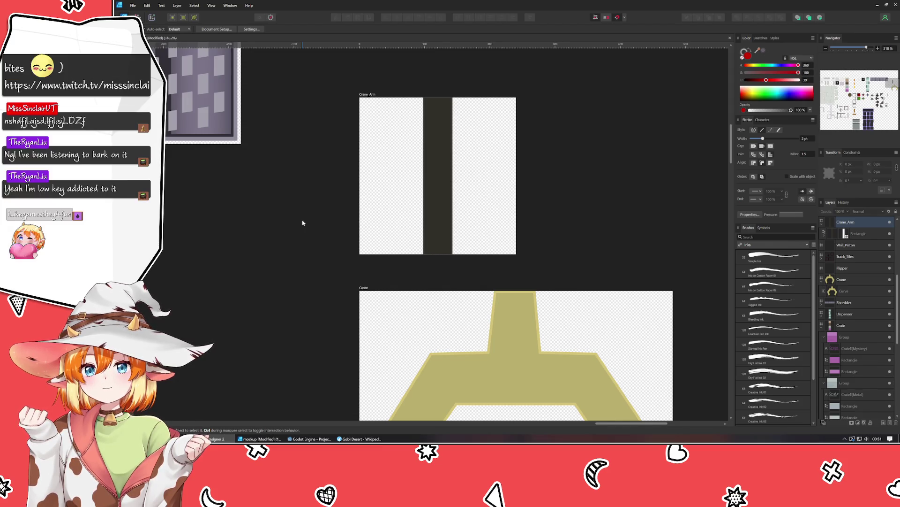
scroll(302, 223, down, 2)
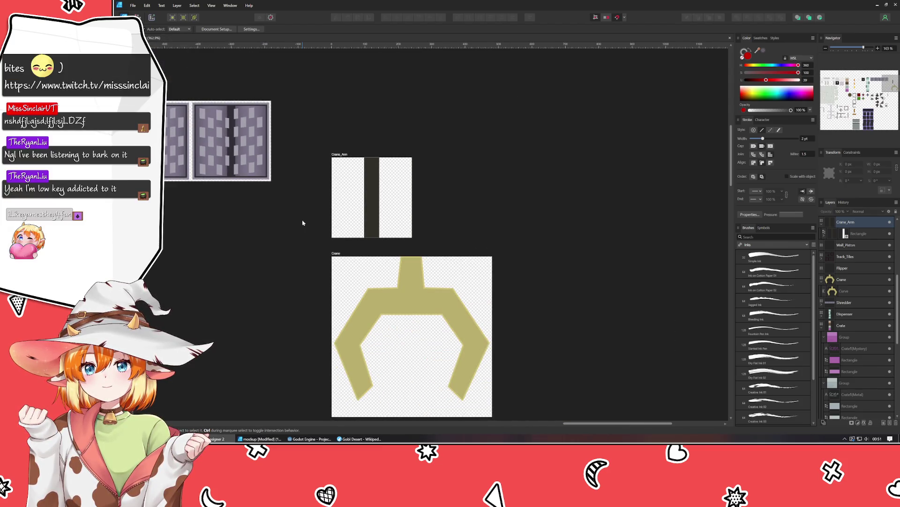
scroll(303, 222, down, 2)
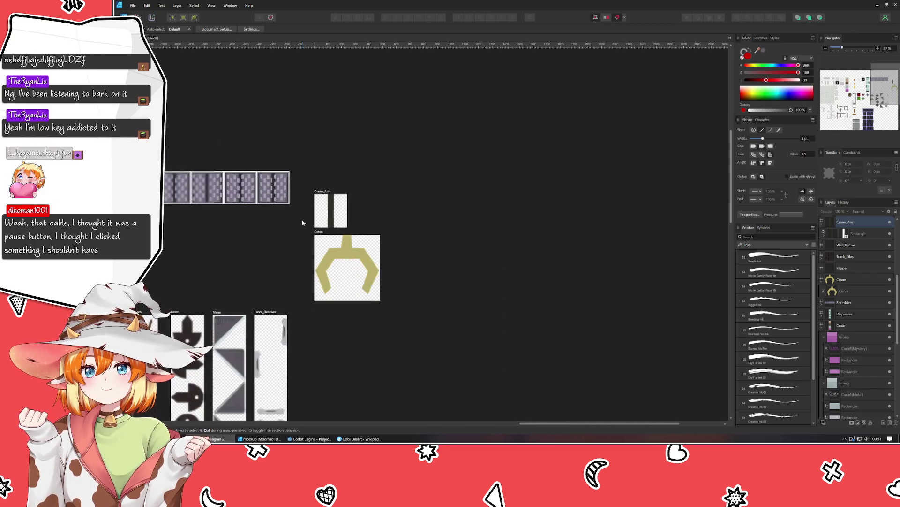
scroll(303, 222, down, 1)
Shift the Crane_Arm artboard right until it sits centred above the Crane artboard
drag(302, 223, 410, 208)
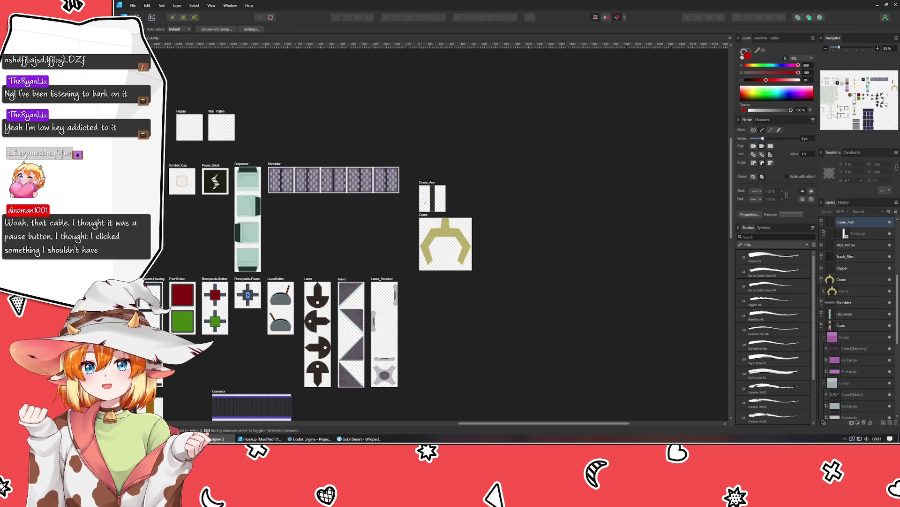
drag(429, 187, 445, 187)
click(531, 214)
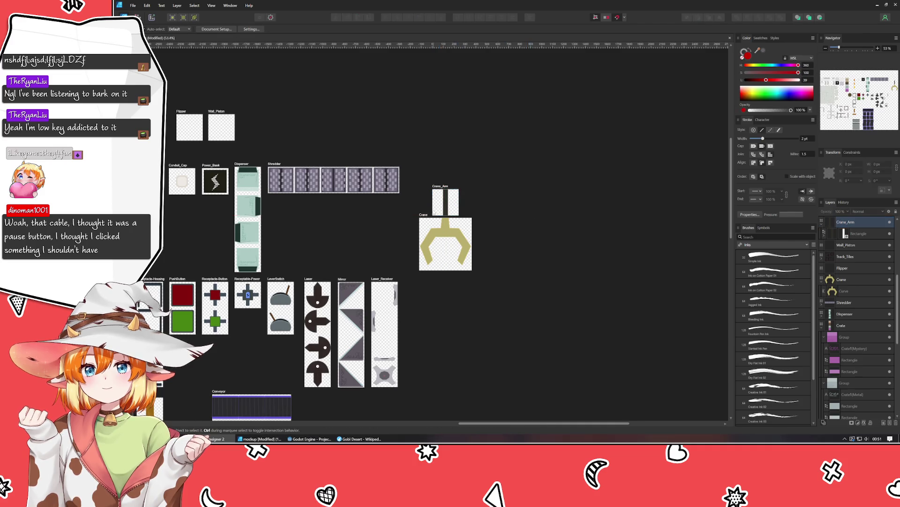
scroll(434, 212, up, 3)
scroll(457, 213, up, 2)
Narrow the dark Crane_Arm bar evenly from both sides into a slimmer rod
click(491, 215)
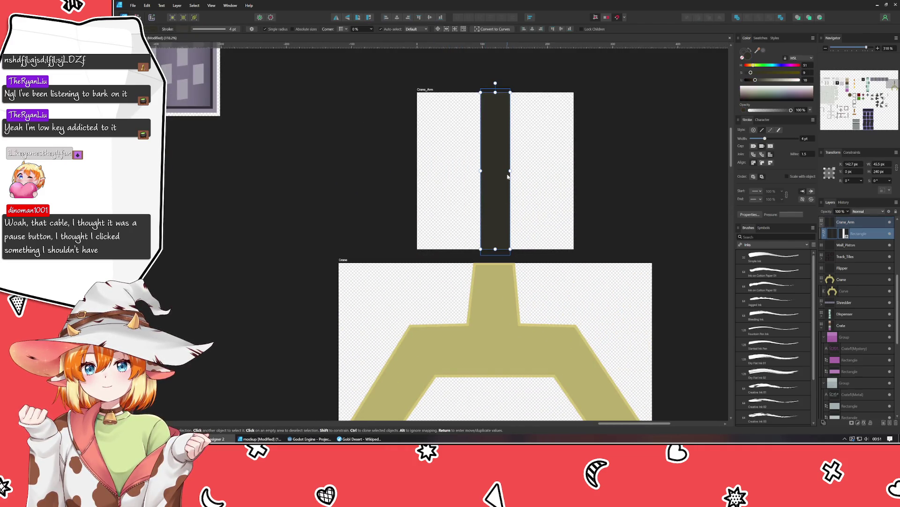
drag(510, 170, 505, 171)
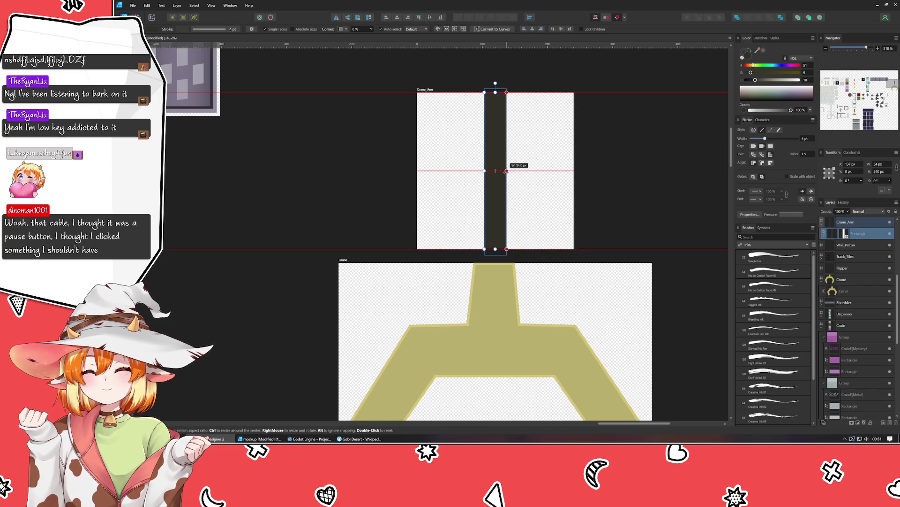
click(617, 179)
drag(617, 179, 561, 176)
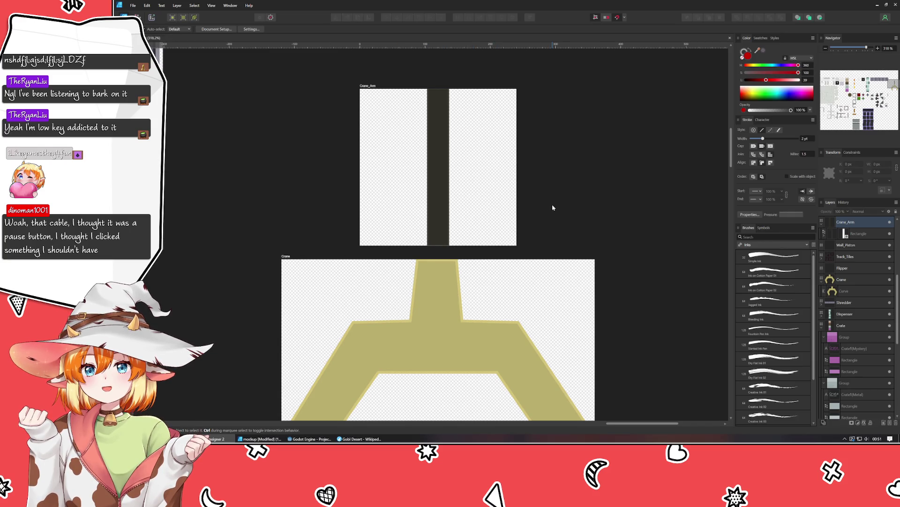
scroll(553, 204, down, 5)
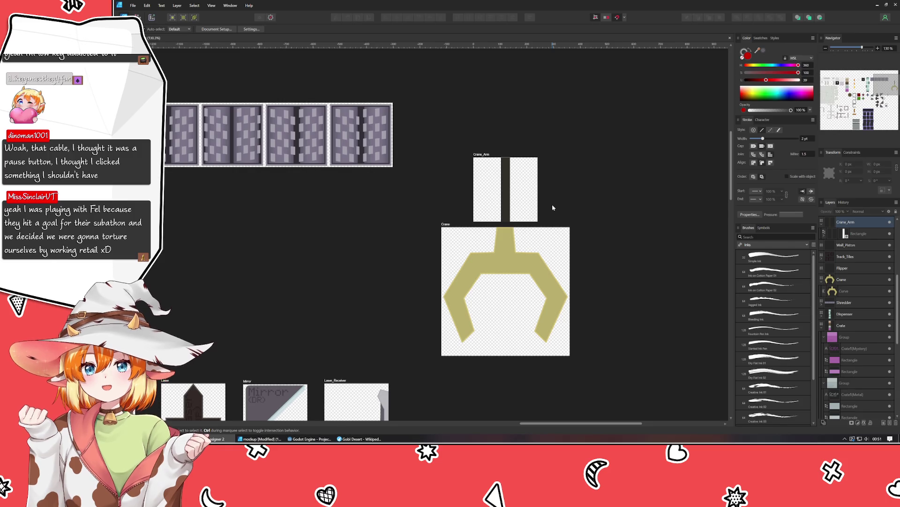
click(259, 438)
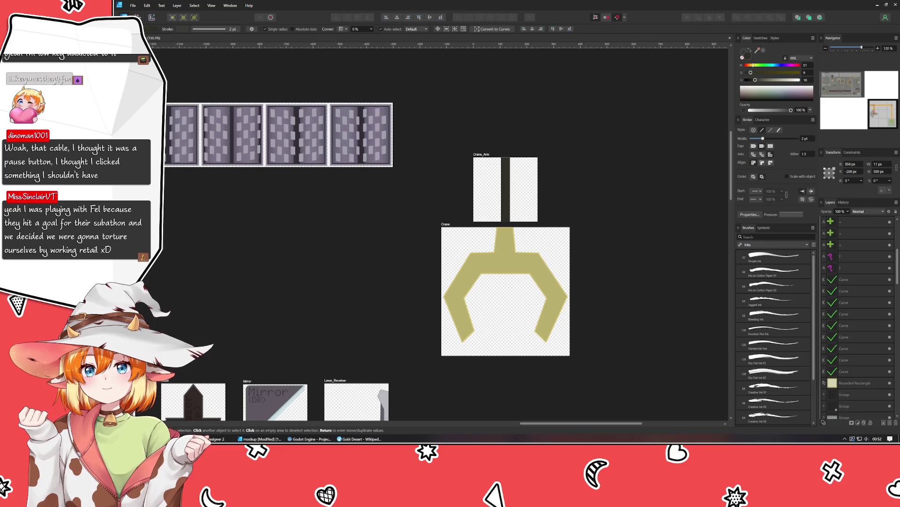
click(333, 271)
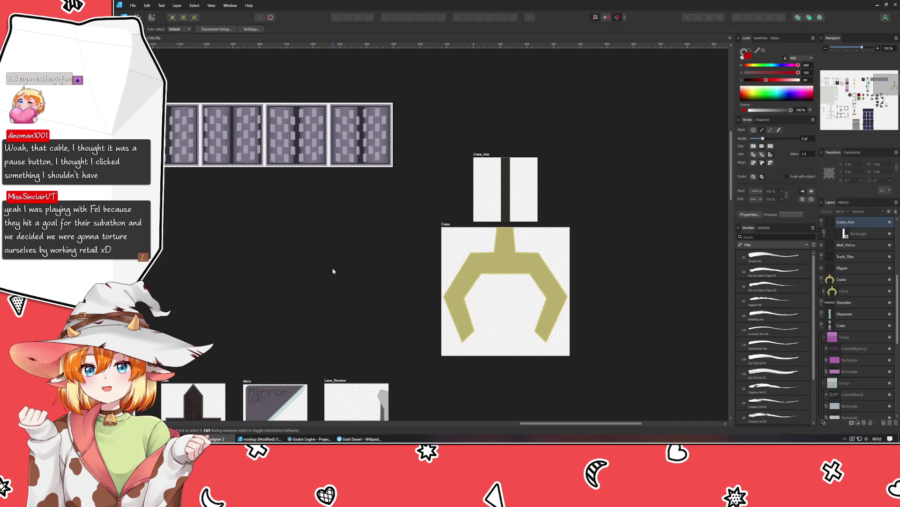
scroll(475, 125, down, 2)
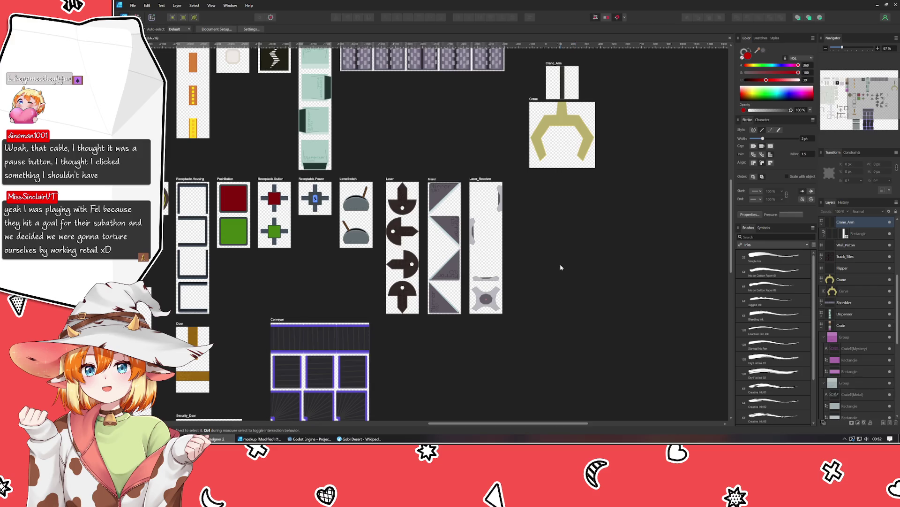
drag(561, 267, 724, 267)
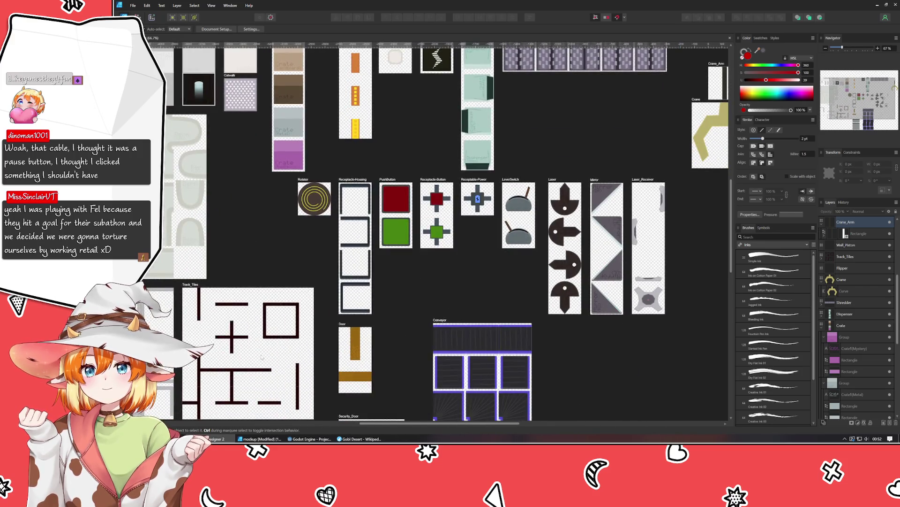
drag(240, 351, 271, 240)
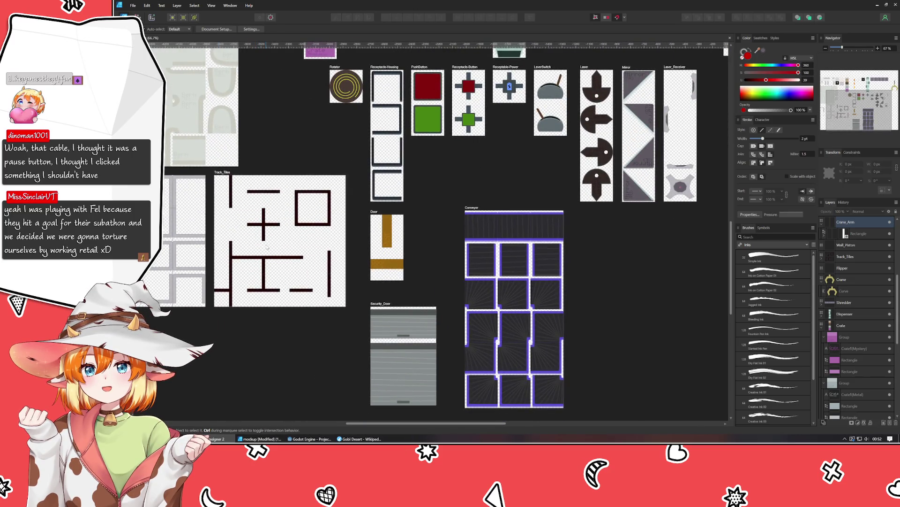
scroll(268, 247, down, 1)
scroll(268, 248, down, 1)
scroll(297, 242, up, 2)
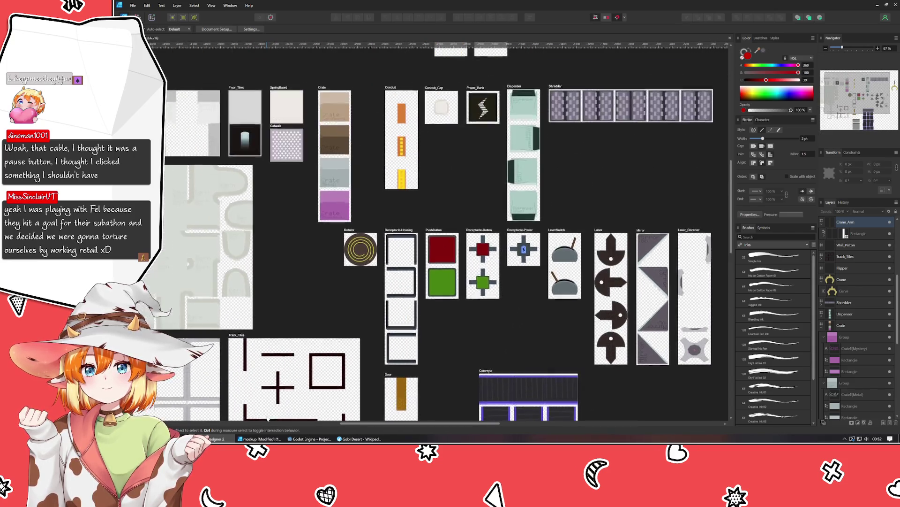
drag(298, 243, 266, 420)
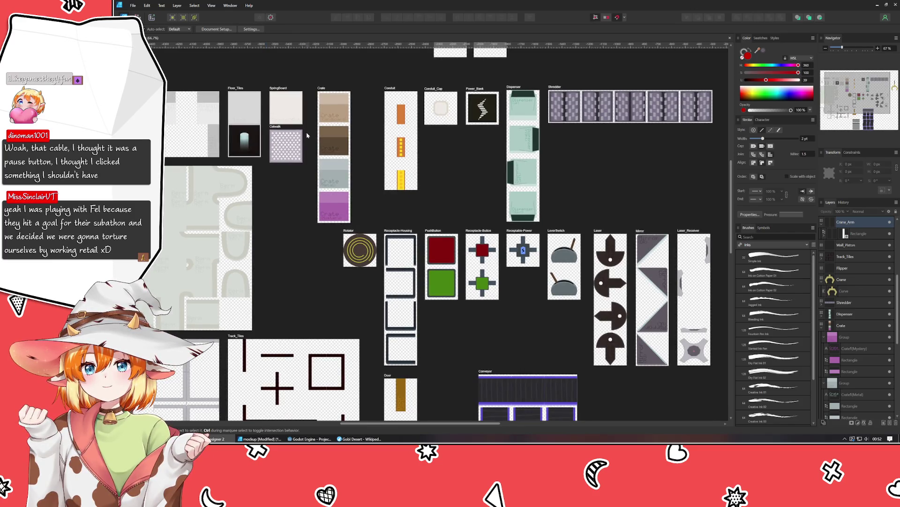
drag(579, 192, 518, 293)
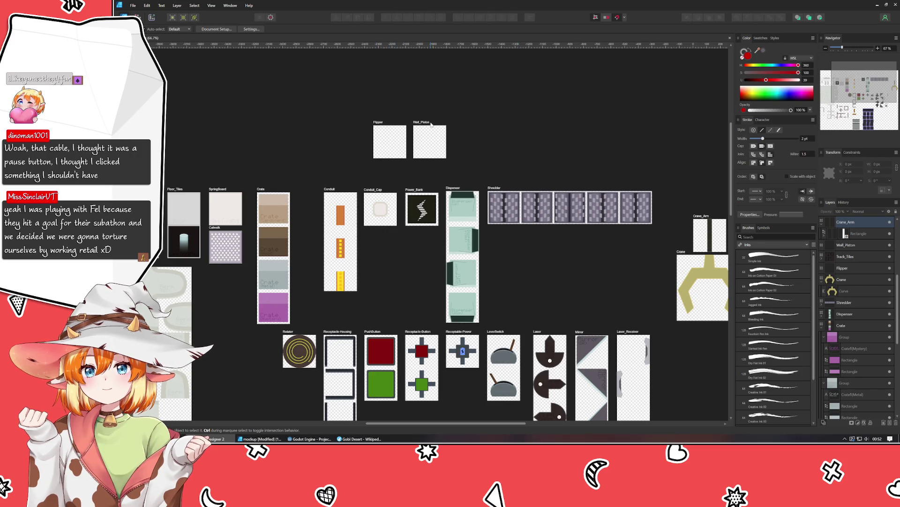
click(430, 134)
Move the Wall_Piston artboard above the Flipper tile and duplicate it
mouse_move(431, 134)
mouse_down()
mouse_move(475, 117)
mouse_move(461, 90)
mouse_up()
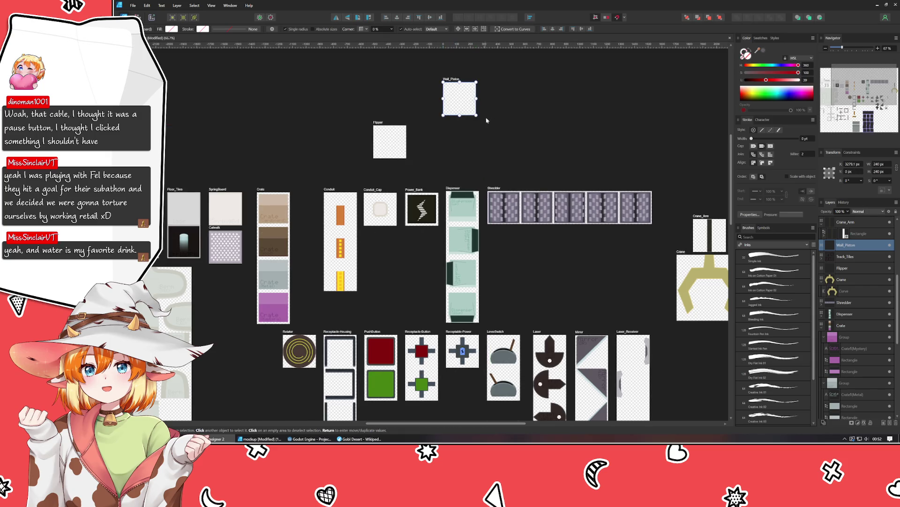
drag(571, 101, 480, 140)
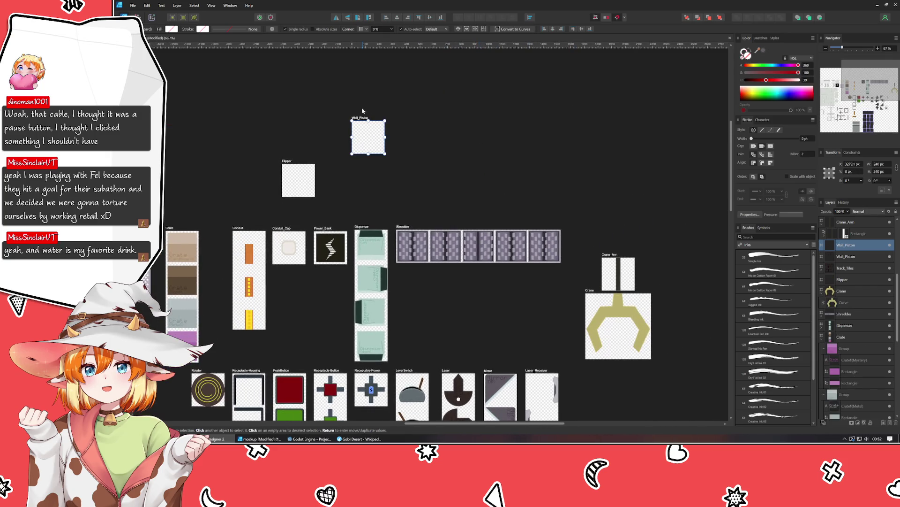
mouse_move(364, 116)
mouse_down()
mouse_move(234, 193)
mouse_move(359, 122)
mouse_up()
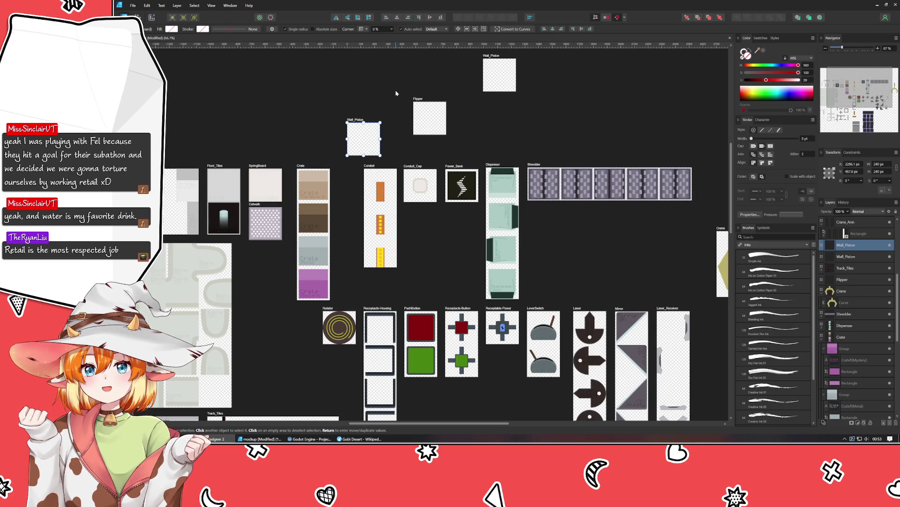
Drop Crate from the selection and place the Wall_Piston copy above Track_Tiles
shift+click(315, 241)
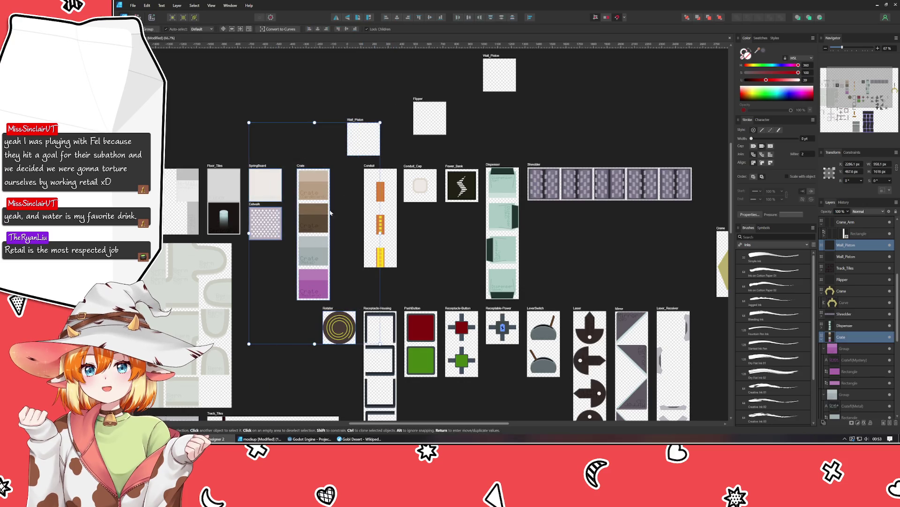
click(364, 137)
drag(364, 138, 306, 378)
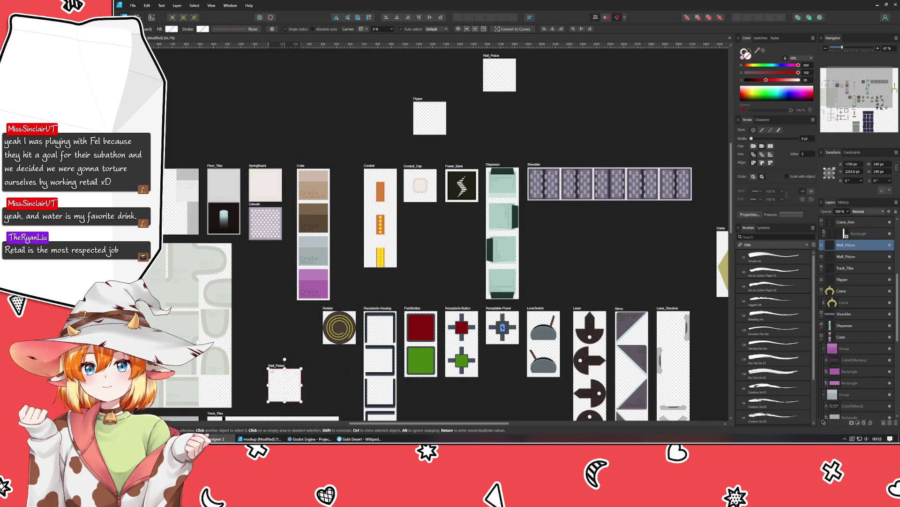
scroll(274, 368, down, 5)
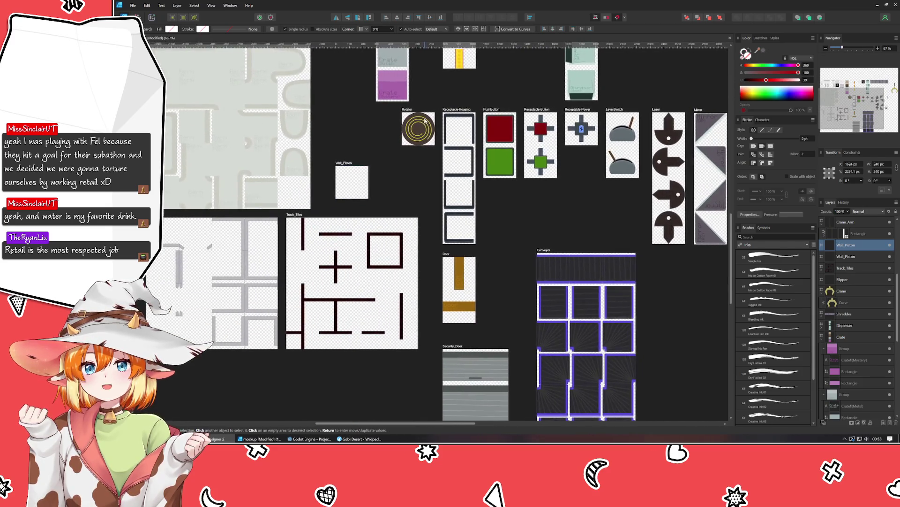
Rename the copied artboard Track_Wall via the Rename Artboard dialog and reselect it
key(F2)
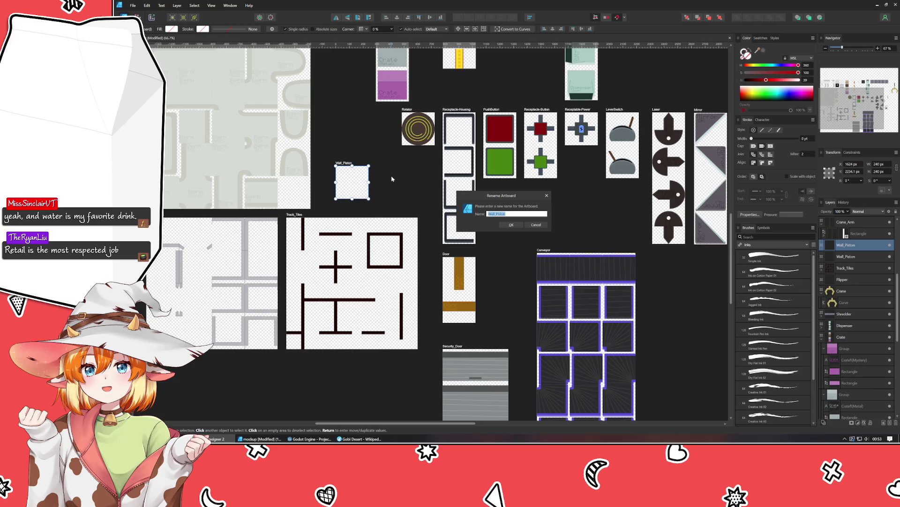
text(Track_W)
text(all)
key(Return)
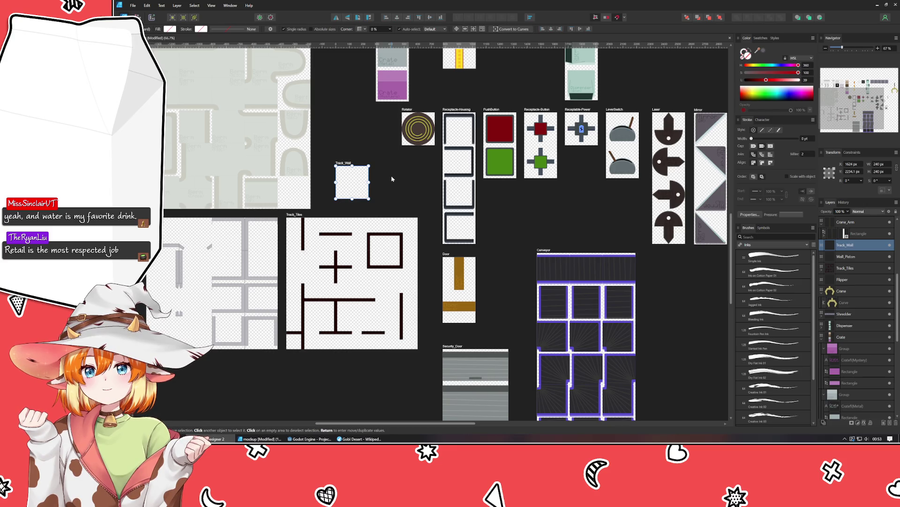
drag(345, 162, 343, 417)
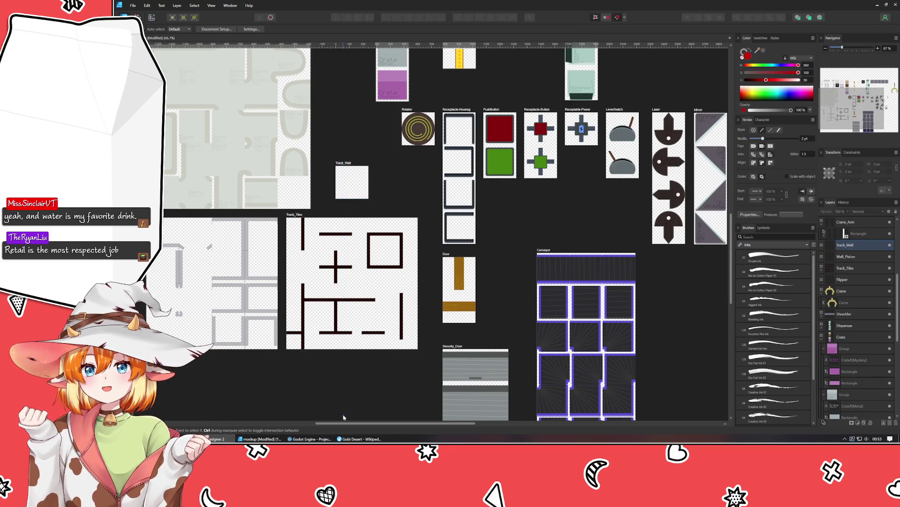
click(346, 165)
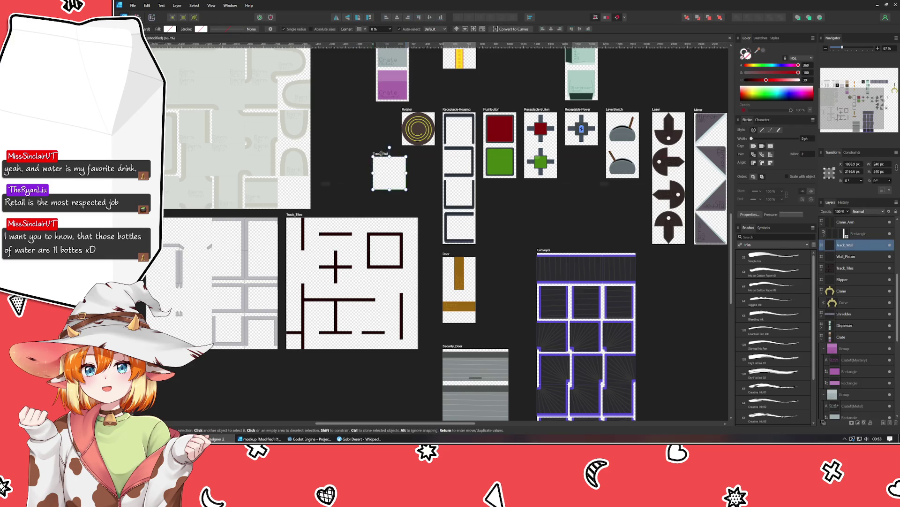
scroll(373, 183, up, 2)
scroll(379, 190, right, 1)
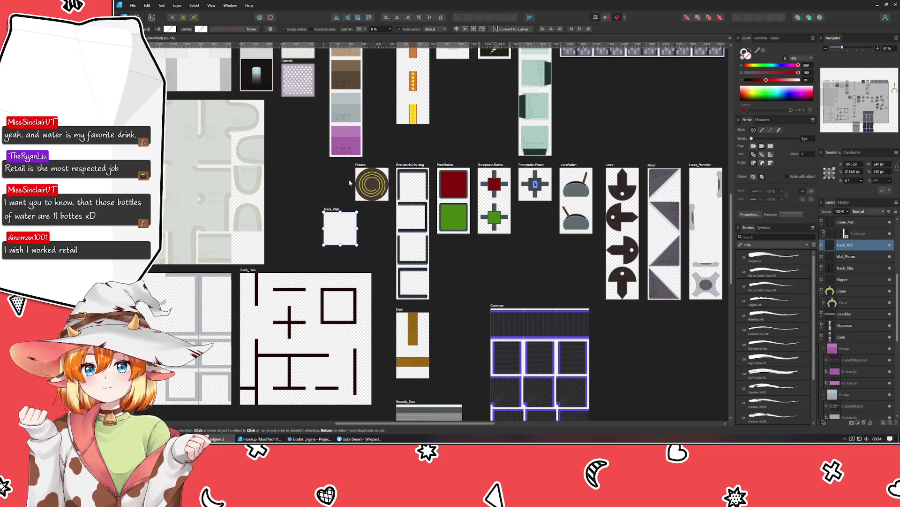
Move the Rotator tile to the upper right and Track_Wall up into the freed space
mouse_move(356, 162)
mouse_down()
mouse_move(633, 115)
mouse_move(609, 121)
mouse_up()
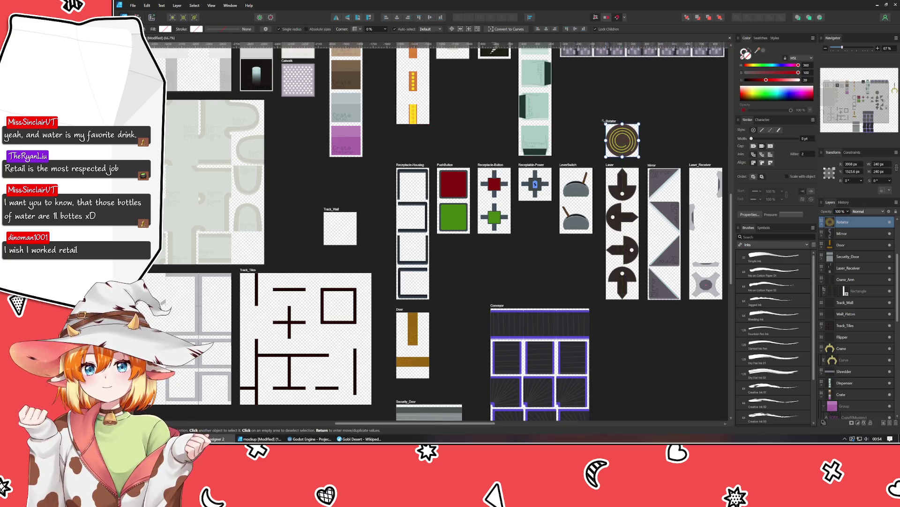
drag(329, 209, 332, 165)
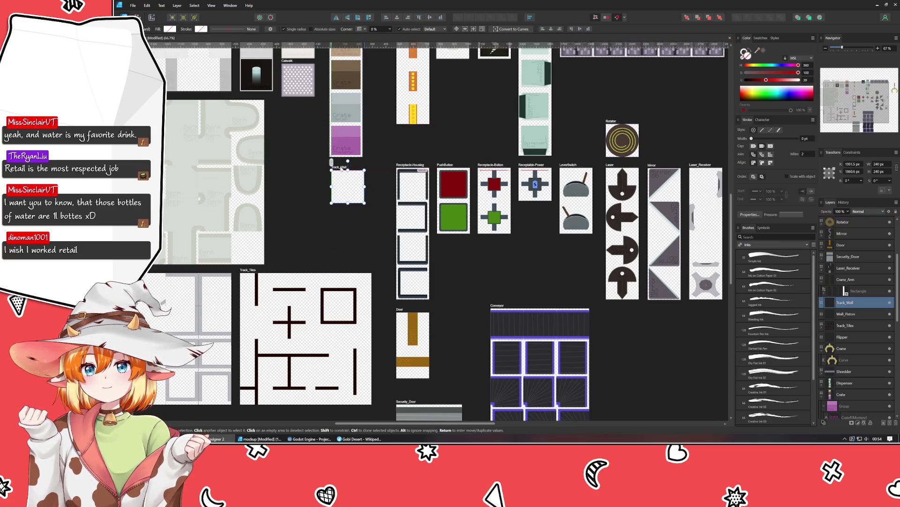
click(330, 257)
drag(354, 245, 367, 284)
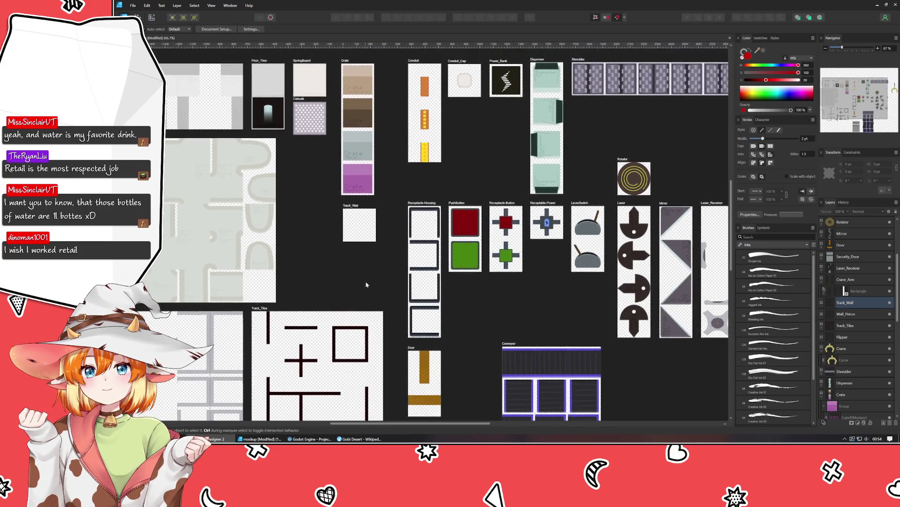
scroll(359, 244, up, 3)
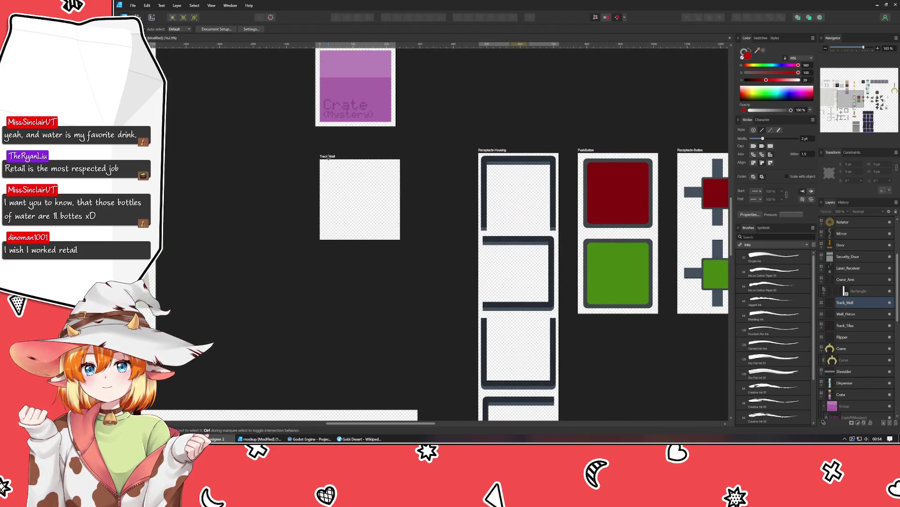
Check that Track_Wall aligns directly beneath the Crate tile above it
click(338, 190)
drag(324, 160, 324, 161)
click(364, 263)
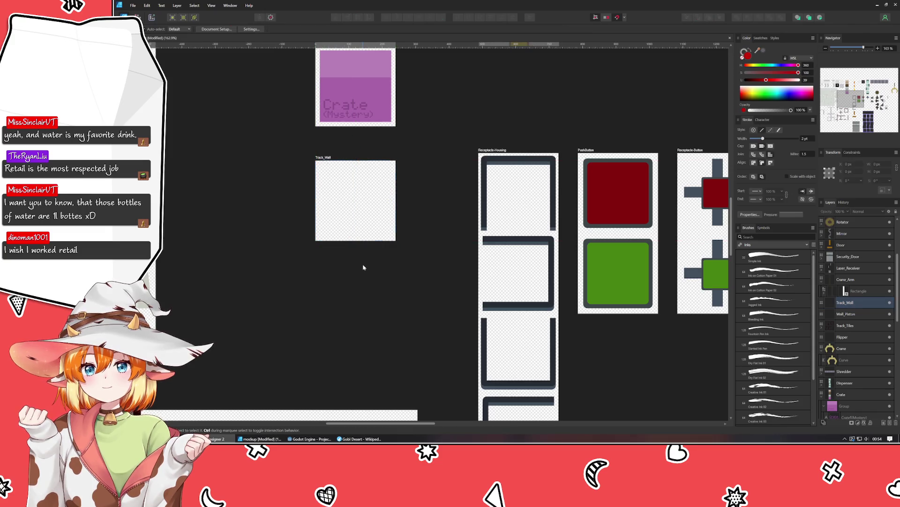
scroll(364, 264, down, 1)
scroll(364, 263, down, 2)
drag(364, 264, 441, 212)
scroll(423, 176, up, 3)
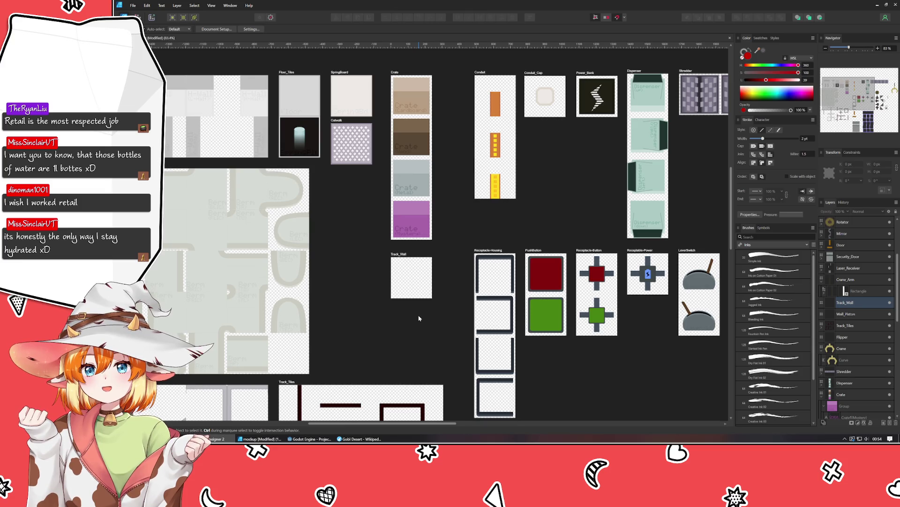
Copy the cardboard crate tile into Track_Wall and snap it into place
click(421, 94)
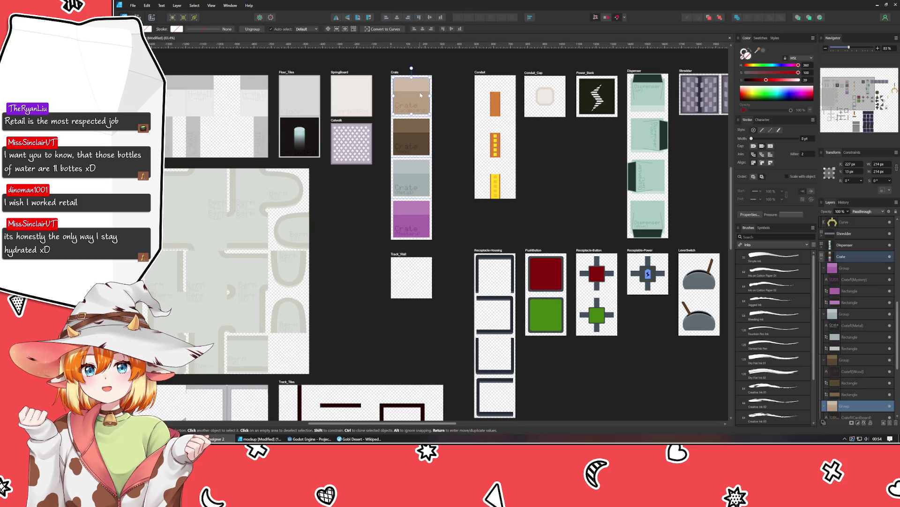
drag(421, 94, 419, 276)
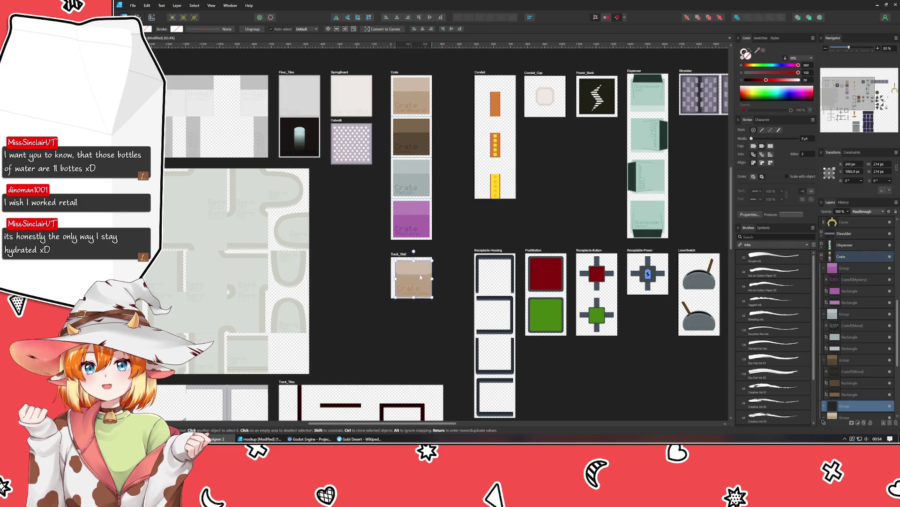
scroll(405, 282, up, 5)
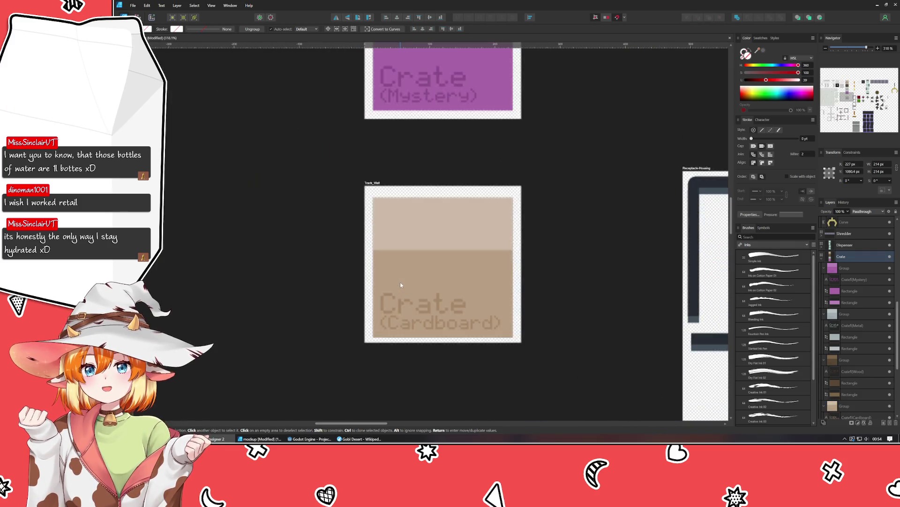
drag(432, 258, 429, 253)
click(570, 313)
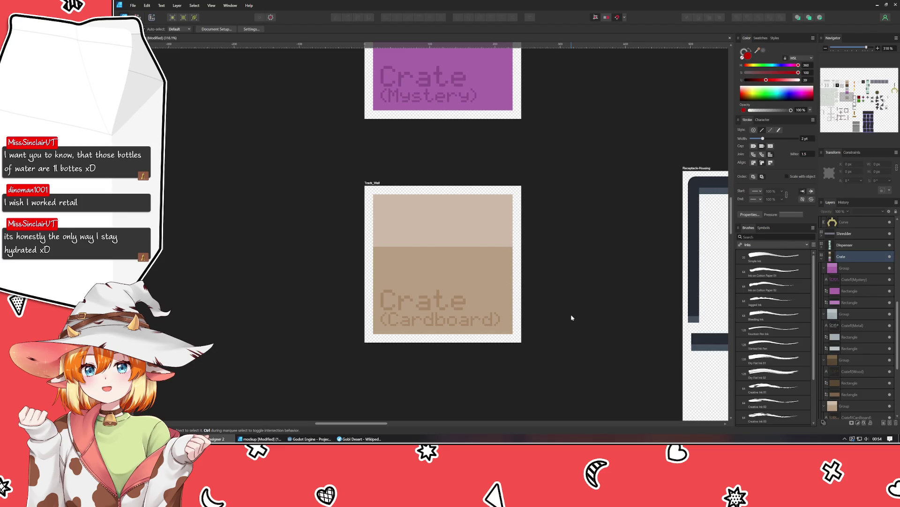
Edit the copied label, removing the (Cardboard) line, so it reads Slider
click(441, 307)
double_click(442, 307)
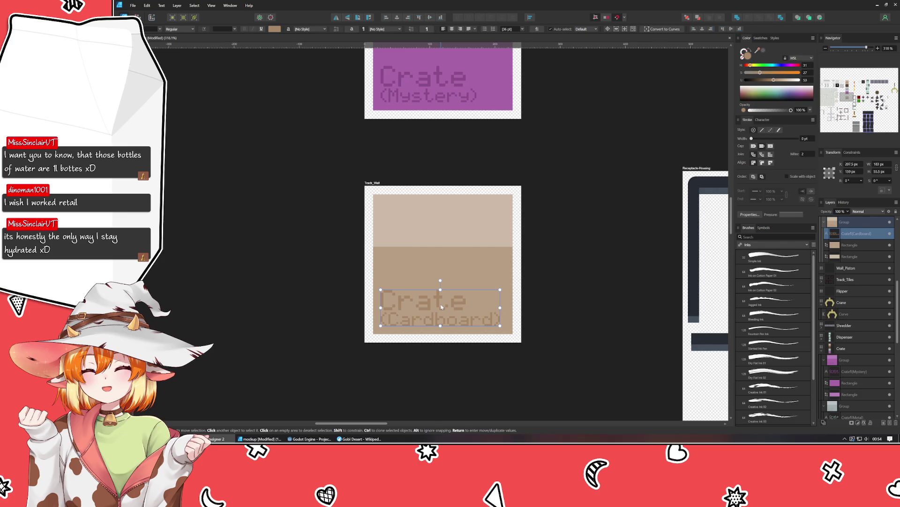
double_click(442, 307)
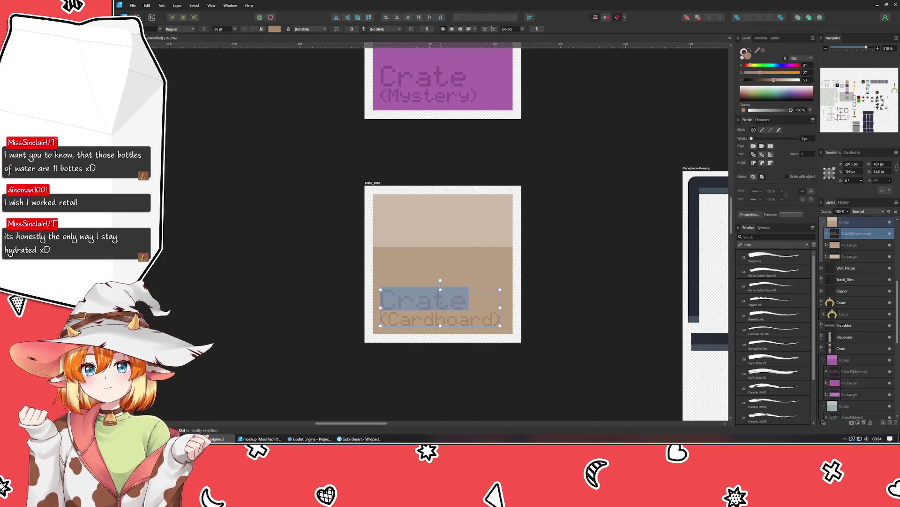
key(ctrl+a)
key(Delete)
key(ctrl+z)
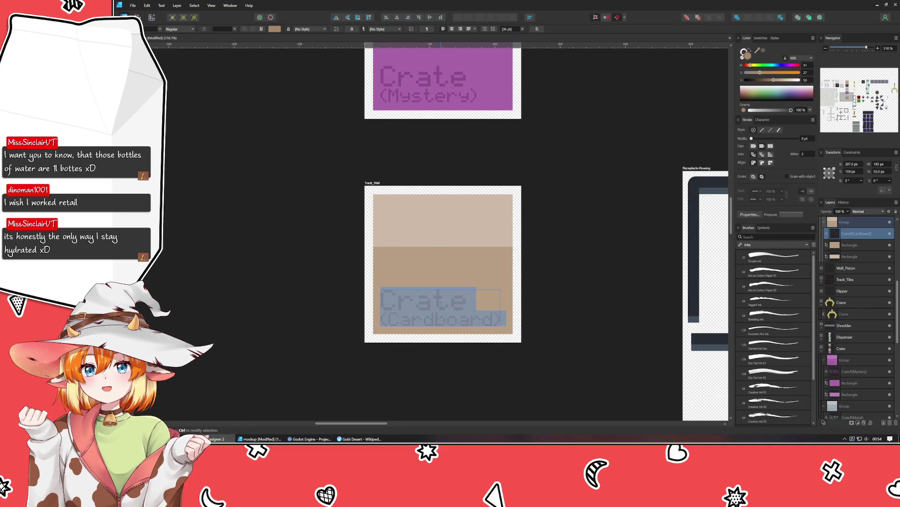
key(End)
key(shift+Home)
key(BackSpace)
key(BackSpace)
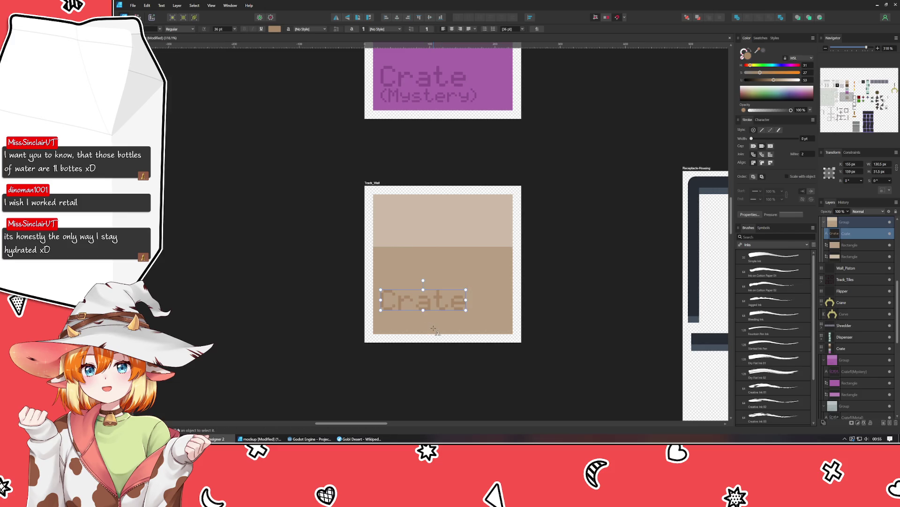
key(ctrl+a)
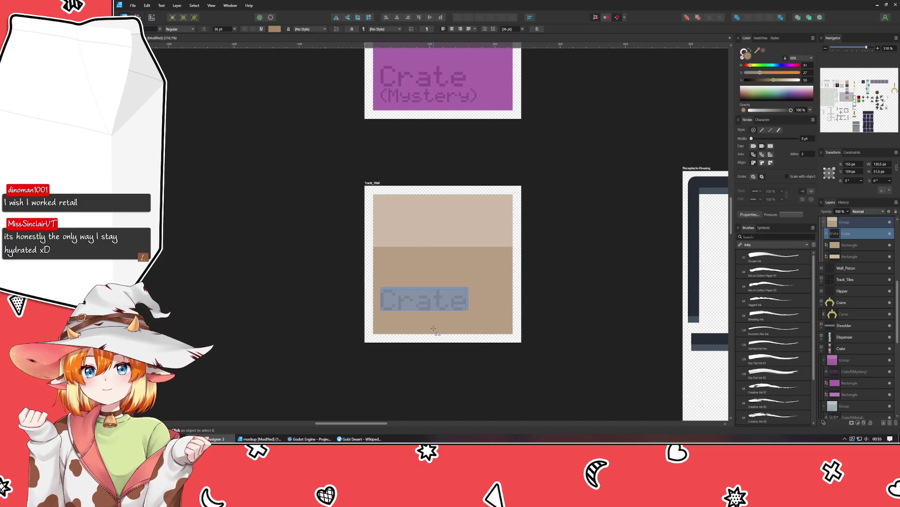
text(Slide)
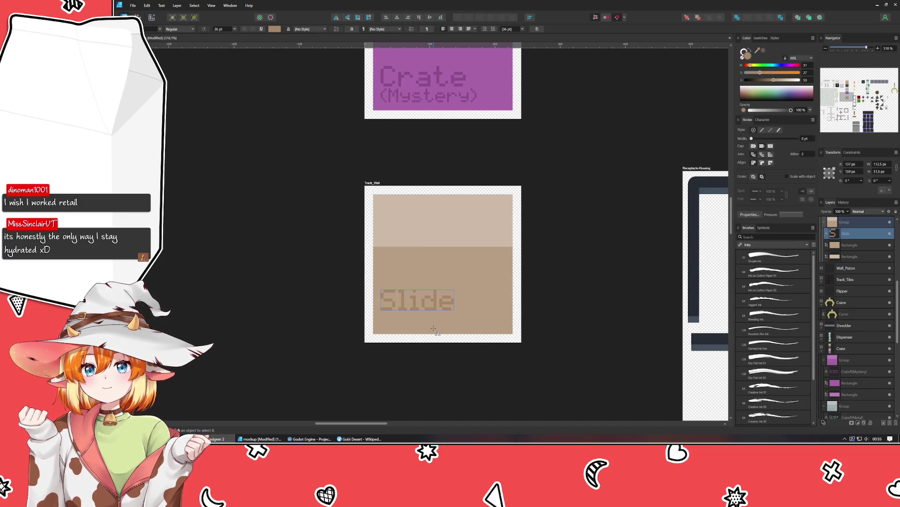
text(r)
key(Escape)
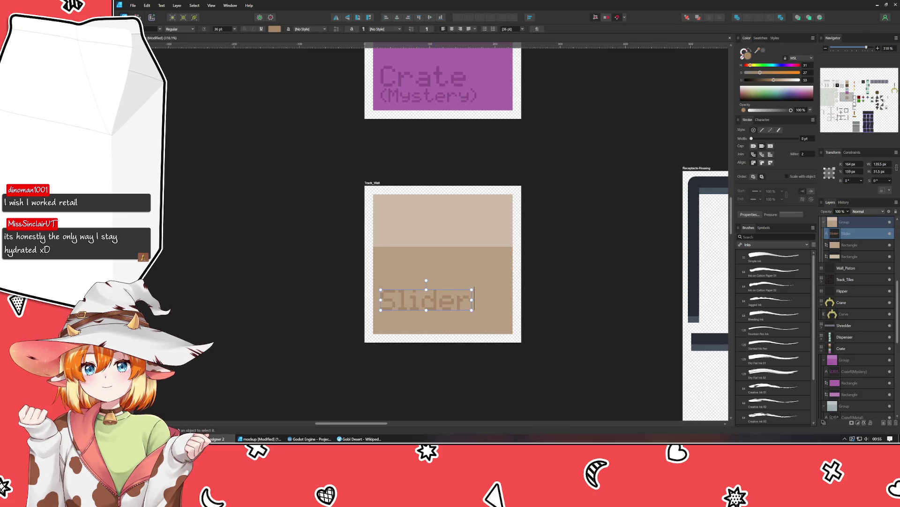
click(397, 227)
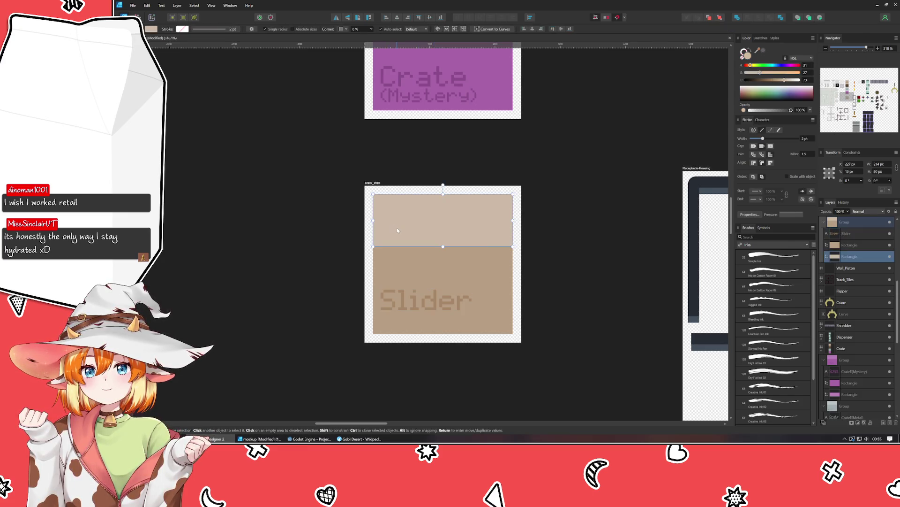
Recolour the Track_Wall tile's lower panel to a rich olive
click(401, 268)
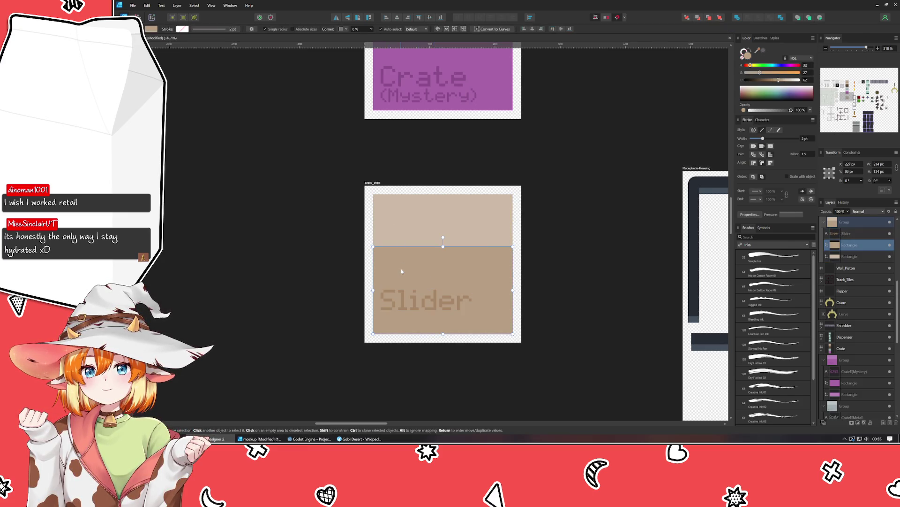
click(758, 66)
drag(759, 69, 757, 67)
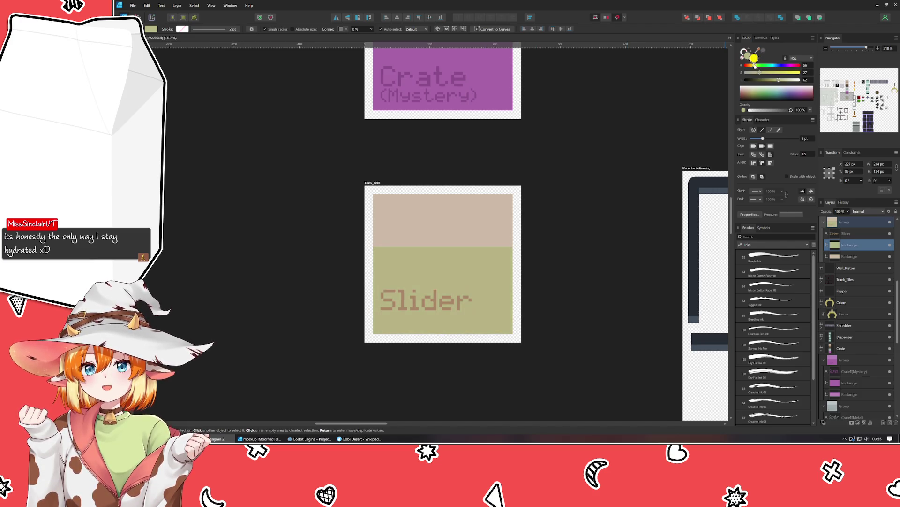
scroll(546, 238, down, 5)
scroll(546, 238, up, 1)
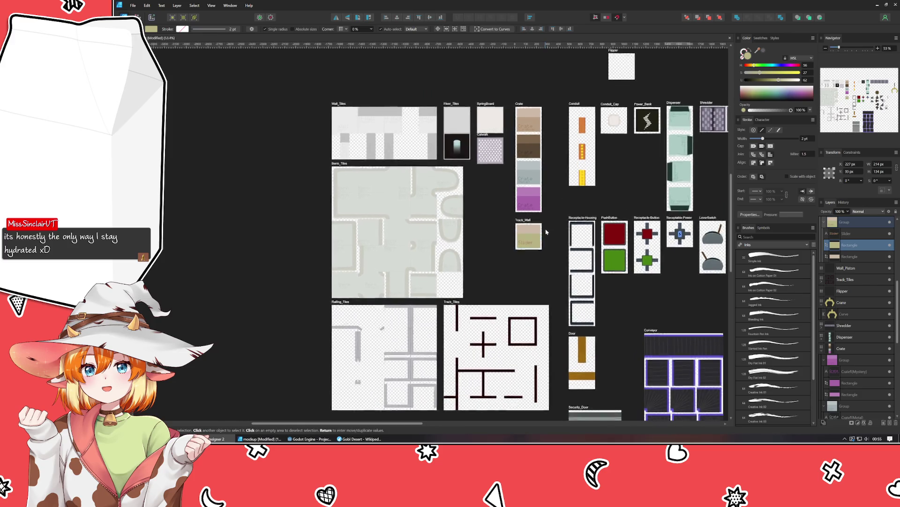
scroll(422, 218, up, 5)
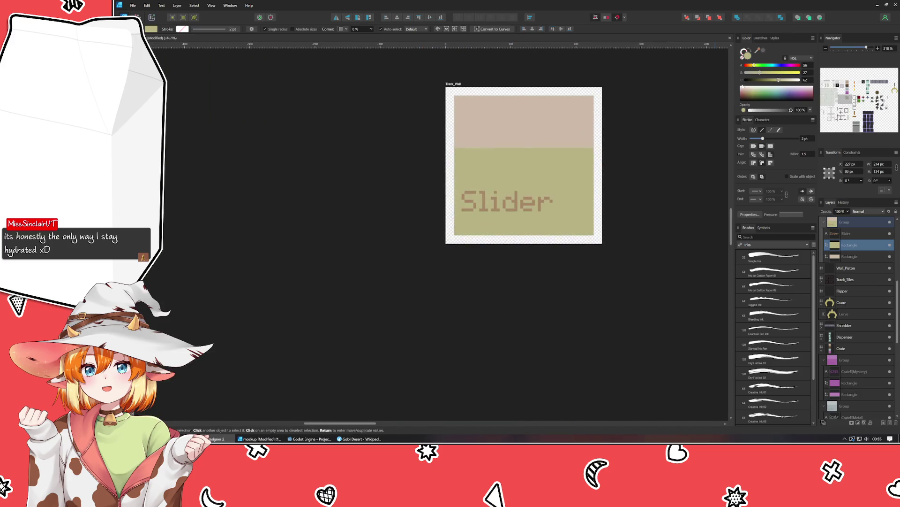
drag(768, 82, 765, 69)
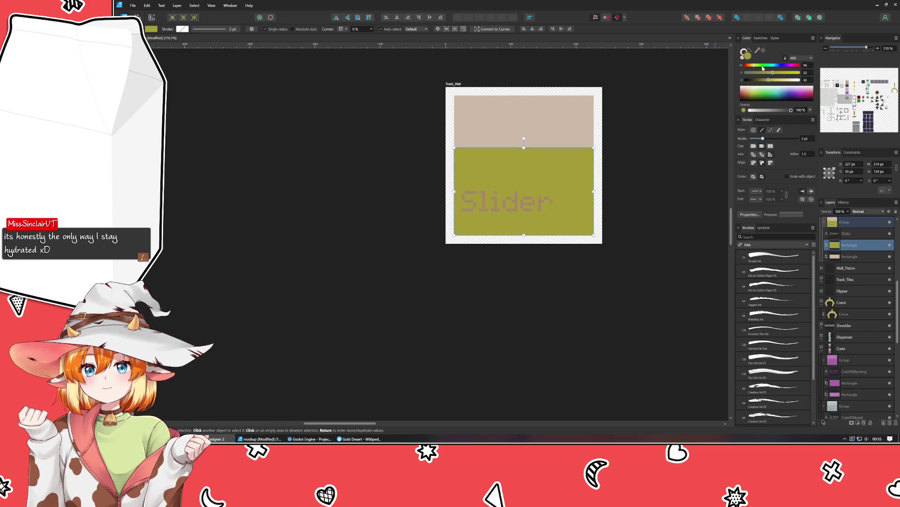
scroll(488, 179, up, 2)
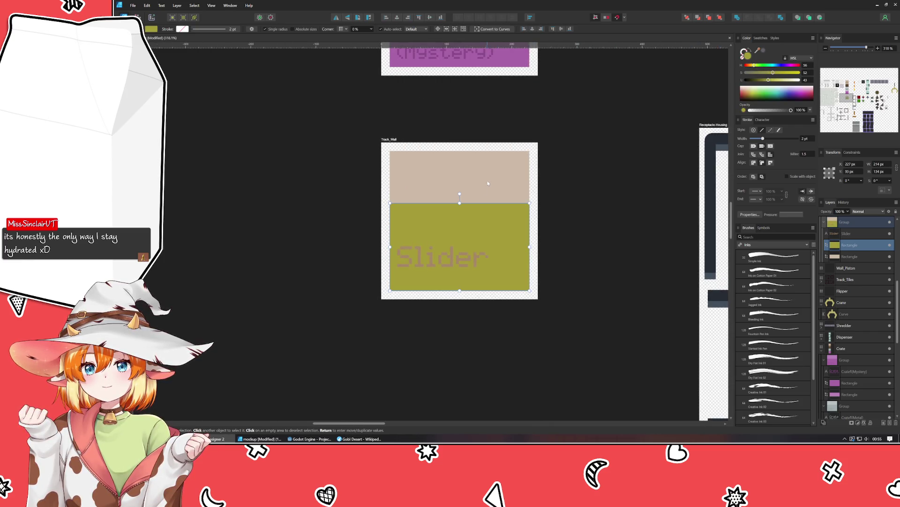
Recolour the top panel to a lighter yellow-green sampled from the olive
click(482, 197)
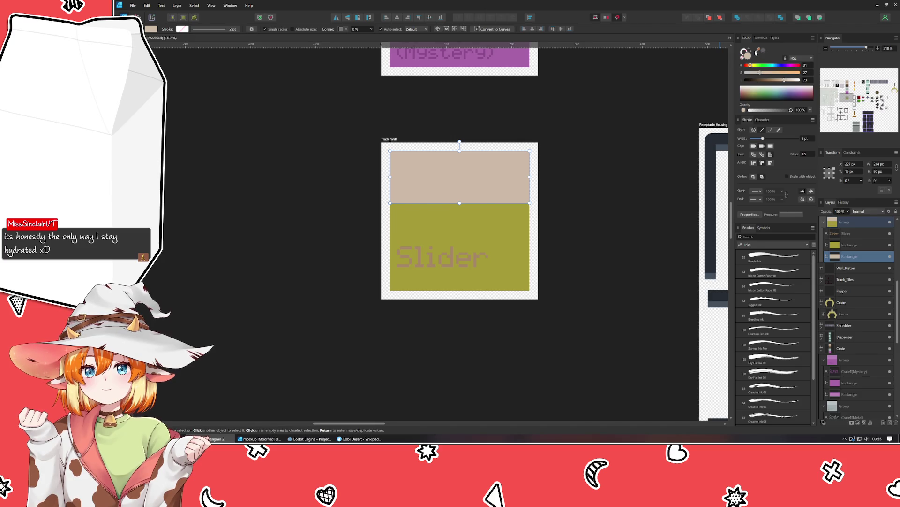
drag(745, 53, 492, 211)
drag(774, 72, 774, 86)
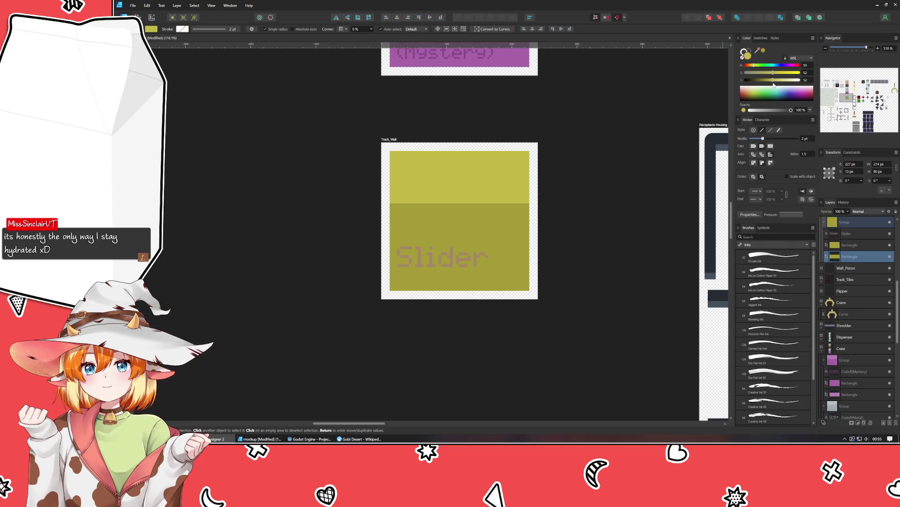
Fine-tune both panels: top panel greyer olive, lower panel duller and darker
click(504, 222)
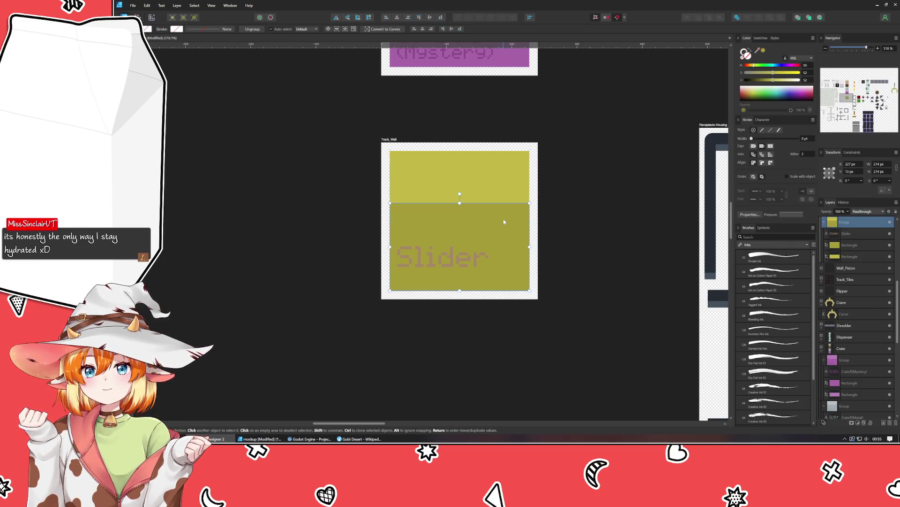
double_click(504, 221)
drag(773, 83, 772, 84)
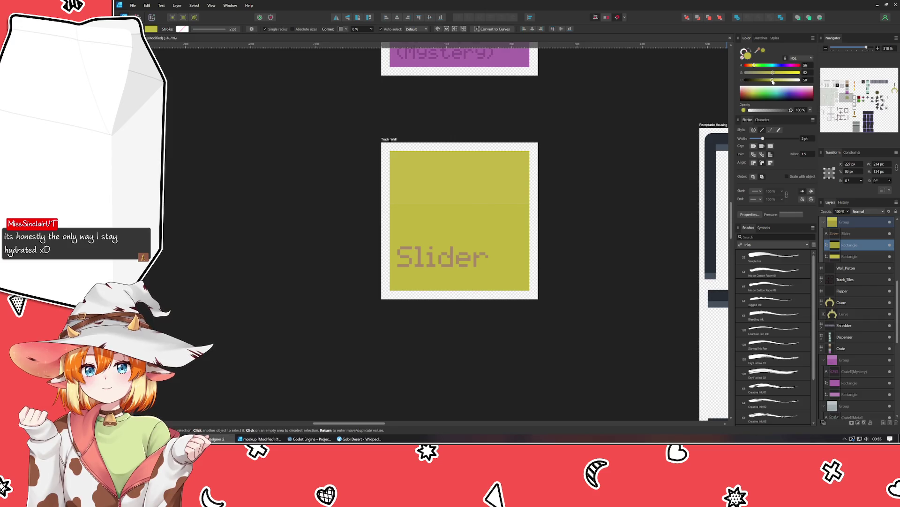
click(454, 185)
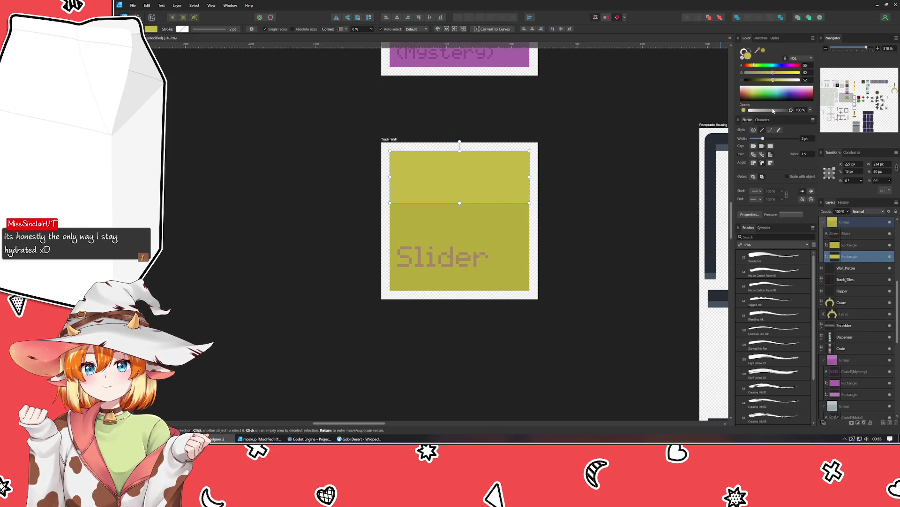
click(776, 82)
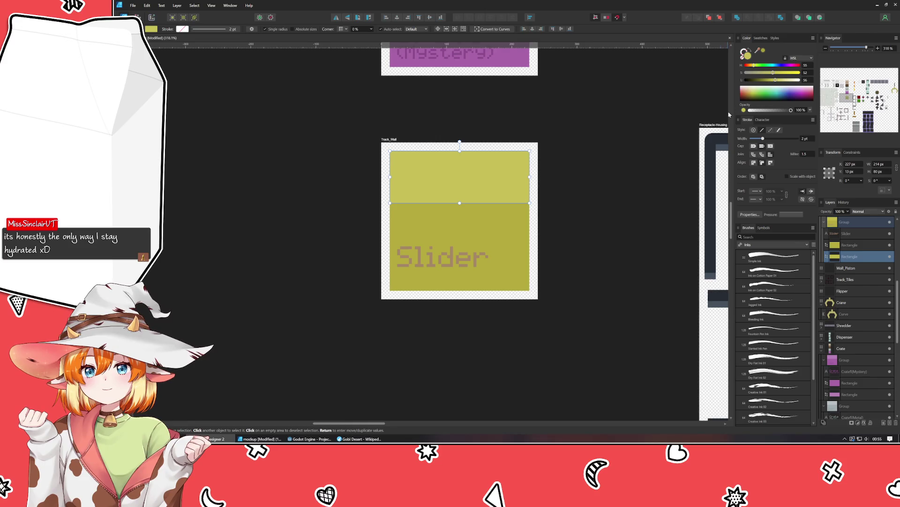
drag(773, 78, 760, 78)
click(459, 233)
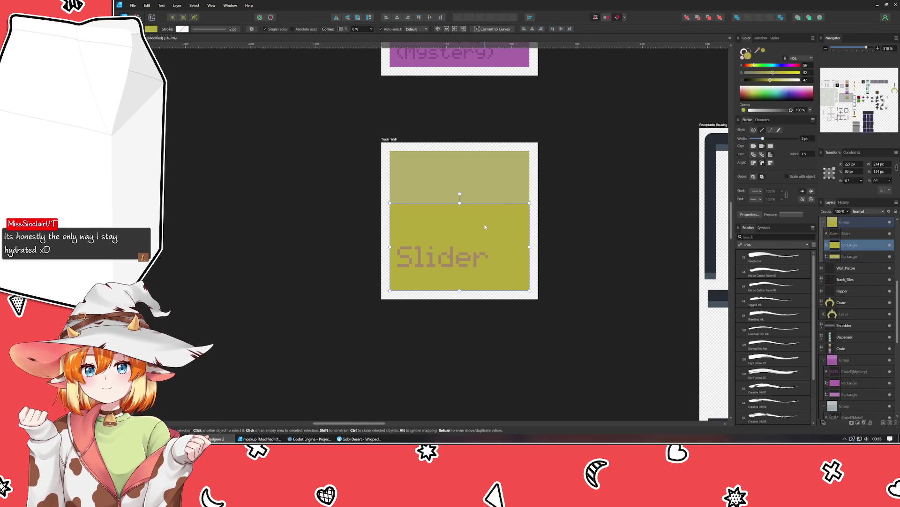
click(758, 74)
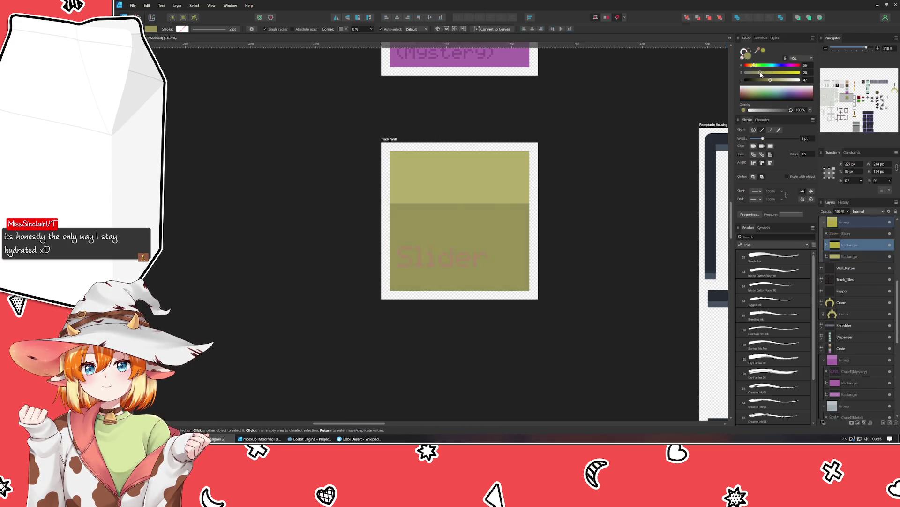
click(630, 173)
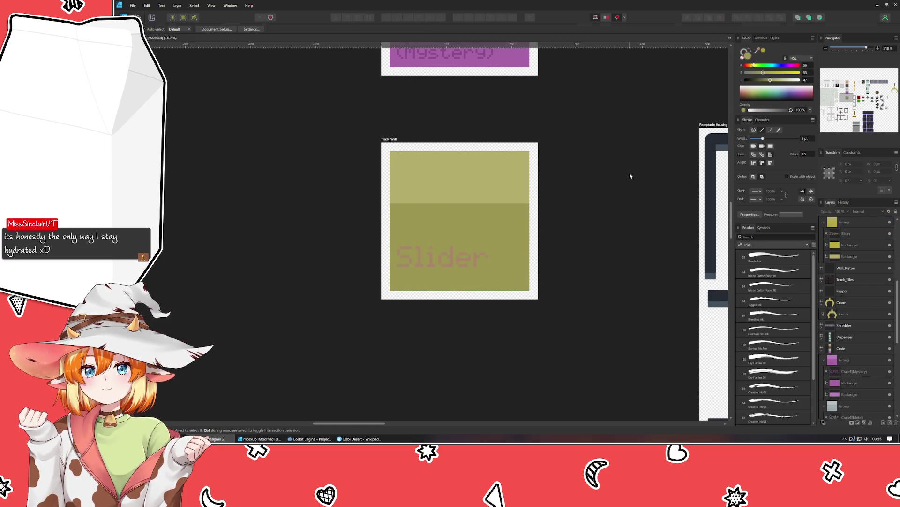
Recolour the Slider label to a darker olive so it stands out
click(444, 257)
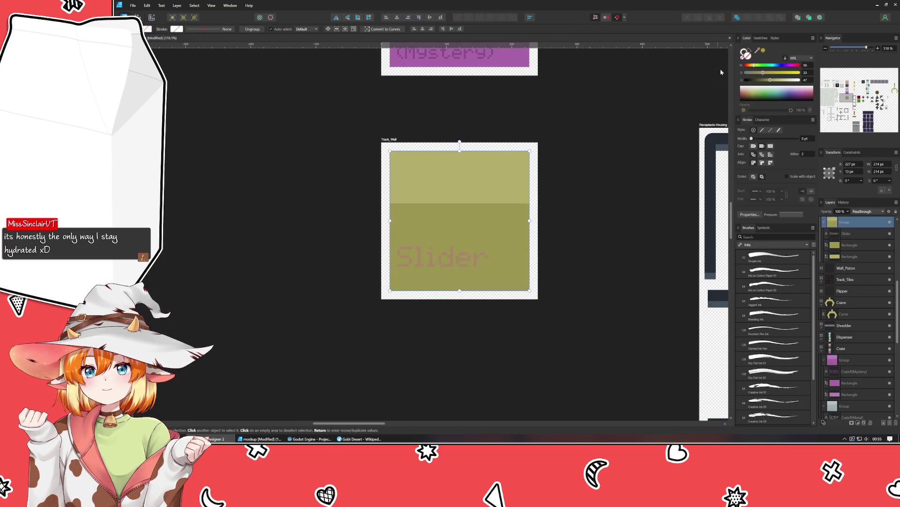
double_click(442, 261)
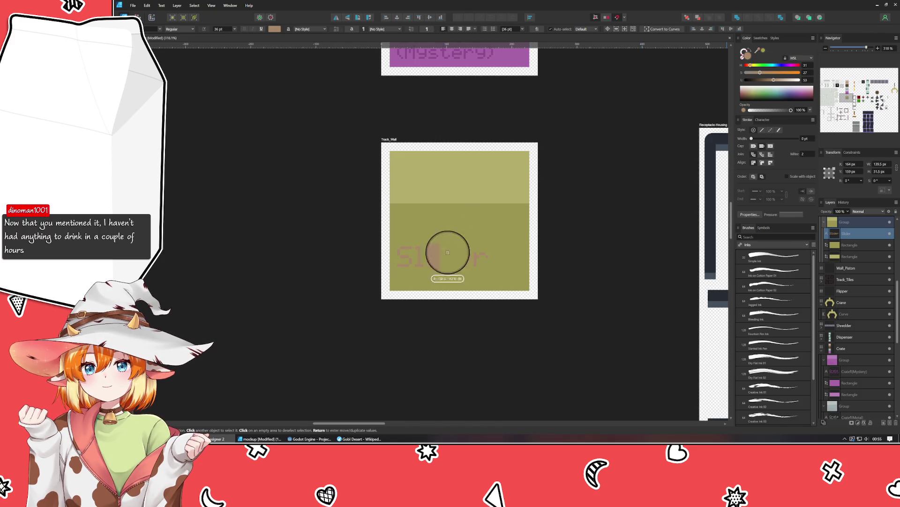
drag(744, 53, 472, 225)
drag(768, 80, 765, 80)
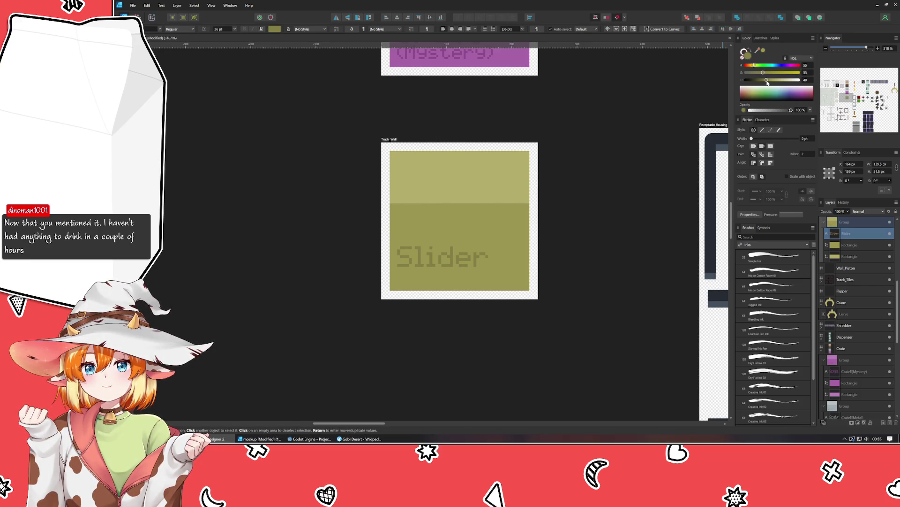
Move the Slider label lower toward the tile's bottom edge
click(467, 260)
drag(458, 259, 455, 275)
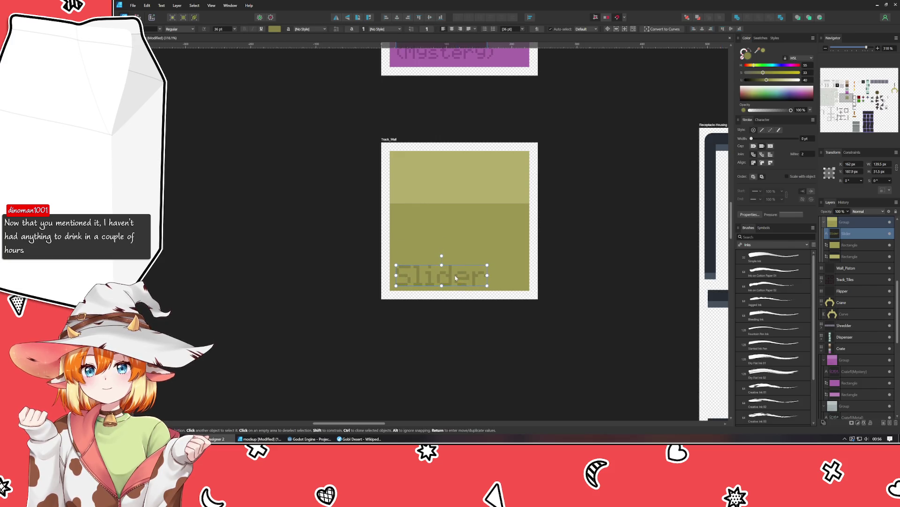
click(453, 363)
scroll(453, 365, down, 3)
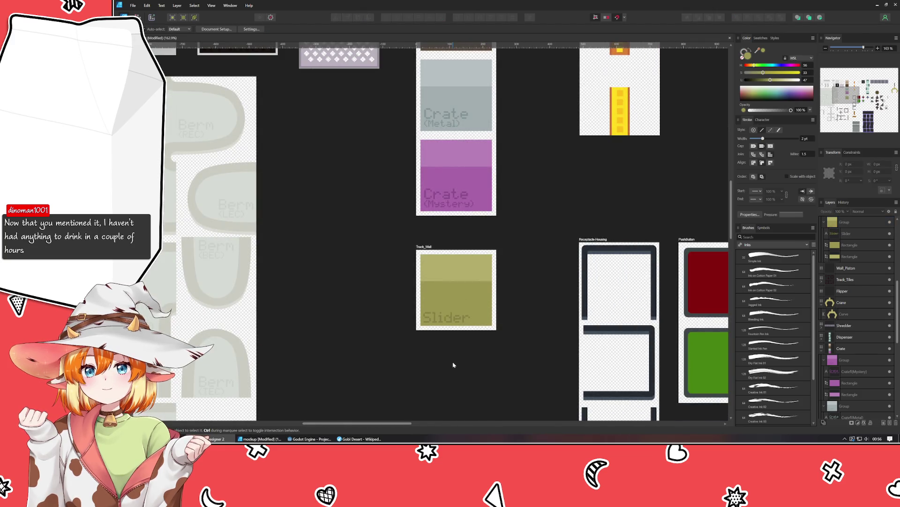
scroll(454, 364, down, 3)
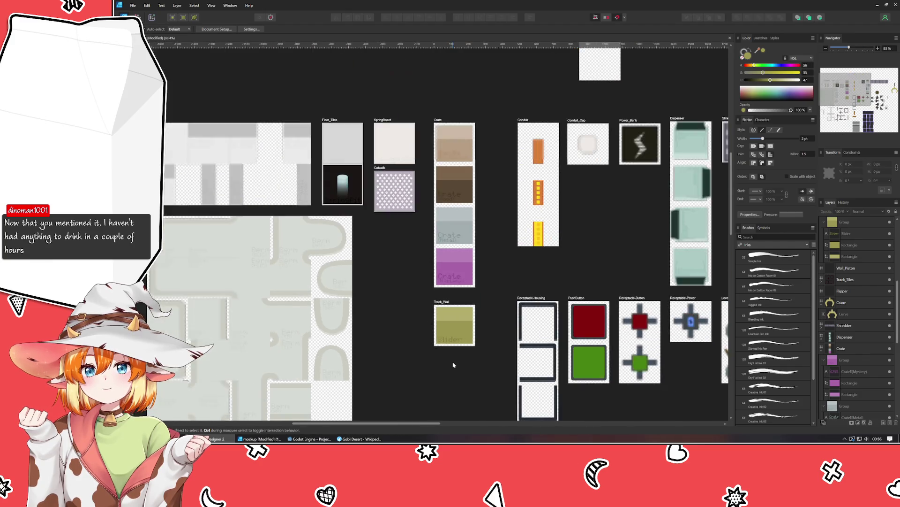
scroll(454, 362, up, 3)
scroll(460, 299, up, 2)
scroll(450, 288, up, 2)
click(392, 256)
click(318, 308)
click(443, 306)
double_click(443, 304)
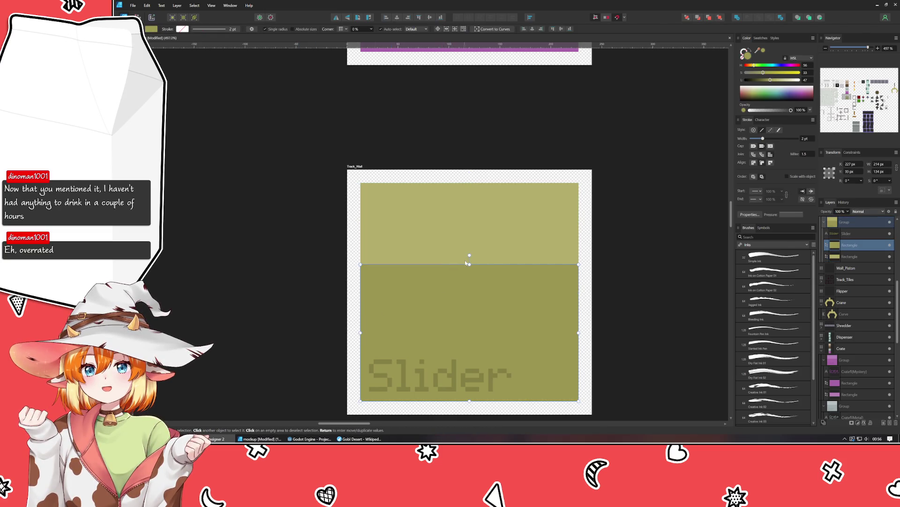
Stack the top rectangle above the lower one and round its corners slightly
drag(470, 264, 470, 259)
click(457, 243)
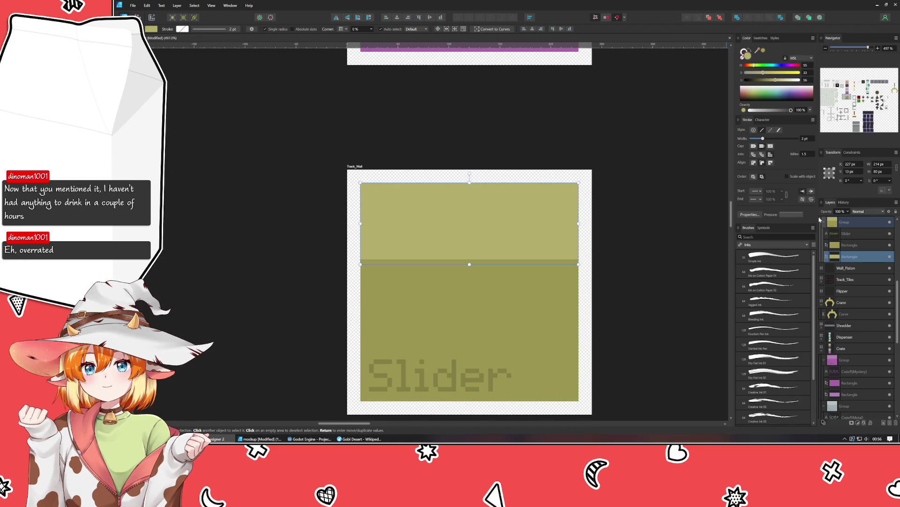
drag(865, 252, 865, 243)
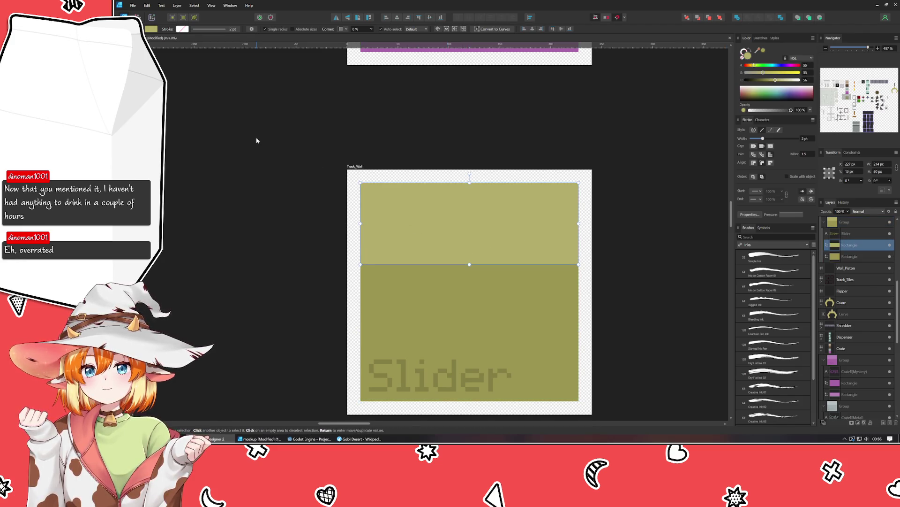
drag(352, 37, 362, 37)
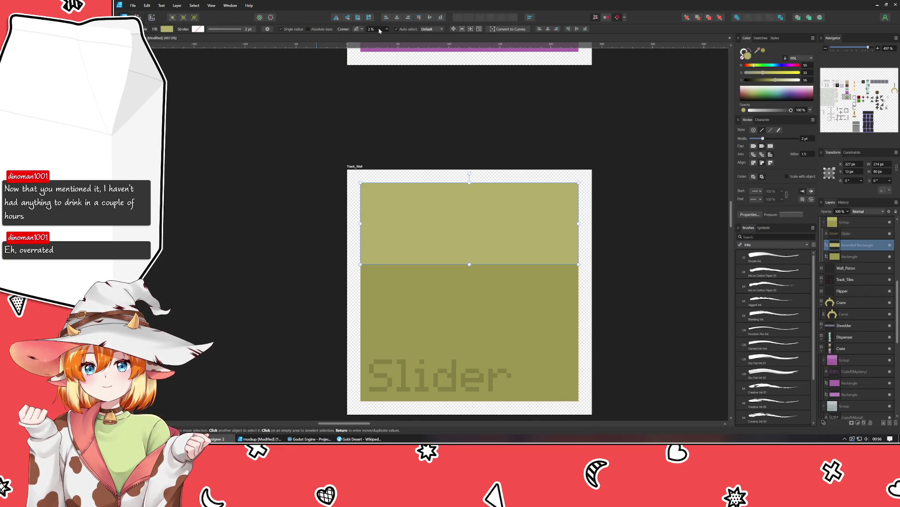
click(346, 90)
Extend the lower rectangle's top edge upward and round its corners to about 11%
click(398, 231)
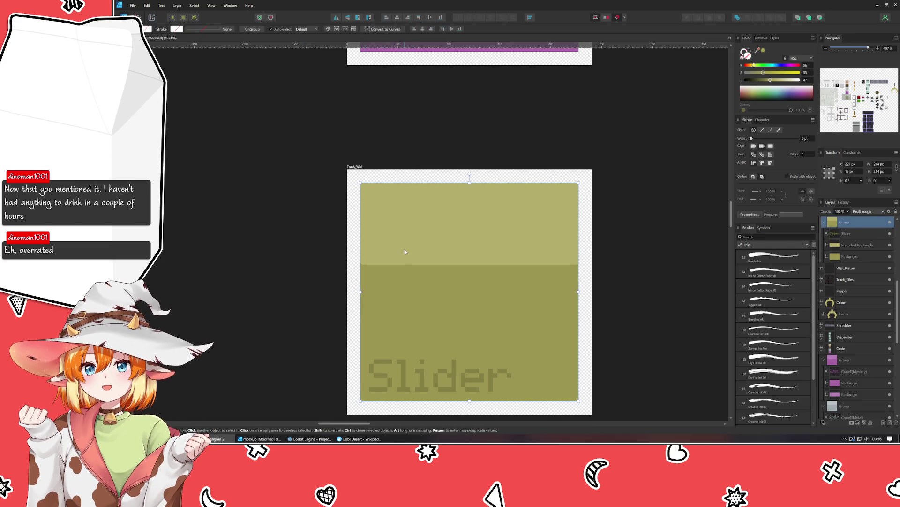
double_click(404, 237)
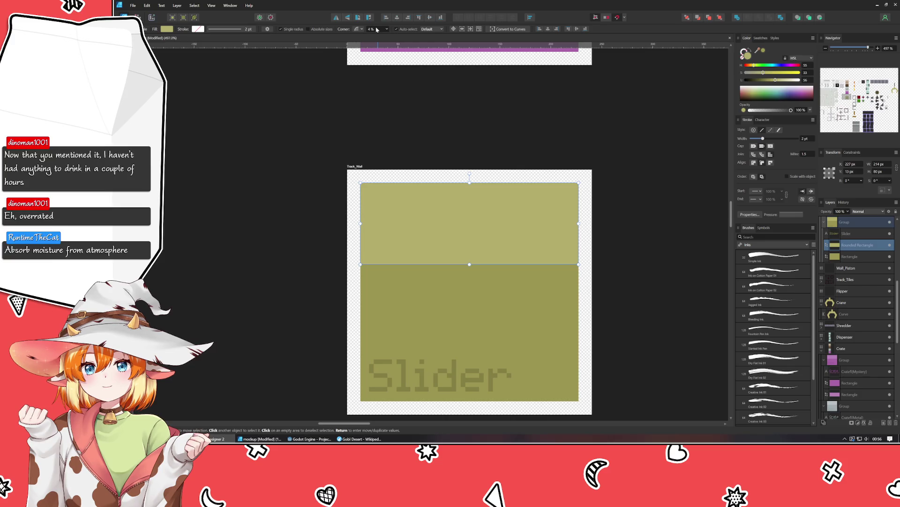
click(386, 107)
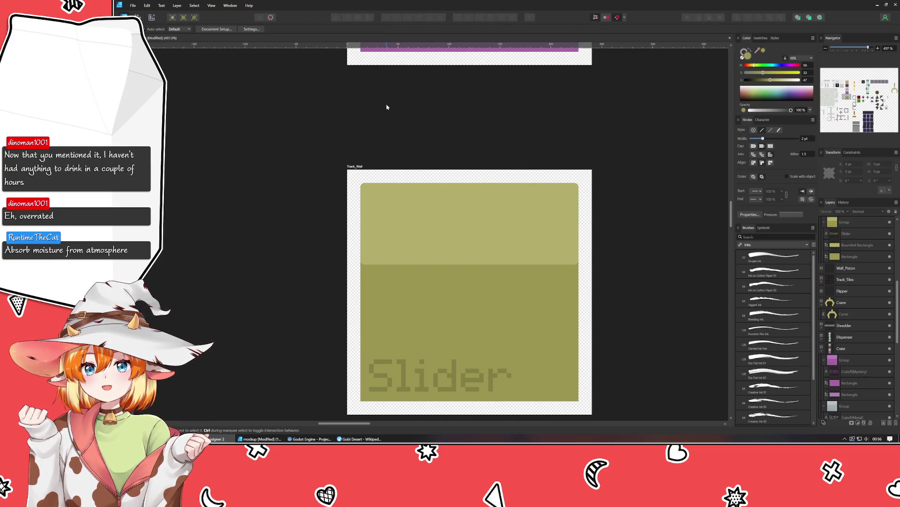
click(460, 231)
click(376, 111)
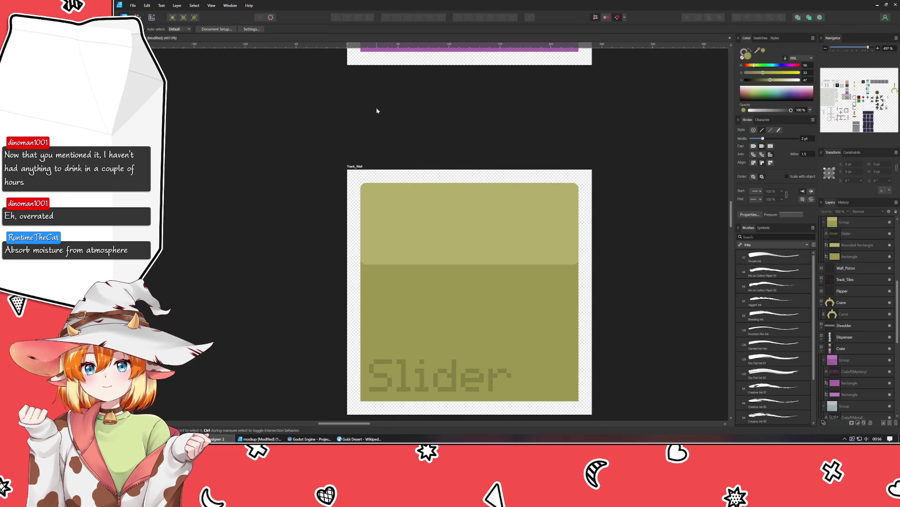
drag(415, 241, 393, 168)
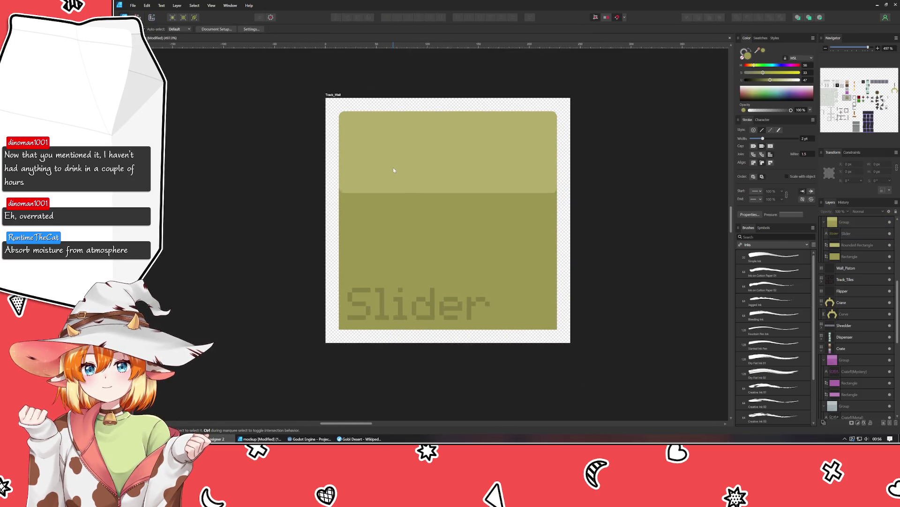
click(435, 266)
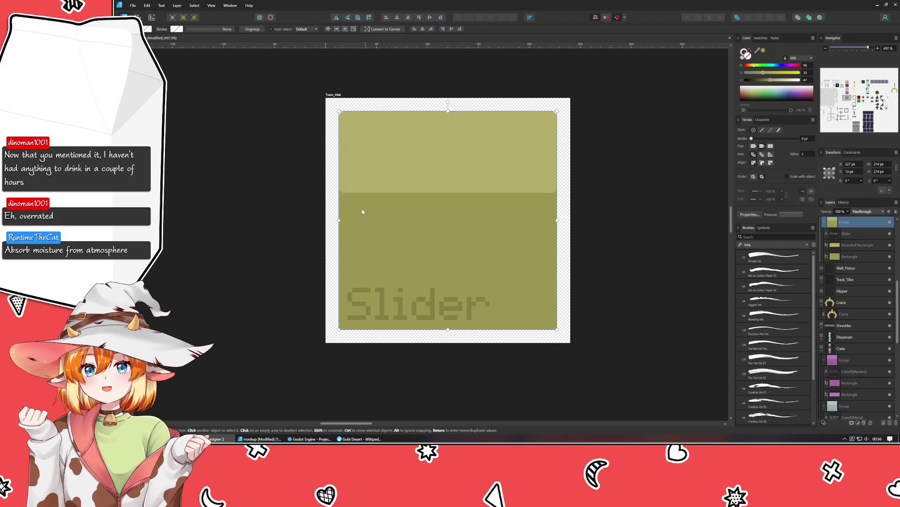
double_click(395, 247)
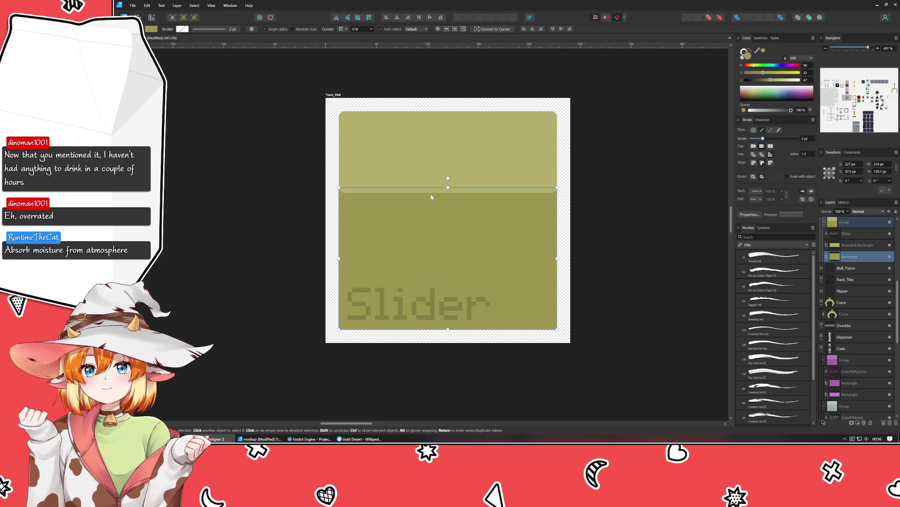
drag(448, 187, 447, 175)
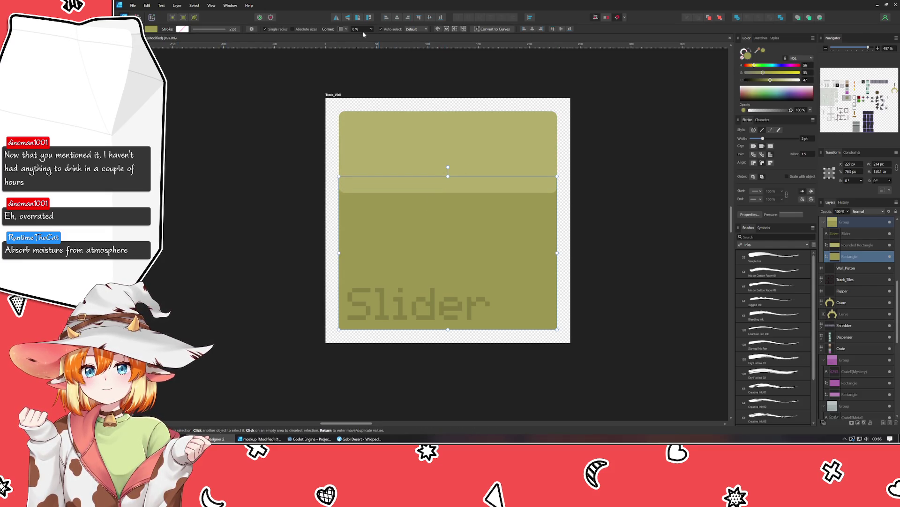
drag(359, 29, 371, 32)
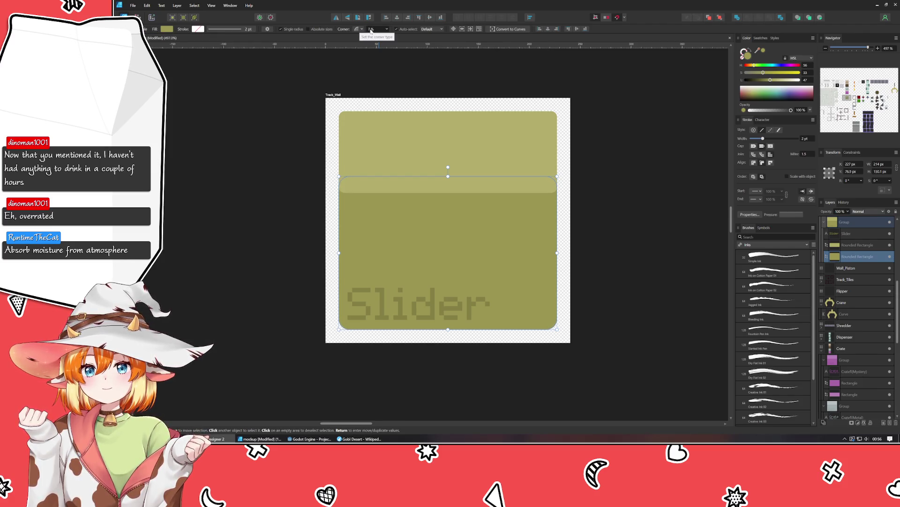
click(283, 203)
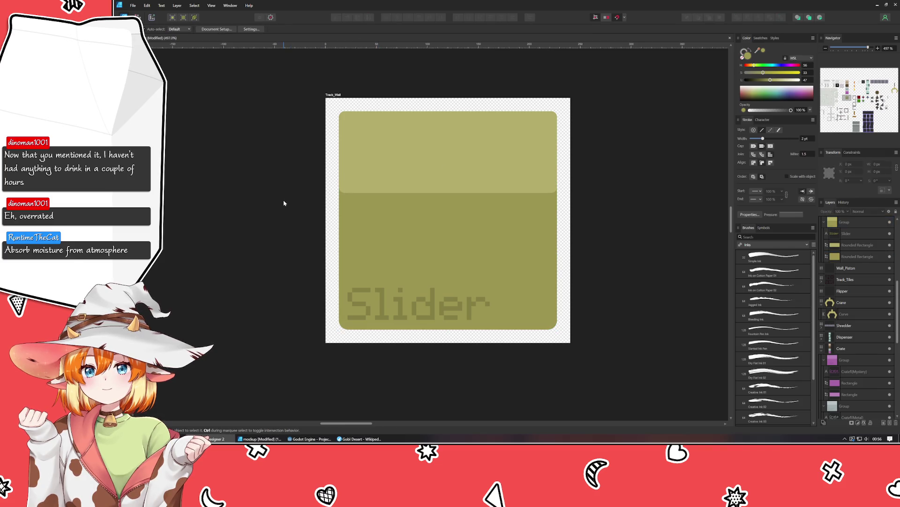
ctrl+scroll(284, 204, down, 5)
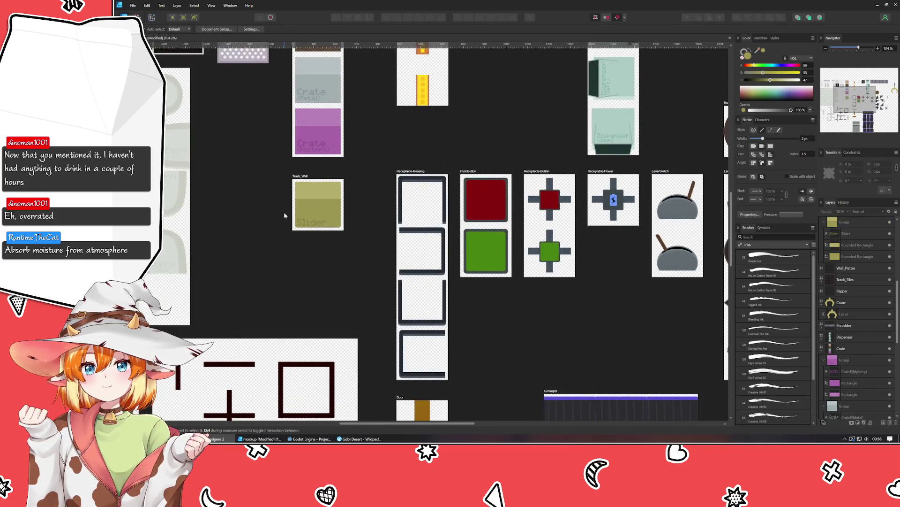
ctrl+scroll(284, 217, down, 2)
ctrl+scroll(343, 251, down, 2)
ctrl+scroll(358, 238, down, 1)
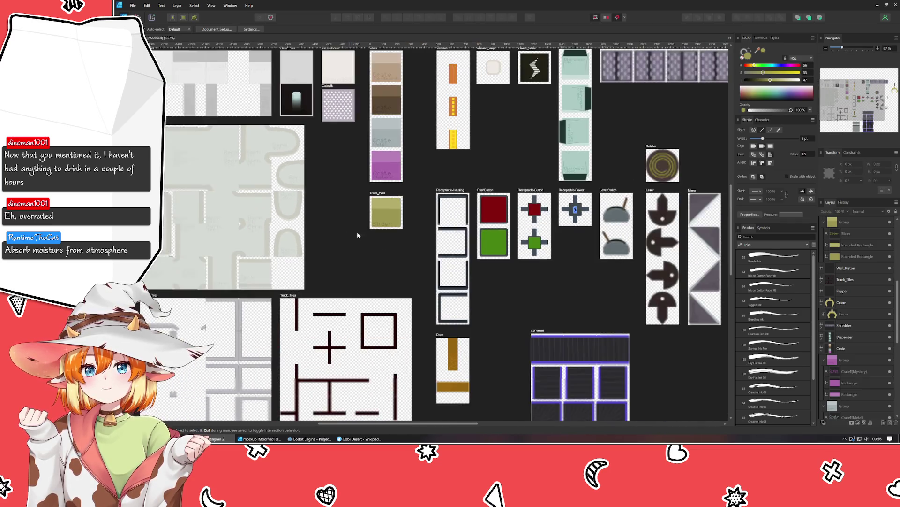
click(381, 209)
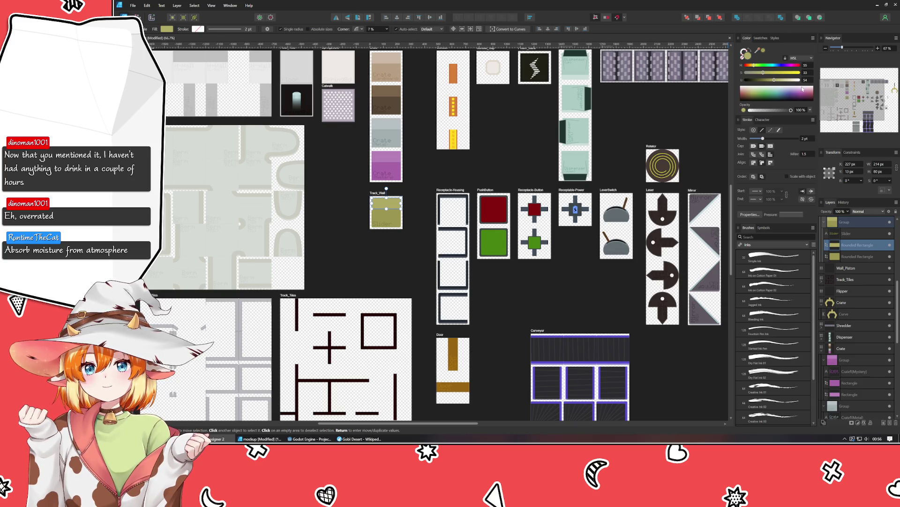
click(386, 188)
ctrl+scroll(436, 176, down, 2)
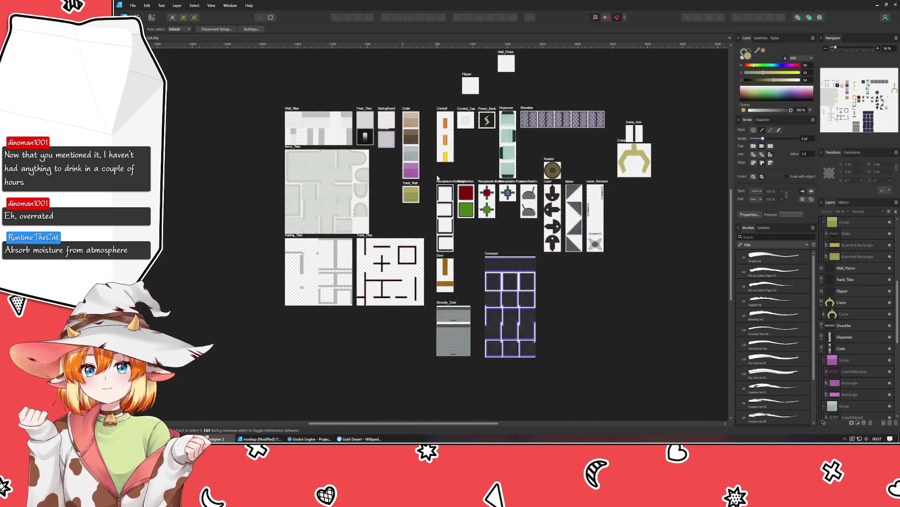
ctrl+scroll(437, 178, up, 1)
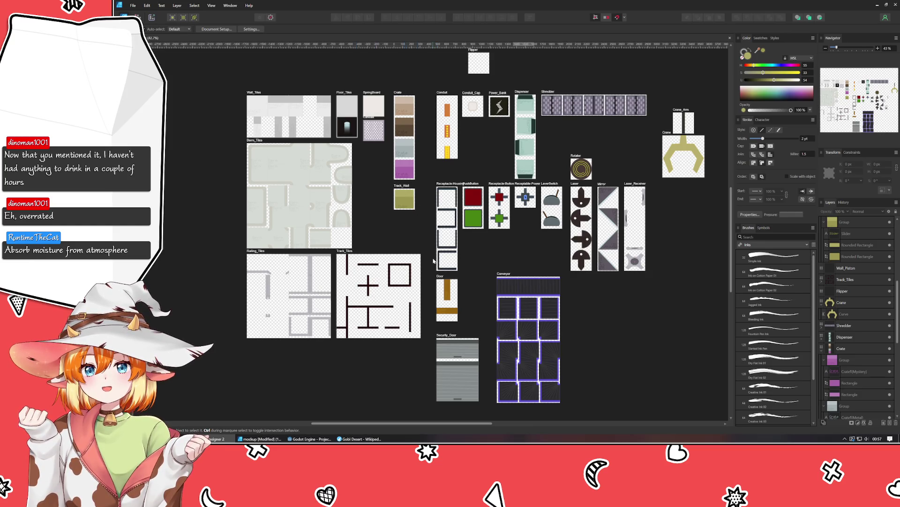
ctrl+scroll(400, 198, up, 6)
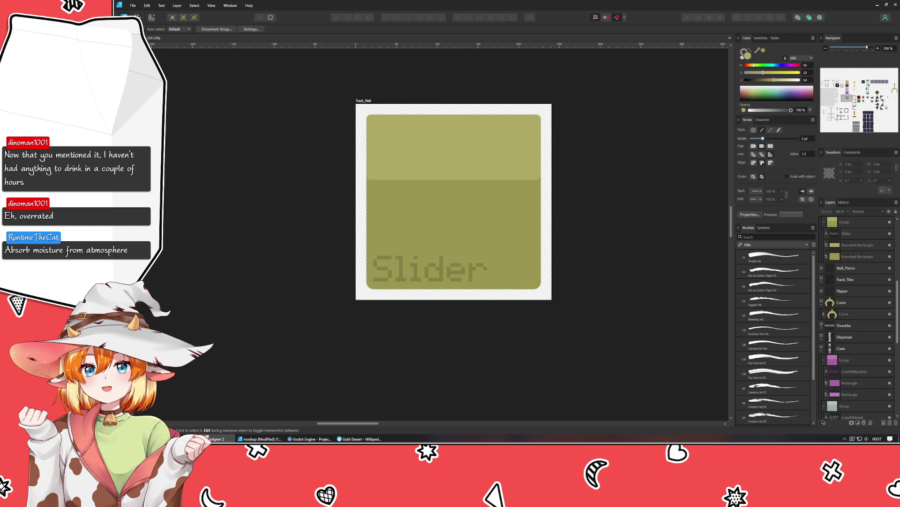
key(m)
Add a small dark rectangle near the Slider tile's top and centre it horizontally
drag(438, 138, 463, 155)
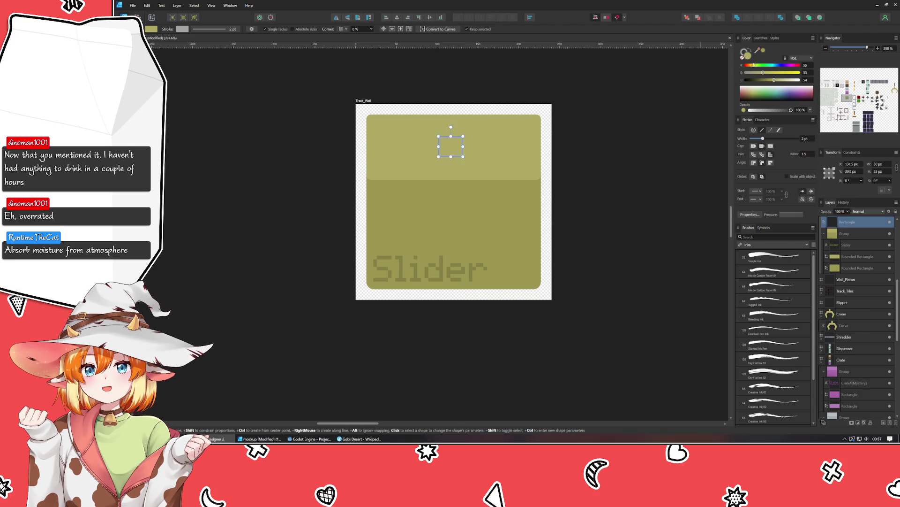
click(754, 80)
click(745, 51)
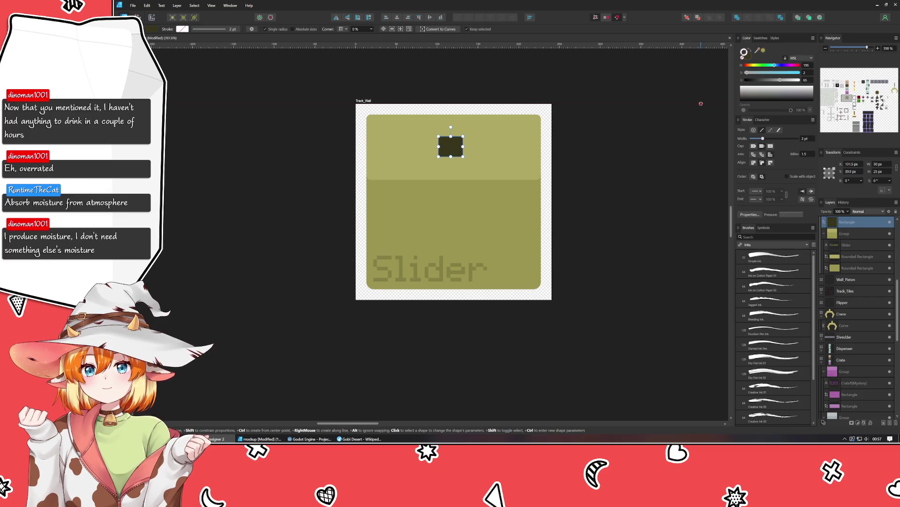
click(745, 53)
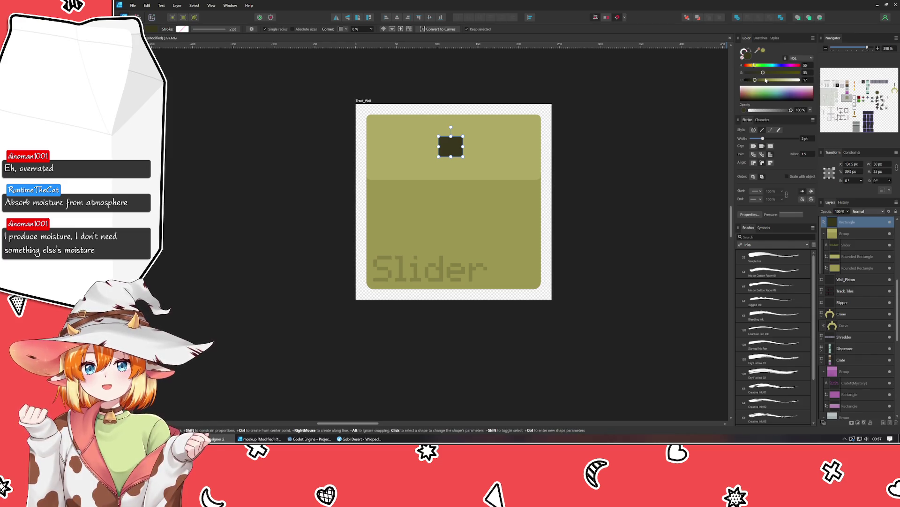
drag(756, 79, 753, 81)
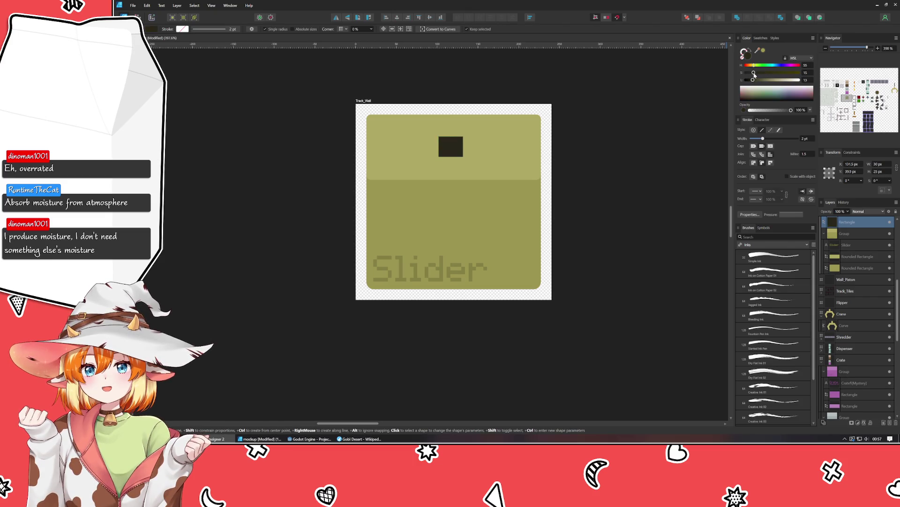
key(v)
drag(455, 147, 455, 141)
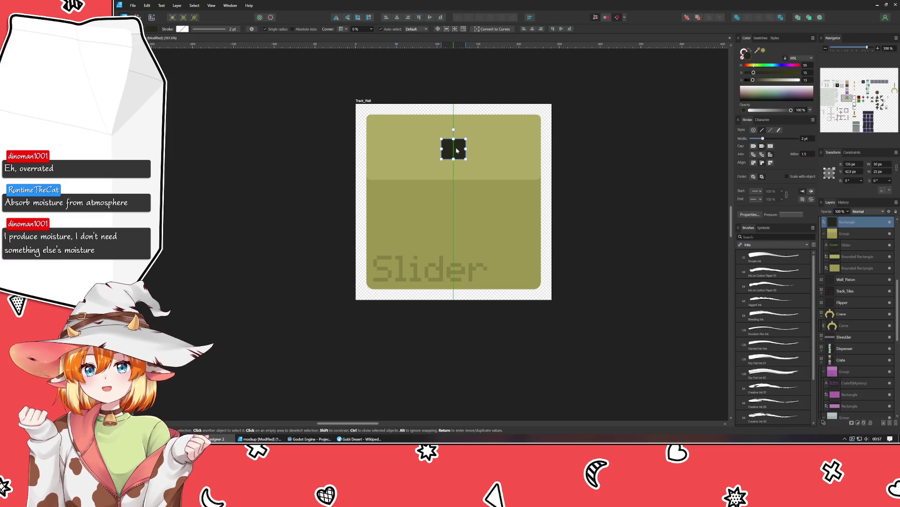
drag(453, 131, 453, 141)
Duplicate the dark square into a short lighter-grey strip on its top
key(ctrl+j)
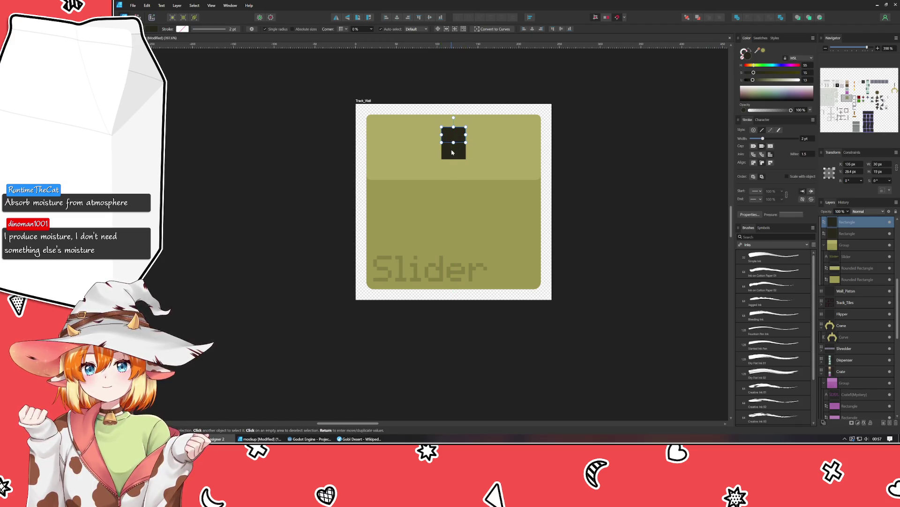
click(454, 153)
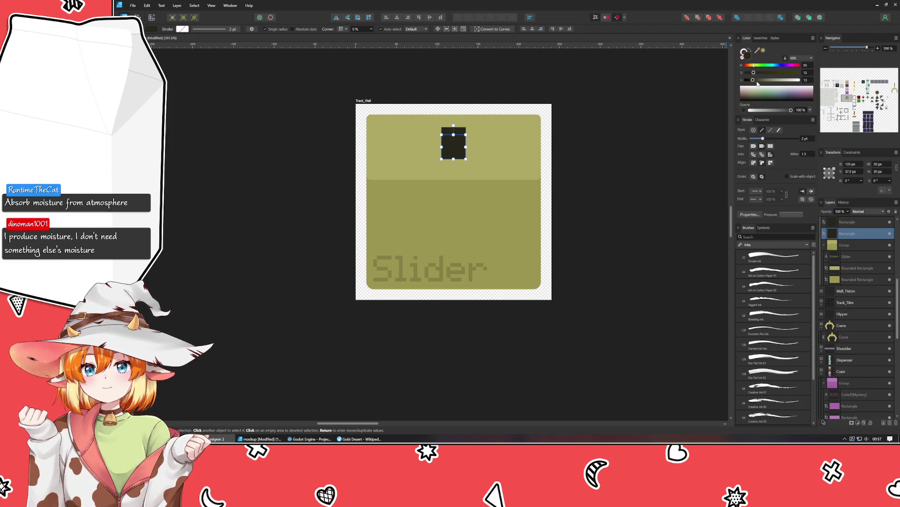
click(457, 134)
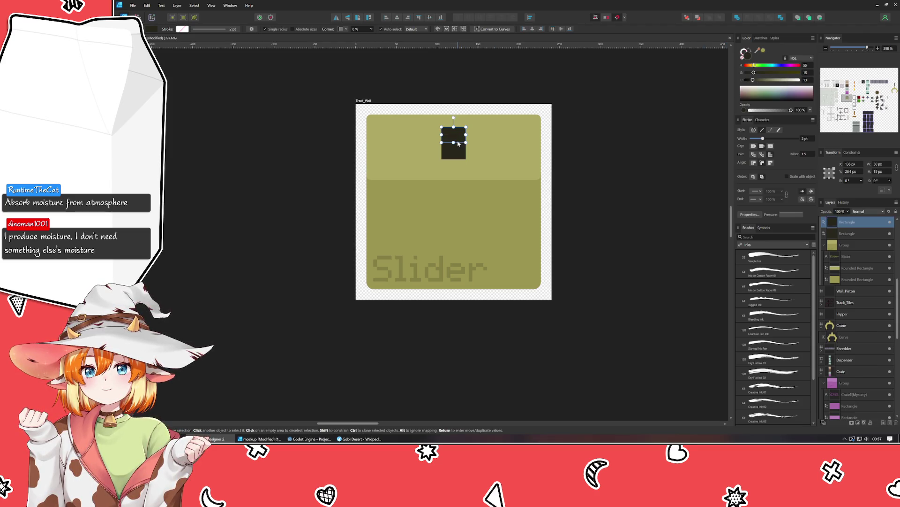
drag(753, 79, 749, 73)
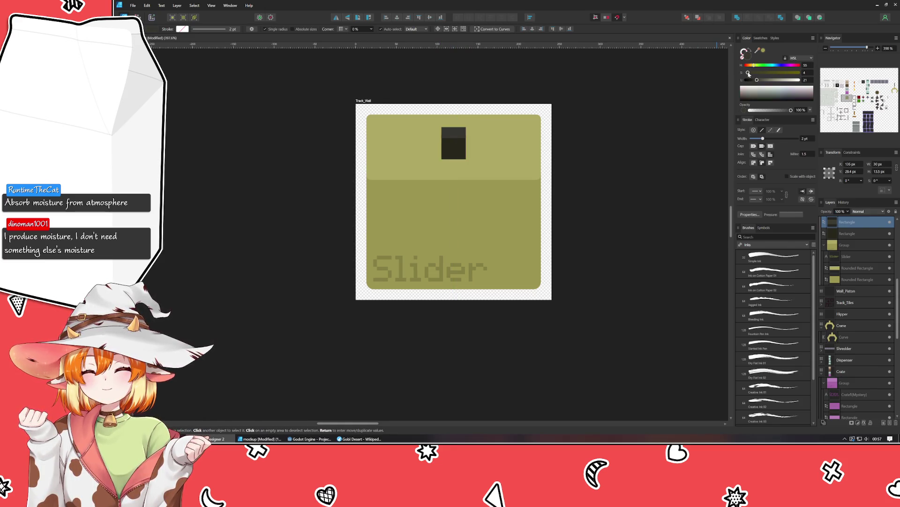
click(606, 175)
scroll(606, 175, down, 3)
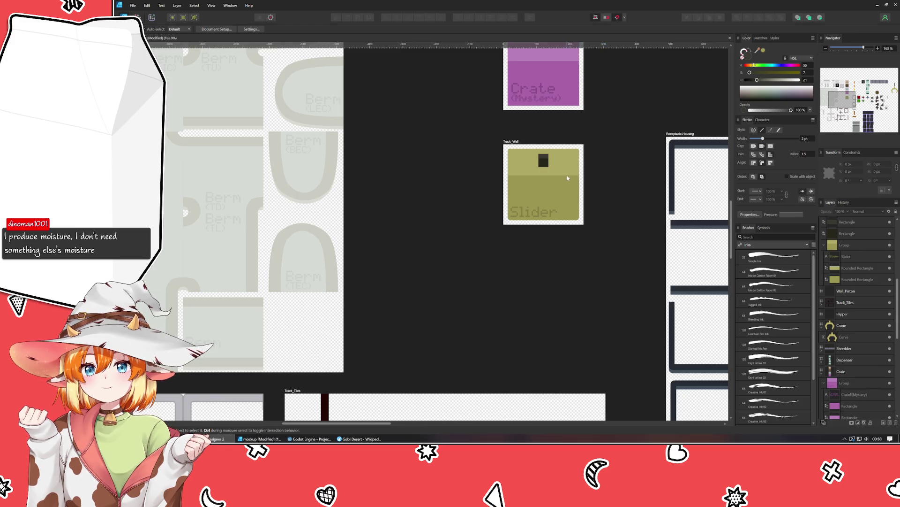
scroll(569, 176, down, 3)
Pan the canvas until the blank Flipper artboard beside Crane is in view
drag(559, 228, 439, 266)
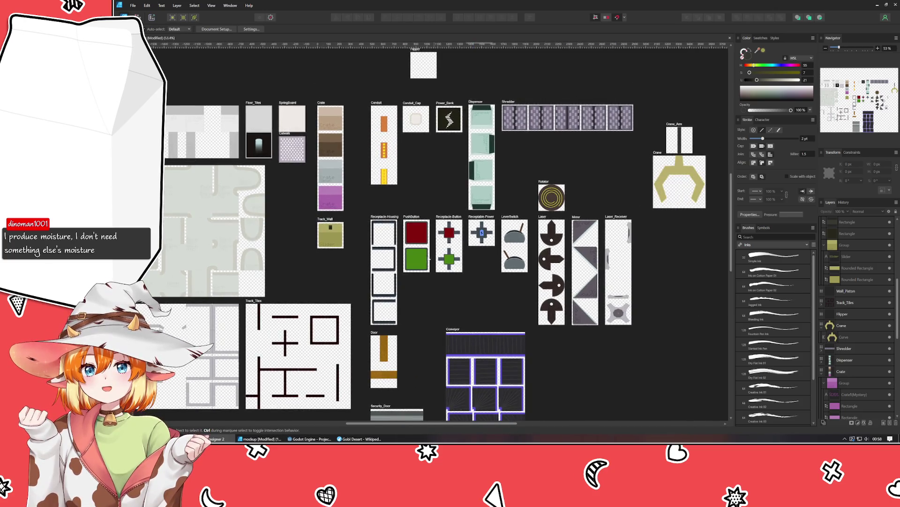
scroll(521, 183, up, 2)
scroll(520, 183, up, 5)
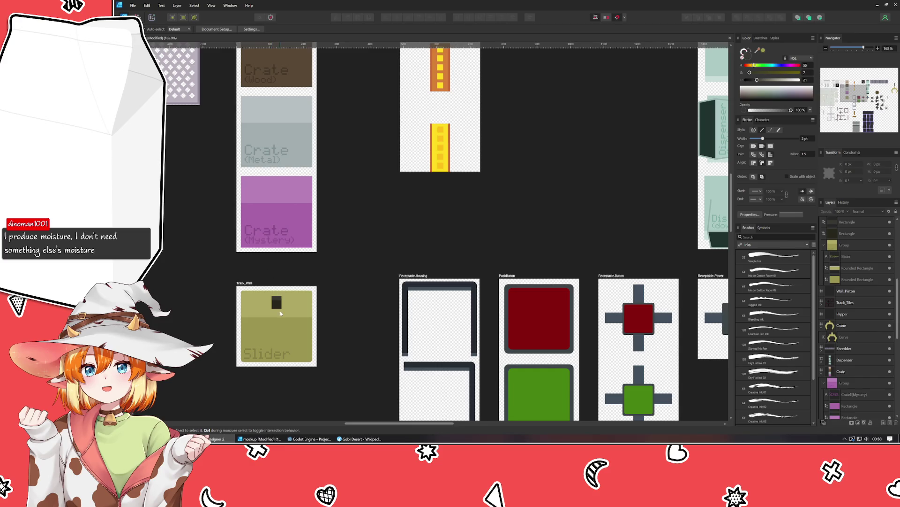
scroll(271, 307, down, 3)
scroll(339, 302, right, 3)
scroll(380, 303, right, 2)
scroll(410, 301, up, 3)
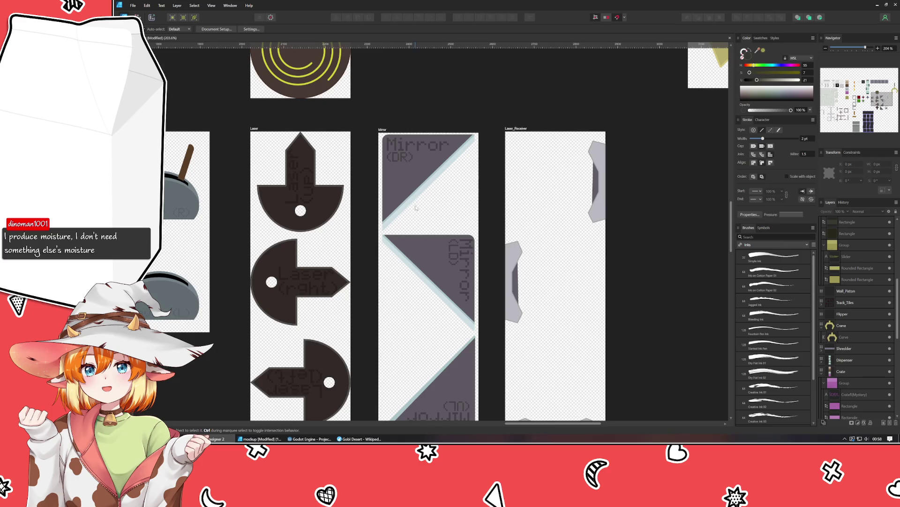
scroll(458, 190, down, 3)
scroll(550, 169, left, 3)
scroll(347, 164, down, 3)
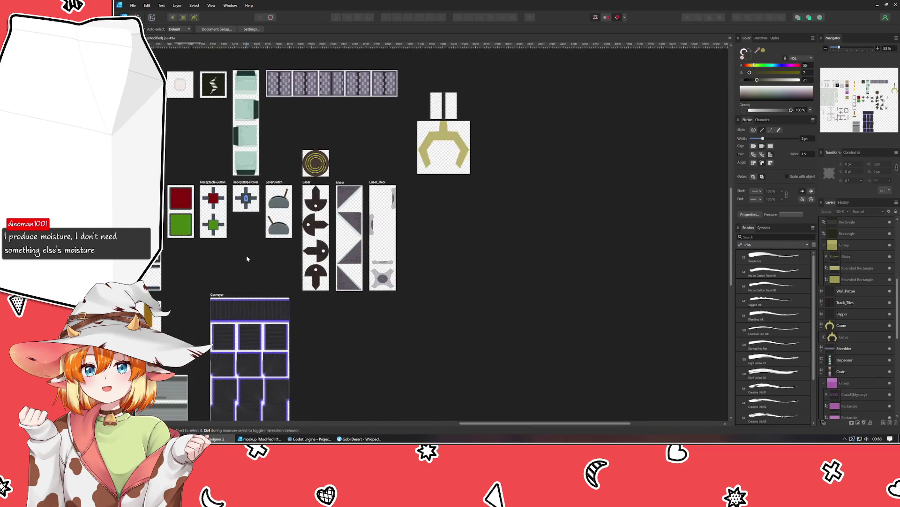
scroll(541, 178, left, 4)
scroll(542, 178, down, 2)
scroll(541, 177, down, 1)
scroll(536, 102, up, 3)
scroll(516, 173, up, 2)
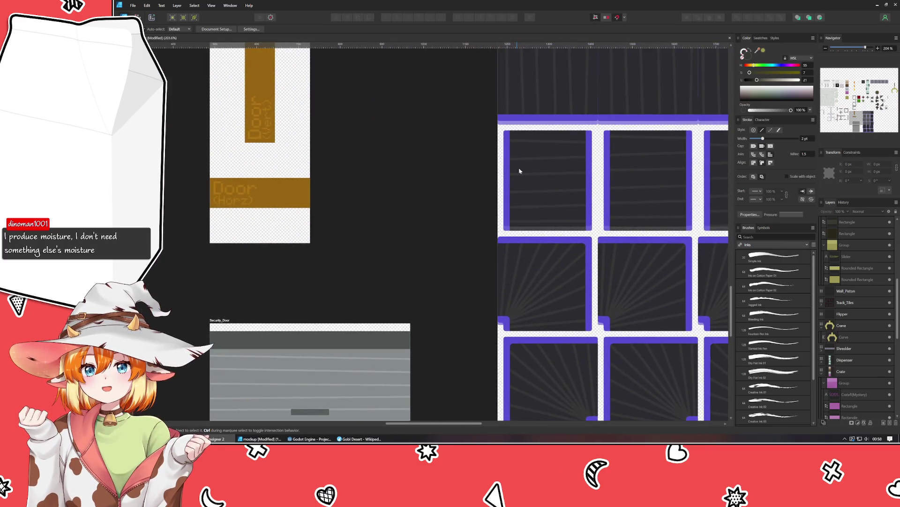
scroll(395, 244, down, 3)
scroll(463, 234, left, 2)
scroll(471, 177, down, 1)
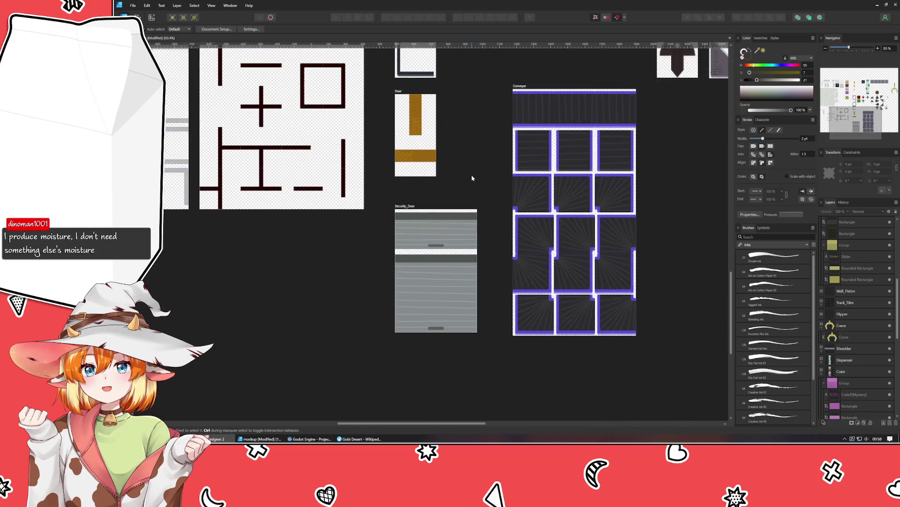
scroll(471, 176, down, 1)
scroll(472, 192, down, 1)
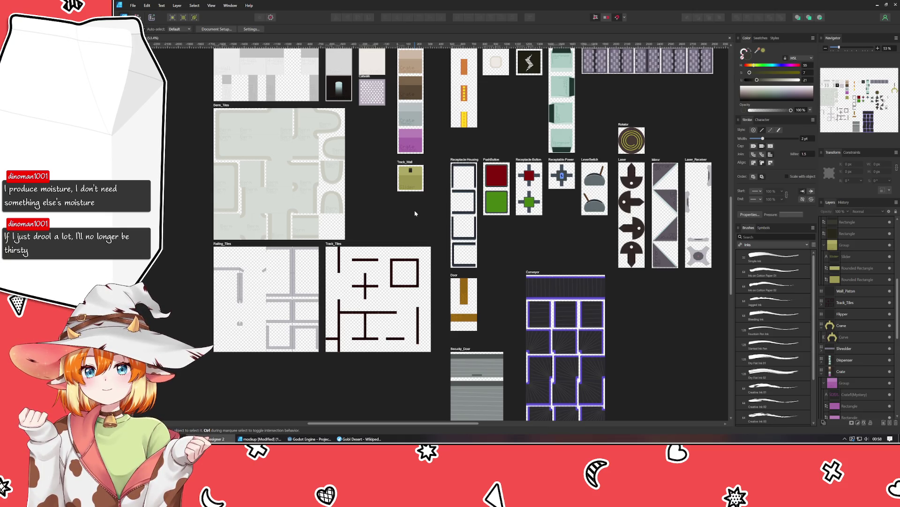
scroll(415, 212, down, 1)
scroll(415, 213, down, 1)
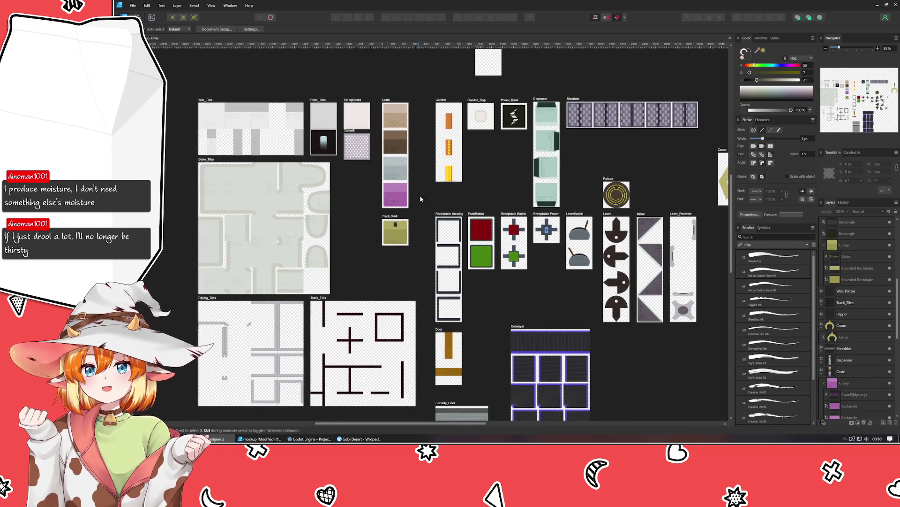
scroll(383, 270, up, 2)
drag(383, 270, 336, 293)
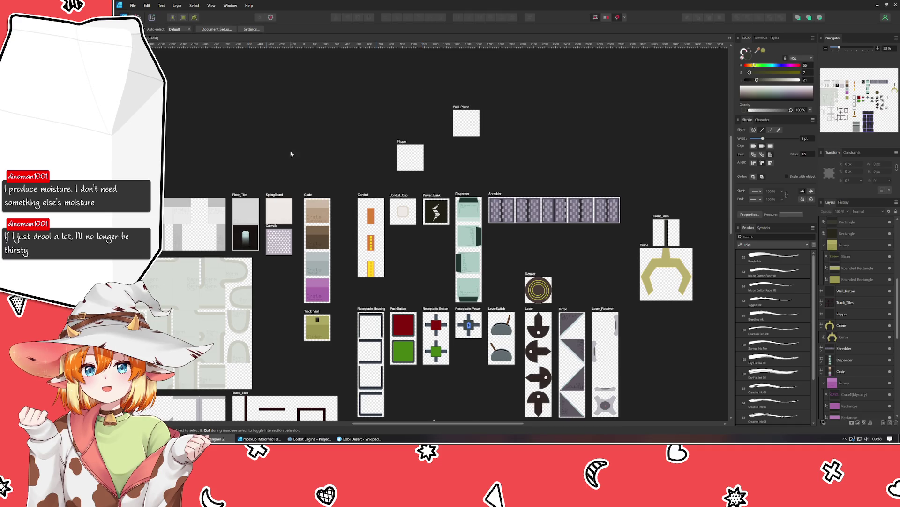
scroll(278, 156, down, 1)
Move the Flipper tile beside Crane and resize it to 480 × 480 px
drag(244, 142, 501, 224)
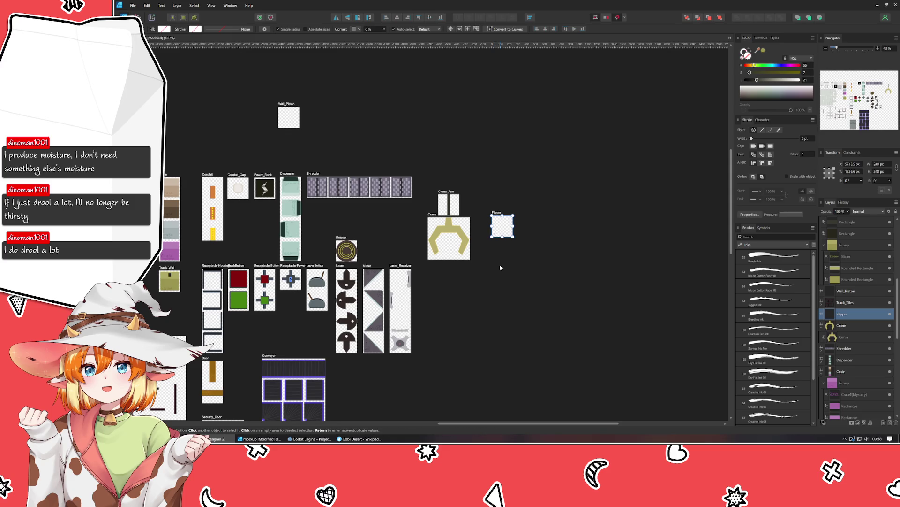
click(880, 163)
text(480)
key(Tab)
text(480)
key(Return)
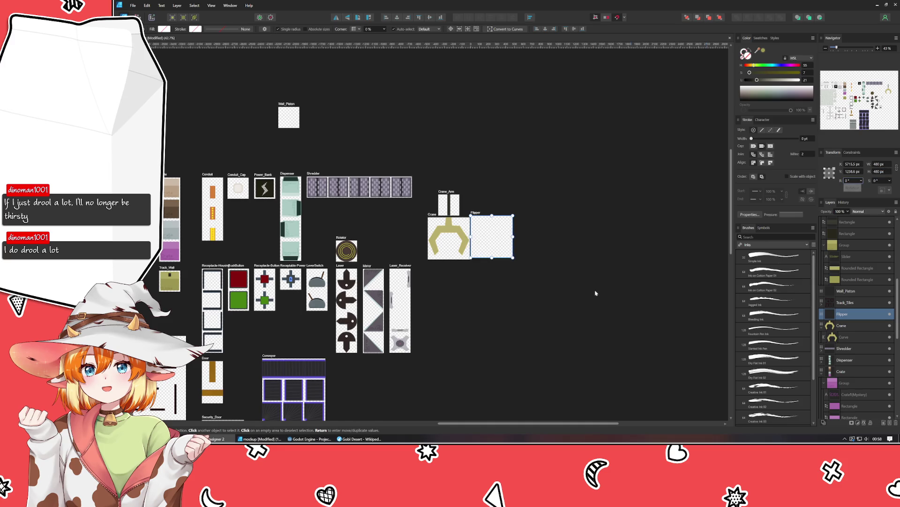
Reposition the Flipper tile directly below the Crane tile
click(515, 227)
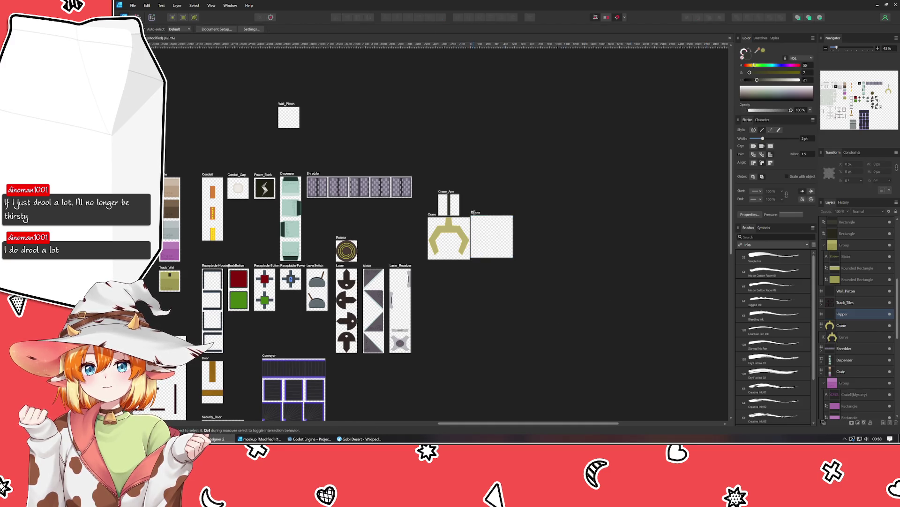
drag(473, 218, 432, 268)
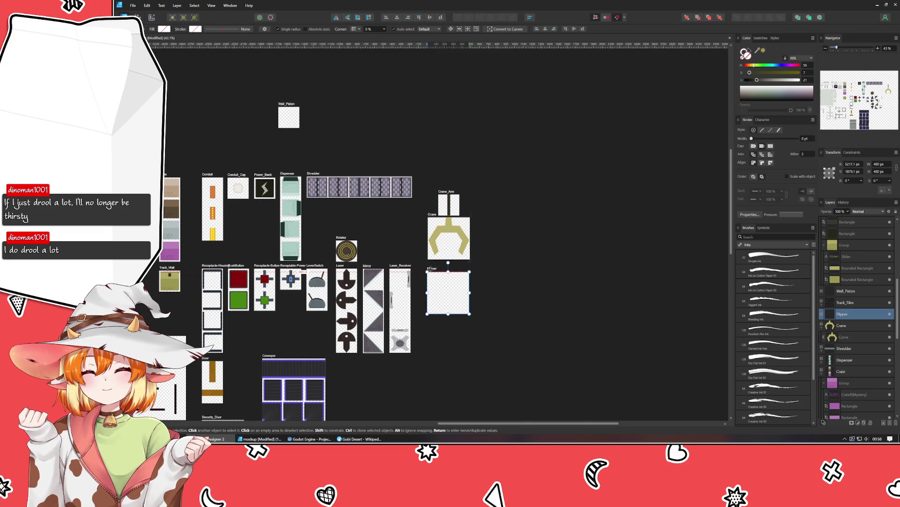
drag(432, 269, 432, 269)
click(490, 287)
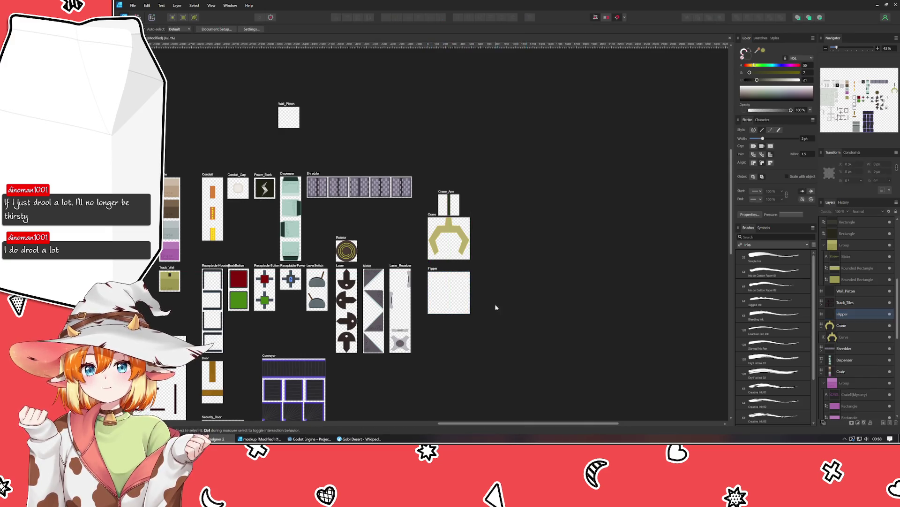
scroll(467, 321, up, 3)
scroll(465, 322, up, 2)
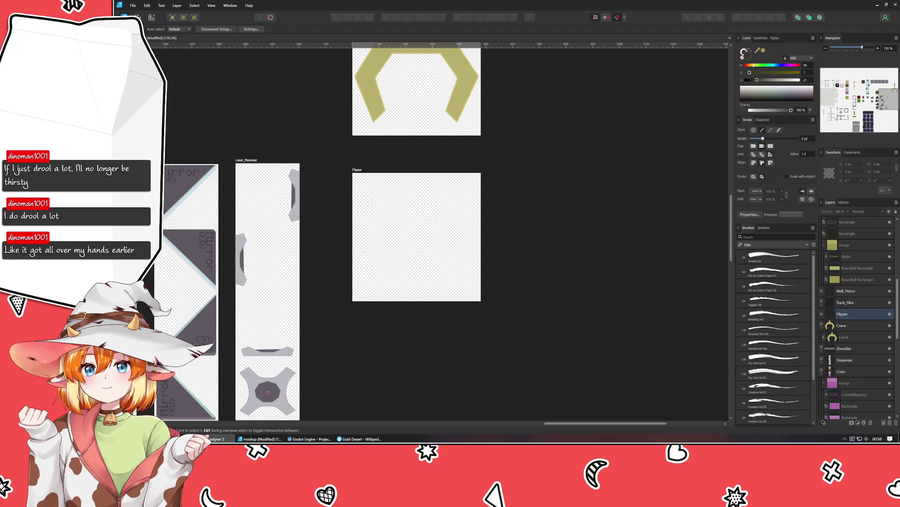
Draw a small polygon in the Flipper tile and centre it horizontally
key(m)
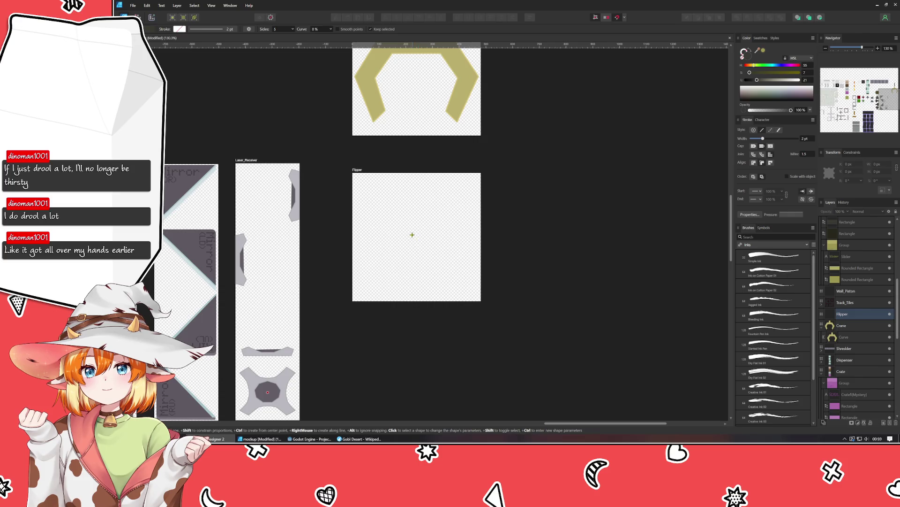
drag(408, 231, 421, 242)
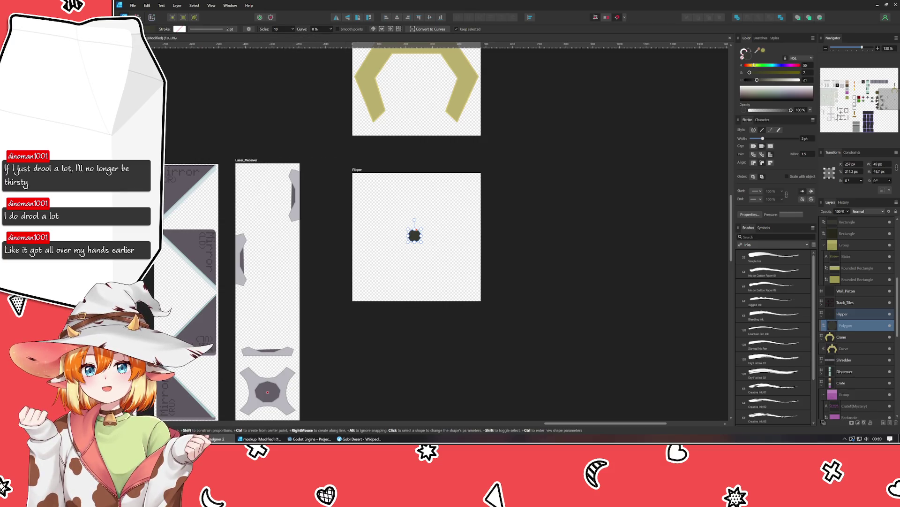
key(v)
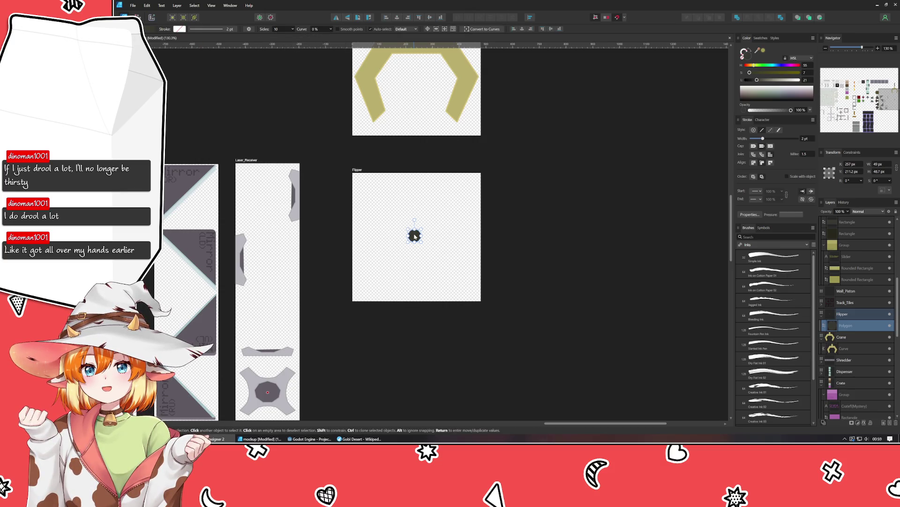
click(396, 17)
click(510, 210)
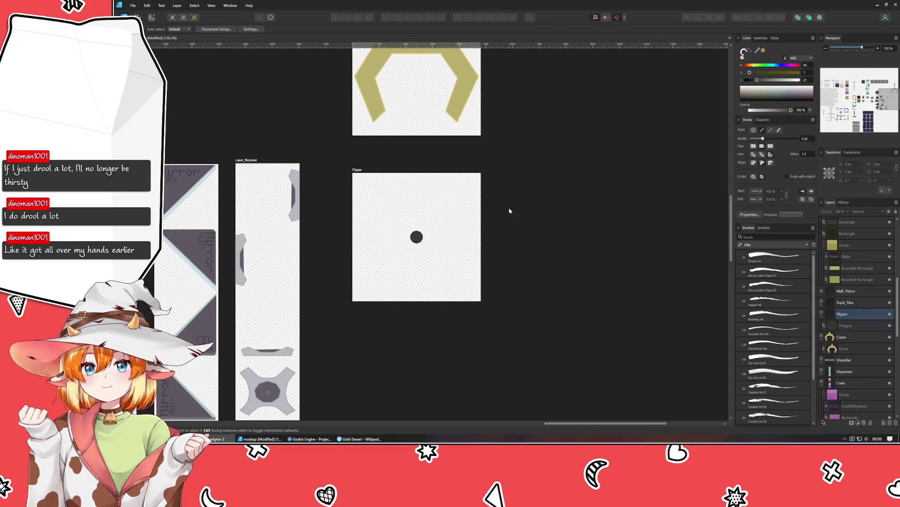
Colour the polygon a low-saturation bluish grey with the HSL sliders
click(416, 237)
drag(763, 82, 776, 81)
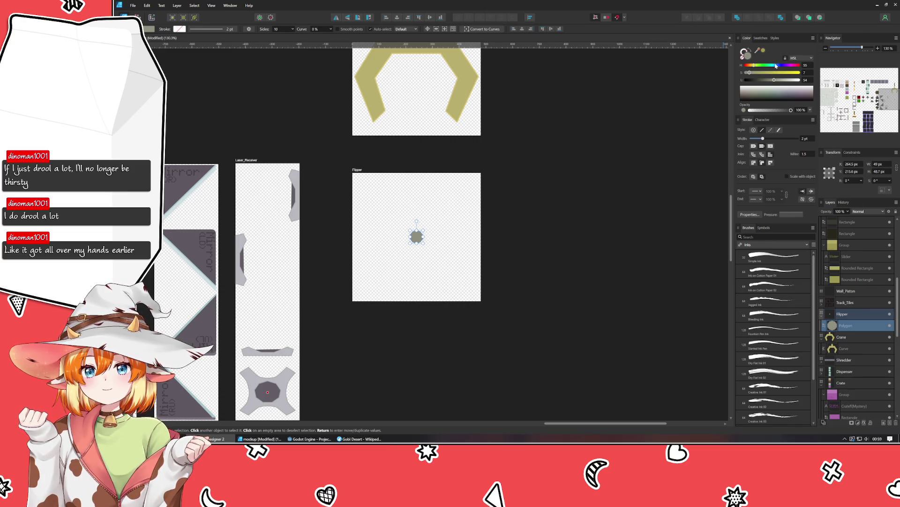
drag(776, 66, 778, 64)
drag(766, 82, 764, 83)
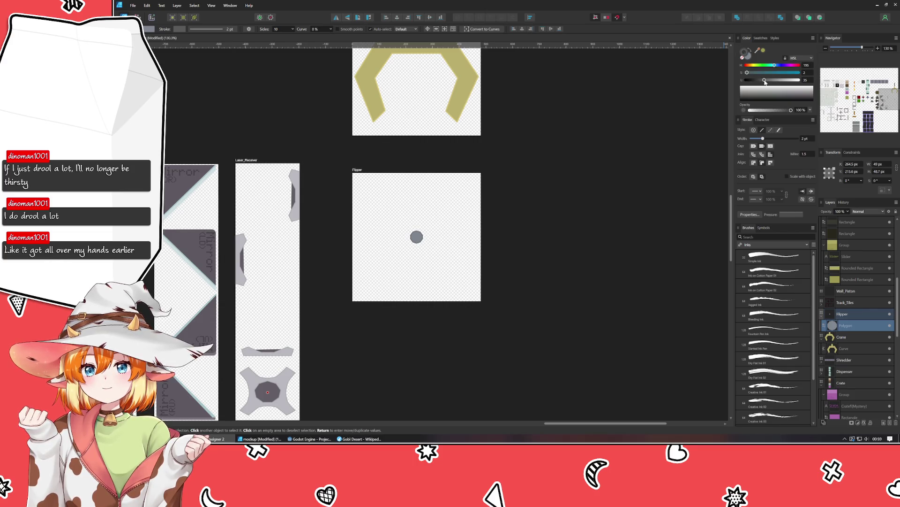
click(755, 73)
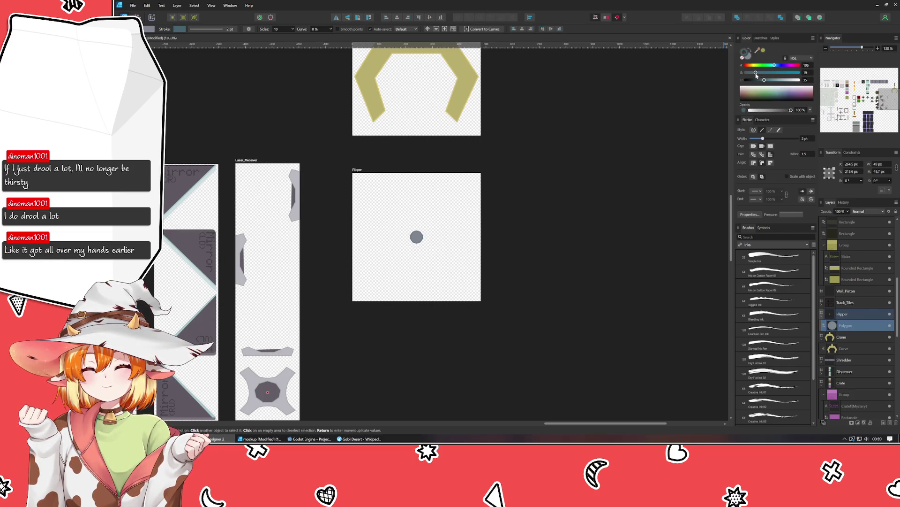
click(575, 249)
key(v)
key(ctrl+equal)
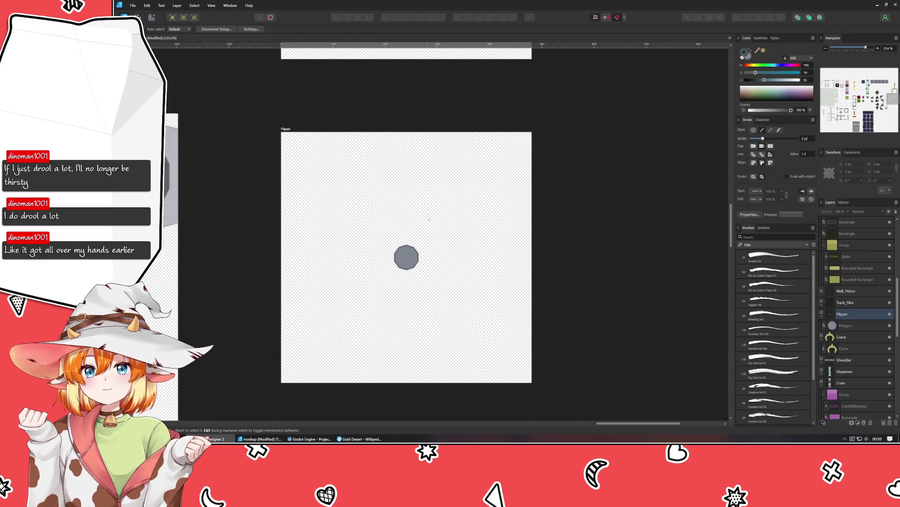
drag(416, 184, 426, 179)
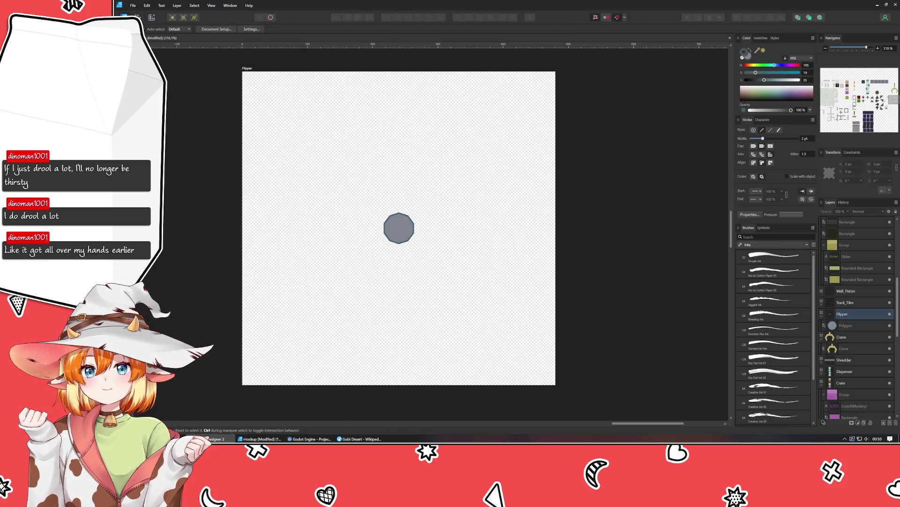
Draw a small 14 px ellipse centred on the pivot polygon
key(m)
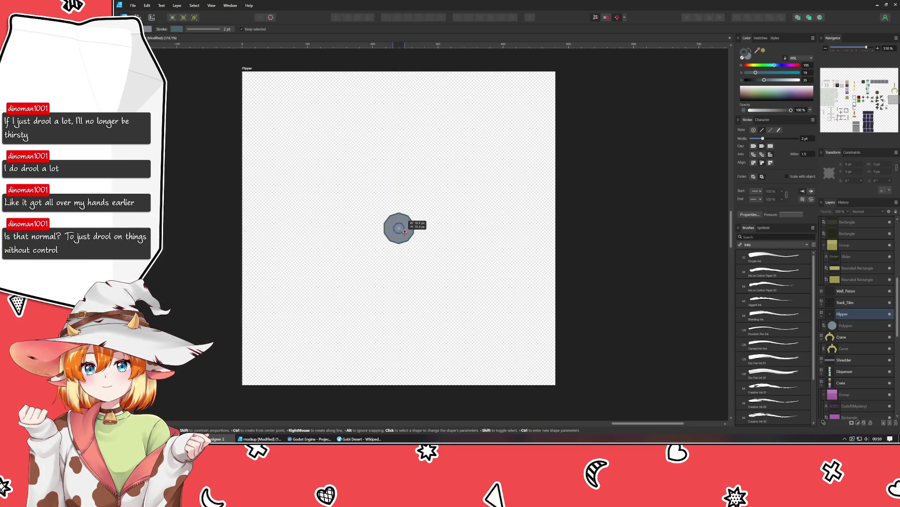
drag(403, 231, 404, 231)
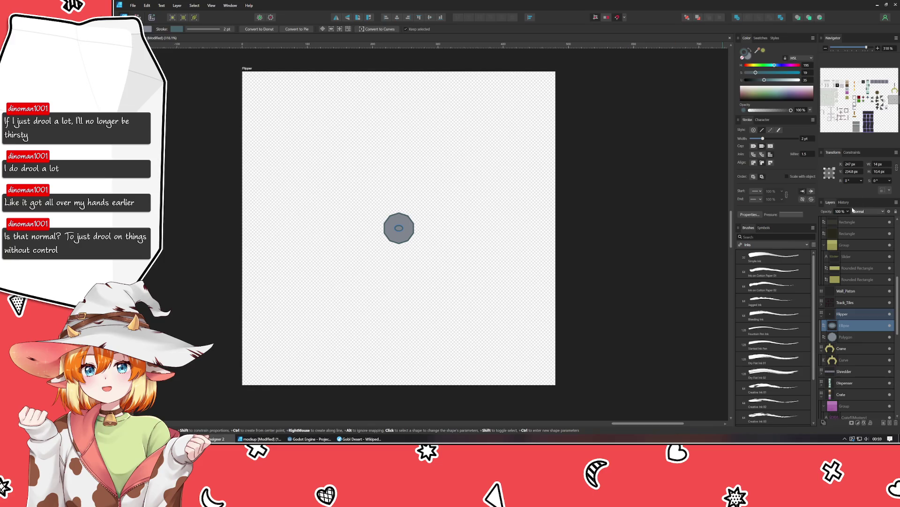
text(12)
key(Return)
text(14)
key(Return)
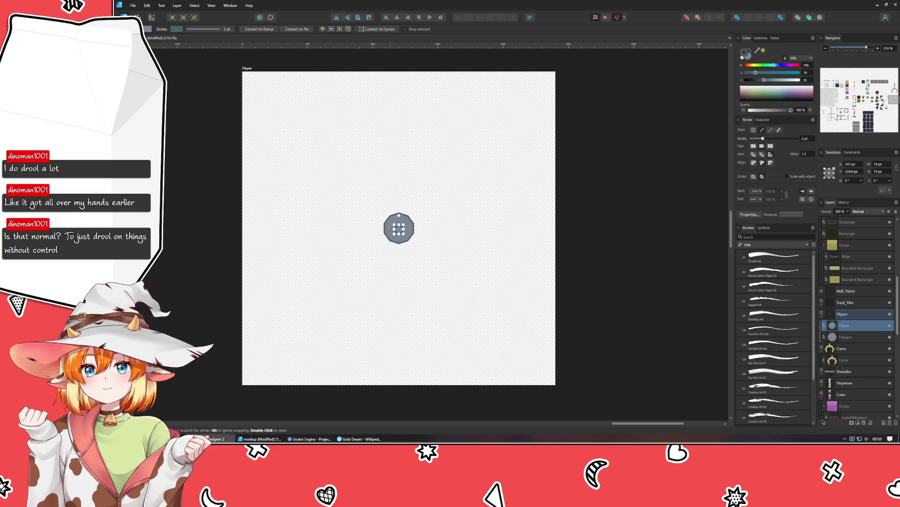
key(v)
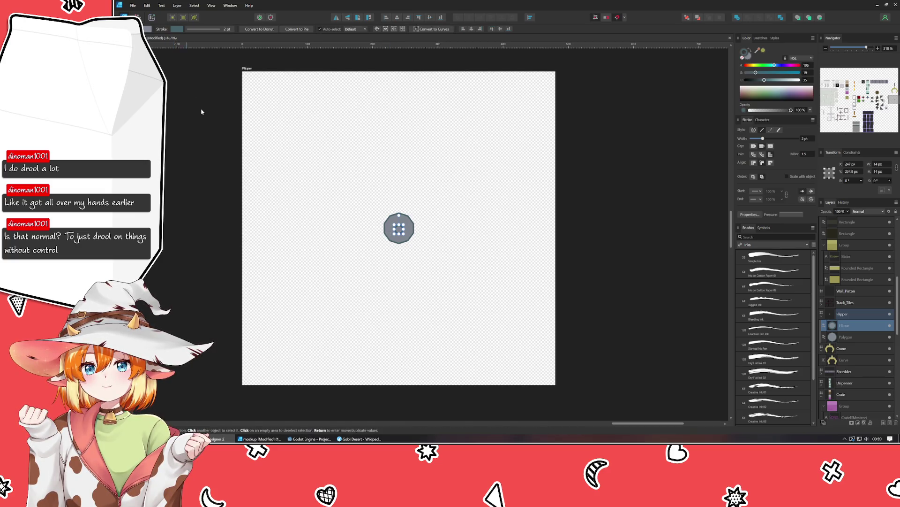
click(400, 228)
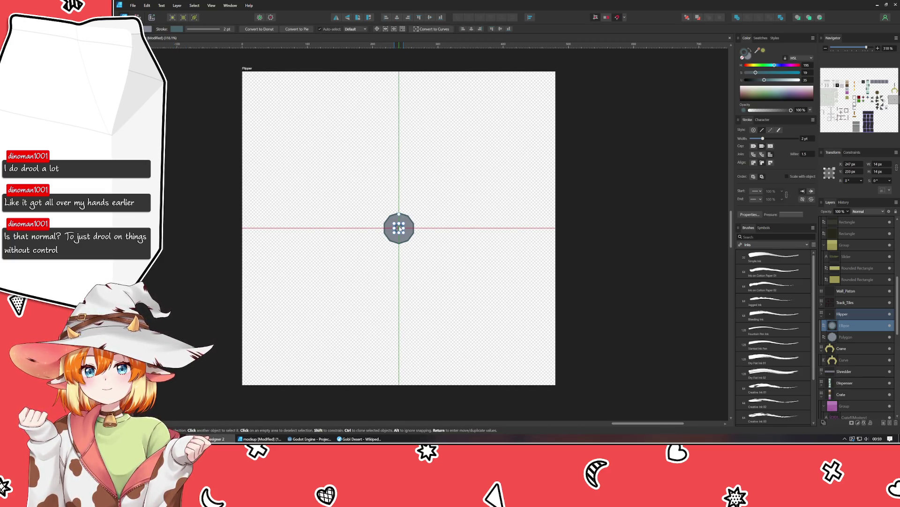
Darken the inner circle to read as a hole
click(752, 79)
drag(752, 80, 758, 79)
click(752, 80)
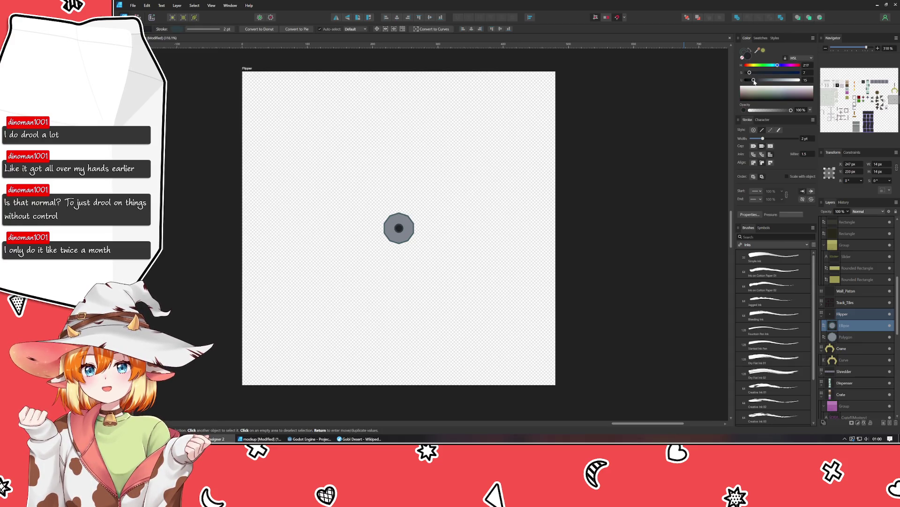
click(582, 194)
scroll(582, 194, down, 2)
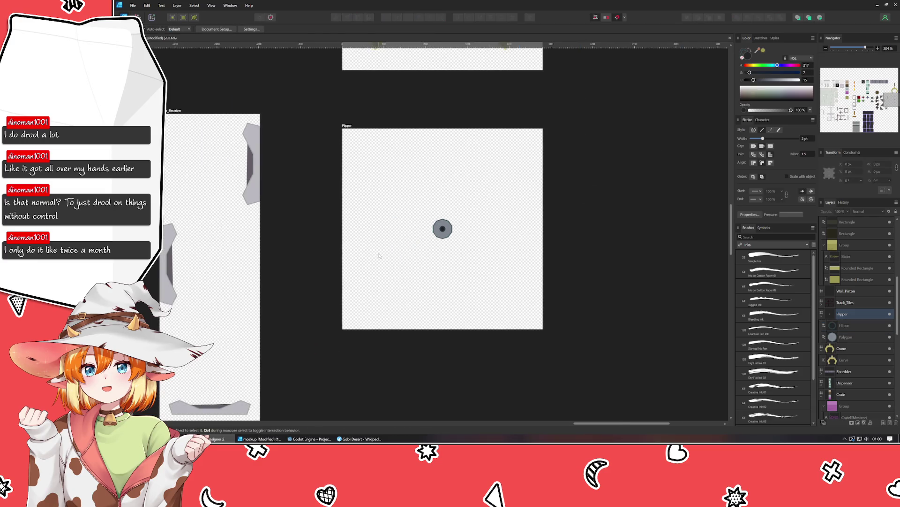
scroll(544, 232, up, 3)
Re-centre the dark circle on the polygon
click(456, 232)
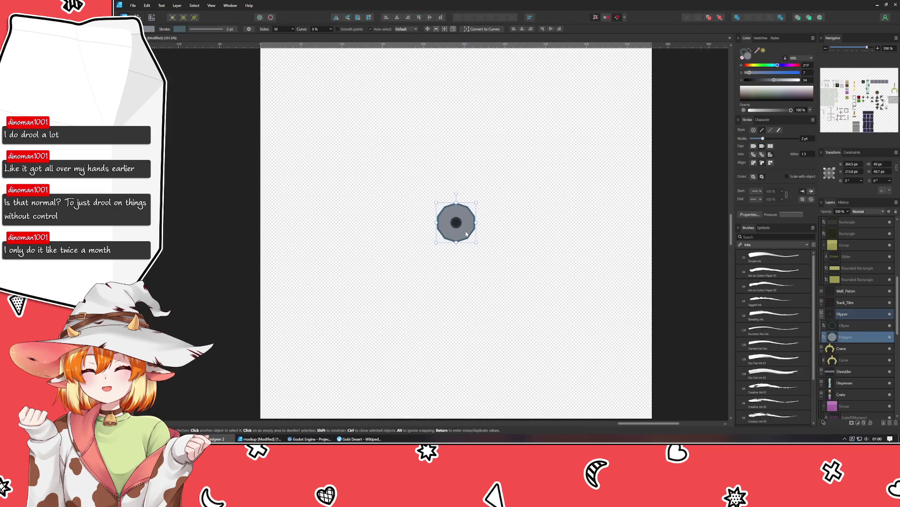
drag(456, 224, 457, 224)
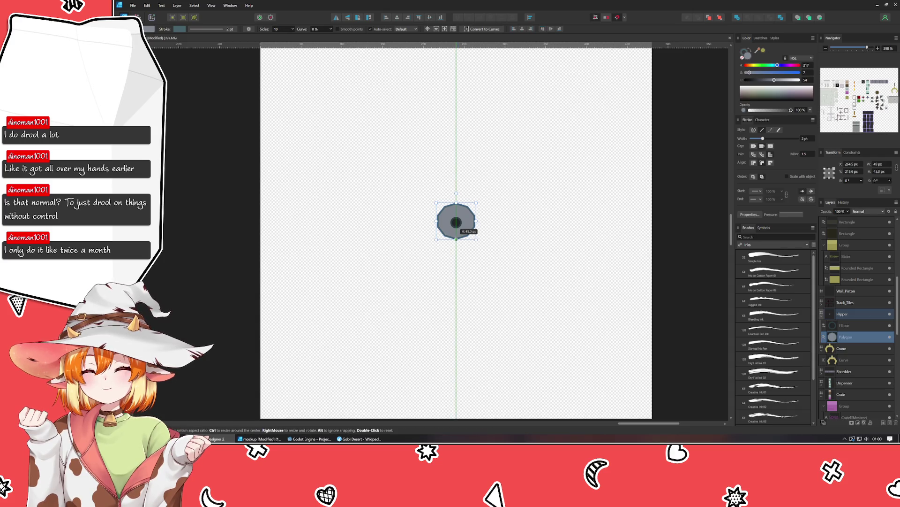
drag(456, 223, 456, 221)
click(438, 280)
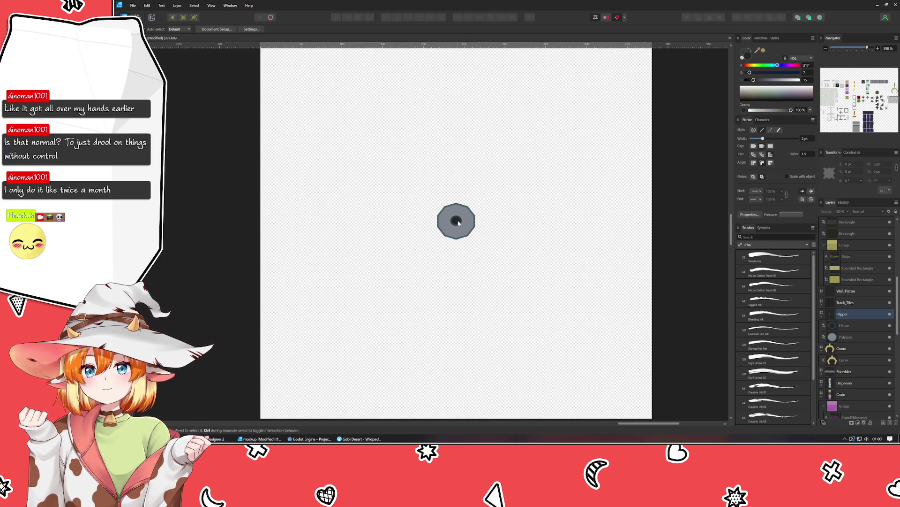
Slightly resize the pivot's central hole, then select the grey polygon
click(456, 220)
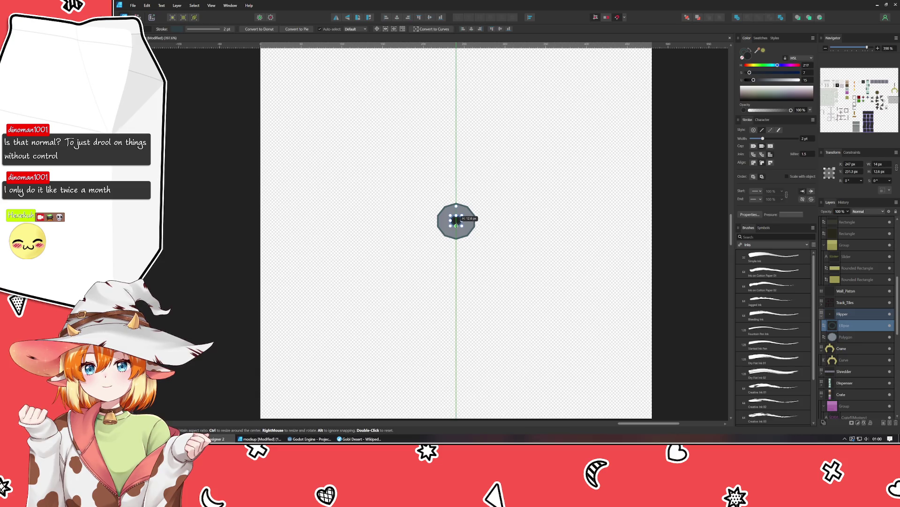
click(443, 277)
click(456, 220)
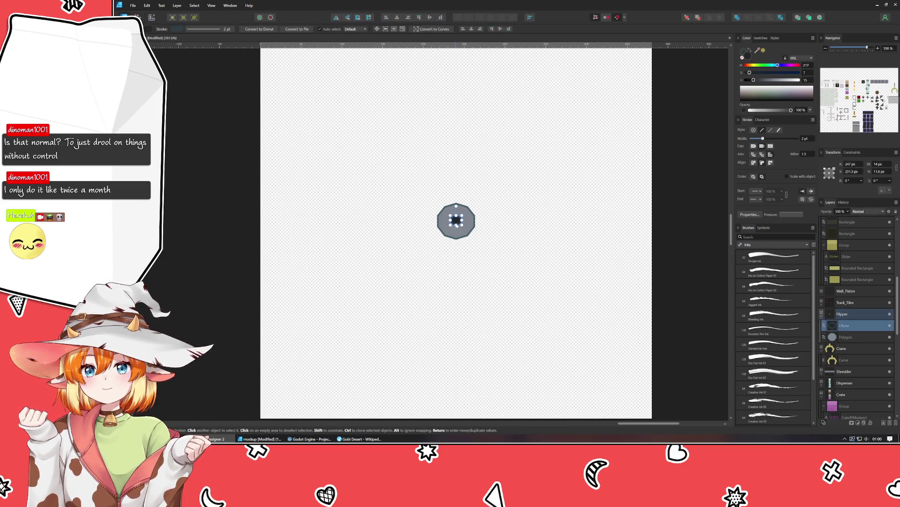
drag(456, 221, 465, 219)
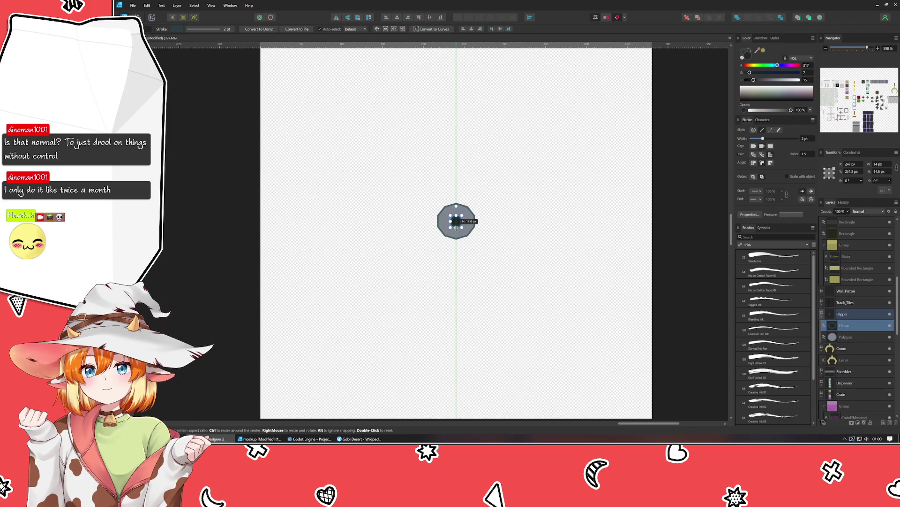
click(423, 280)
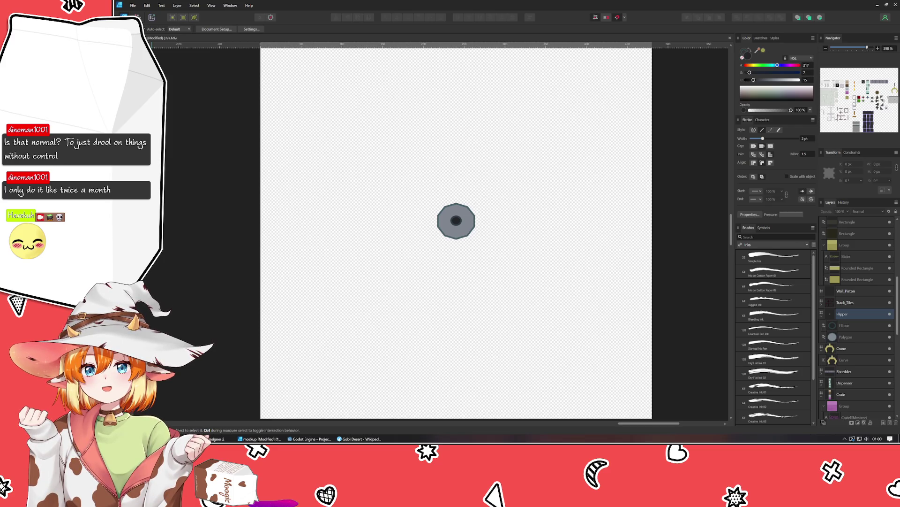
click(456, 220)
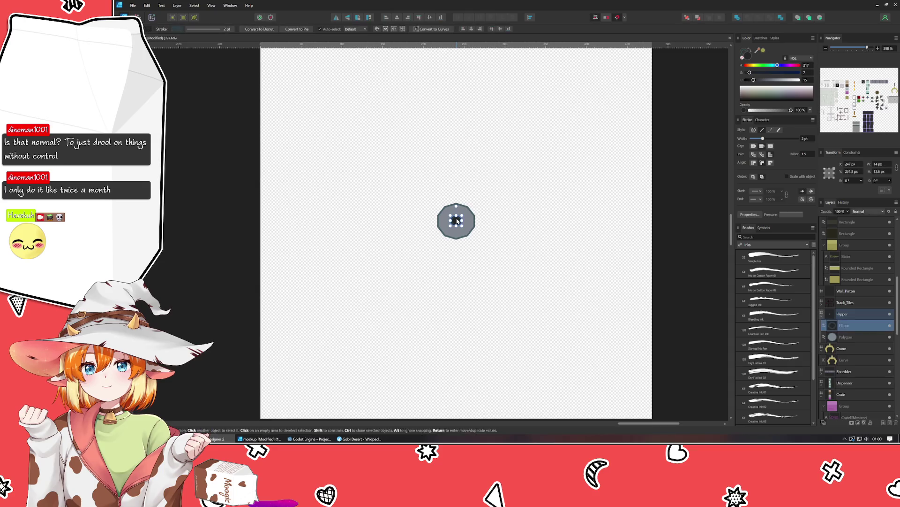
click(454, 270)
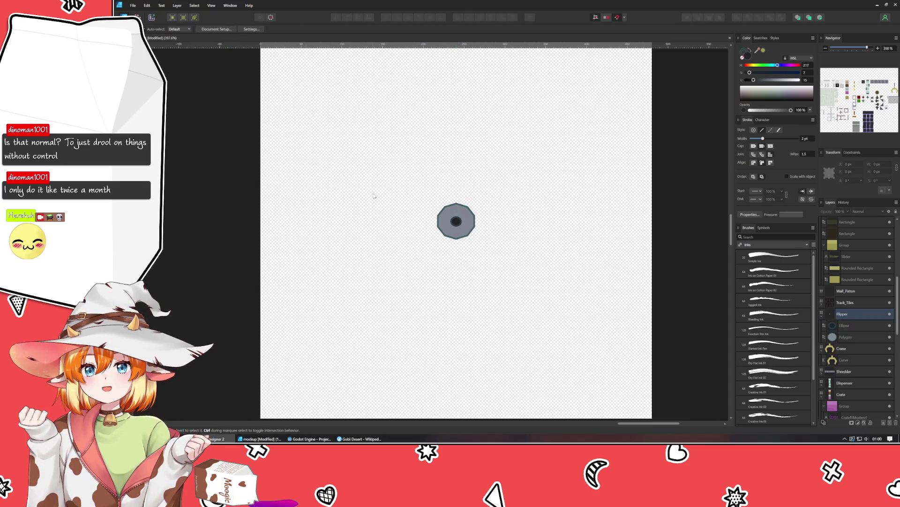
click(458, 235)
Duplicate the polygon, offset the back copy downward, remove its stroke and darken it
ctrl+click(457, 235)
click(845, 349)
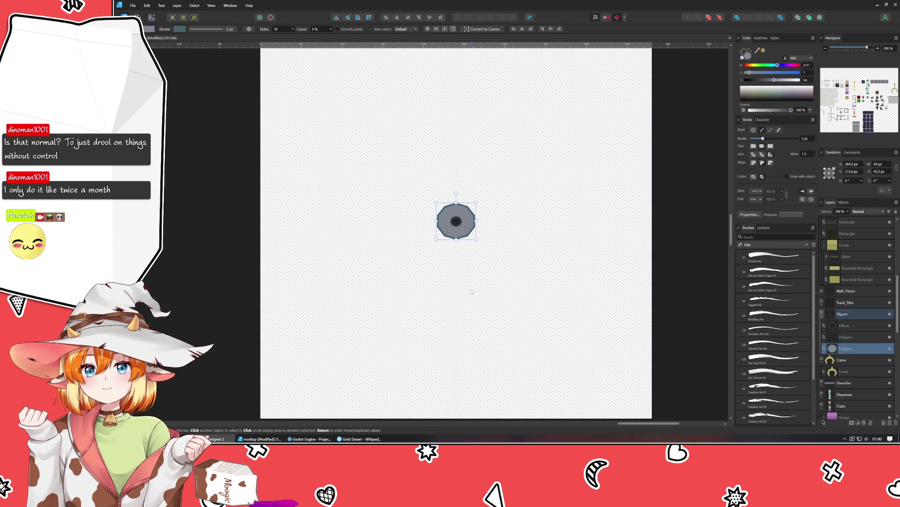
drag(458, 225, 457, 228)
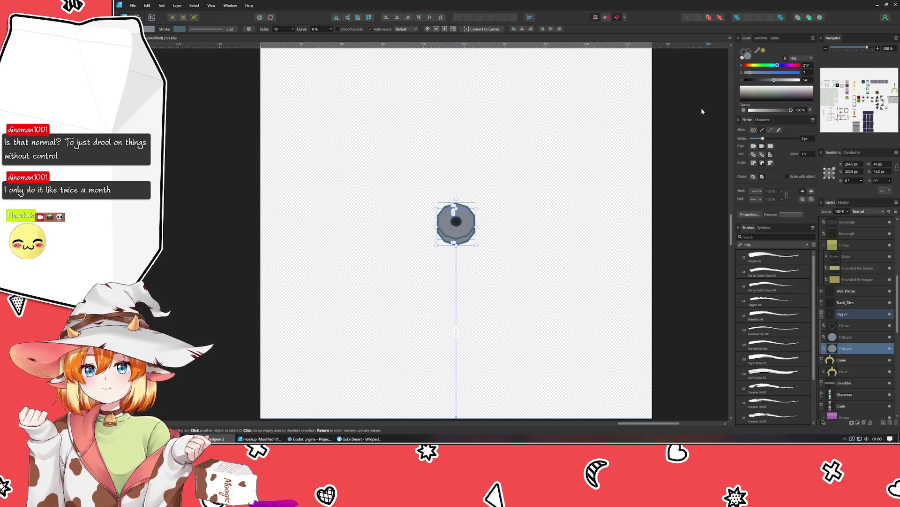
click(743, 60)
drag(780, 83, 777, 83)
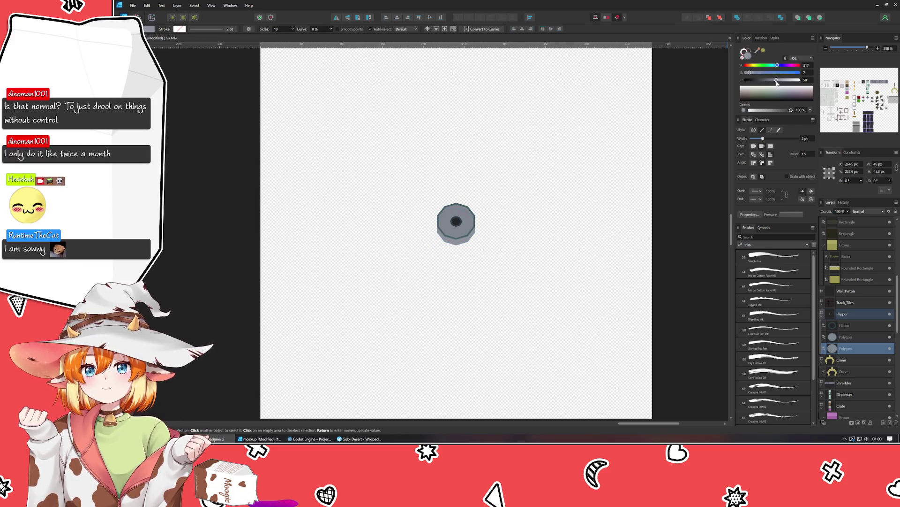
click(456, 224)
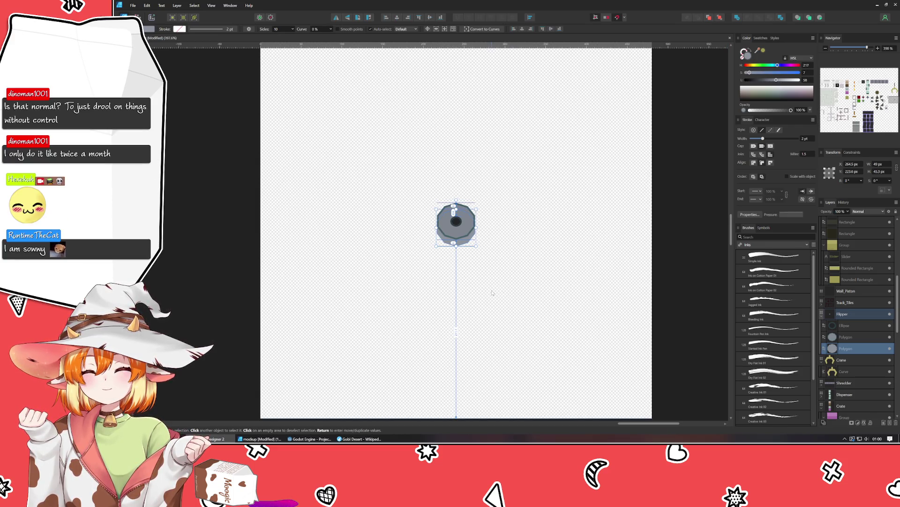
drag(456, 224, 456, 223)
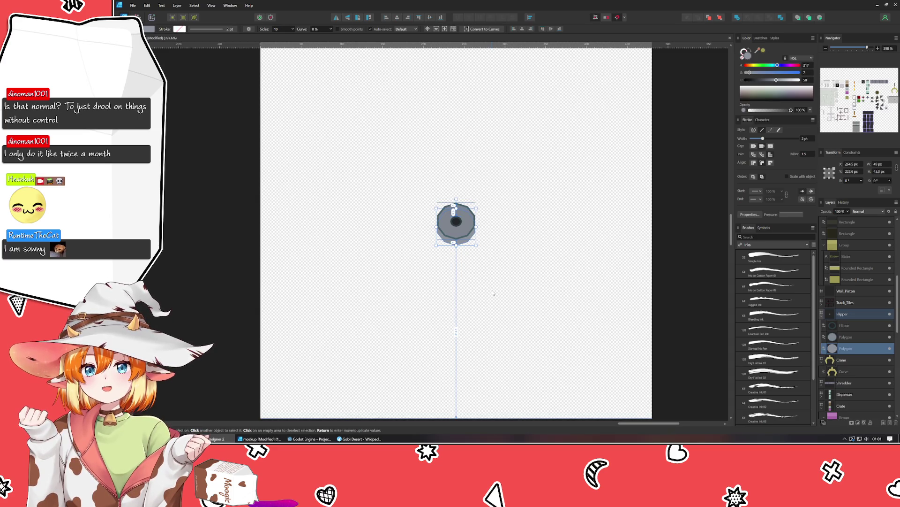
click(493, 291)
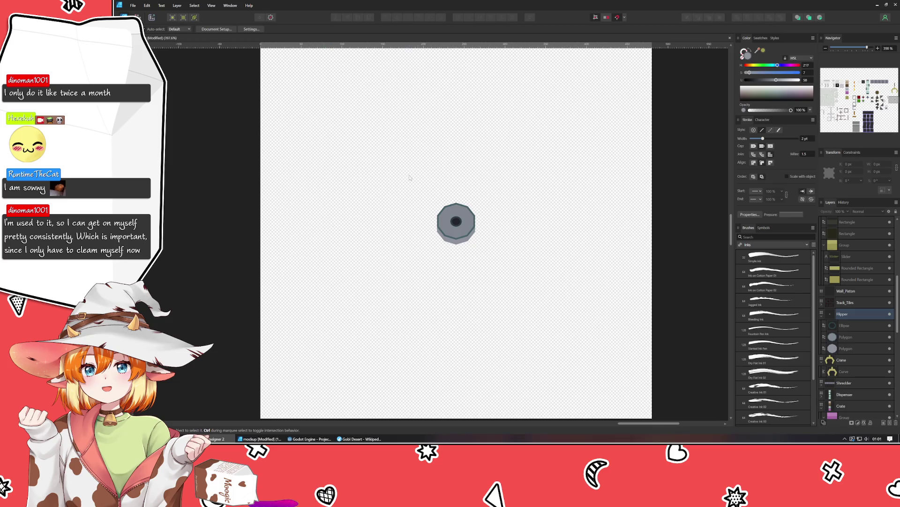
scroll(389, 224, down, 4)
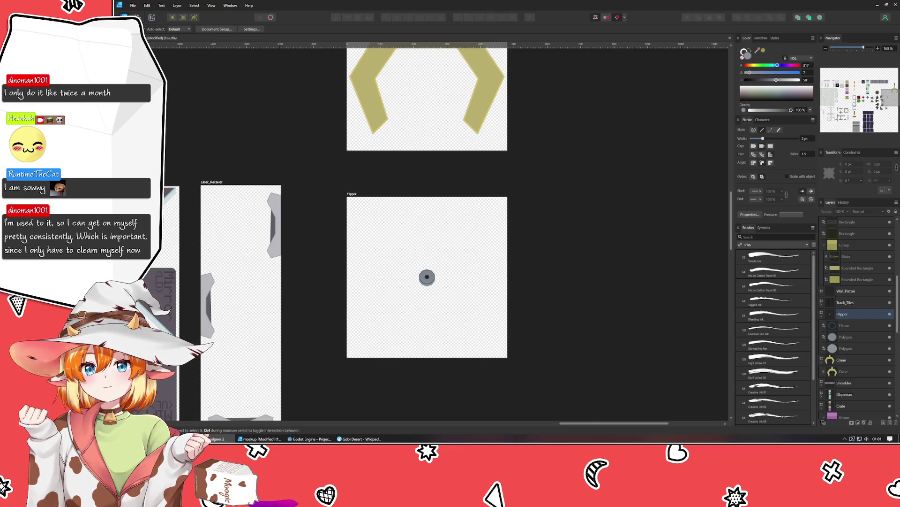
Draw a tall deep-grey bar and move it down onto the pivot
key(m)
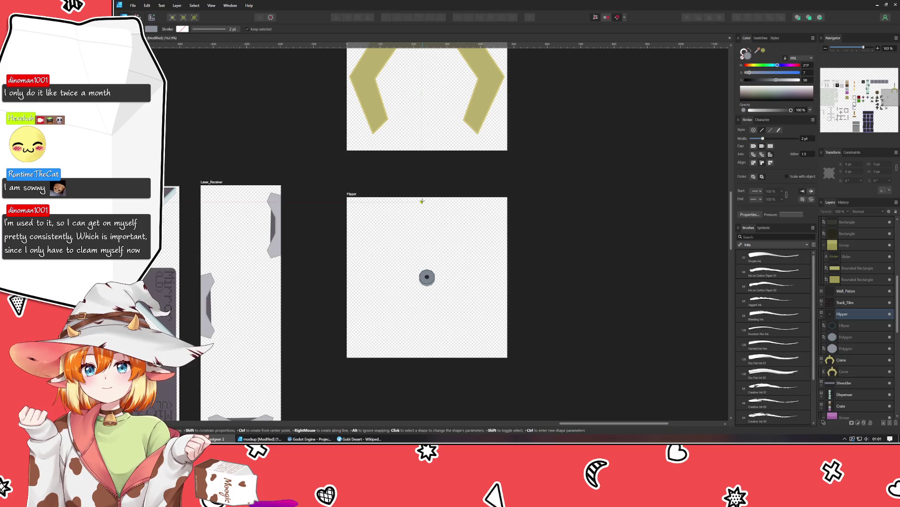
drag(422, 199, 433, 268)
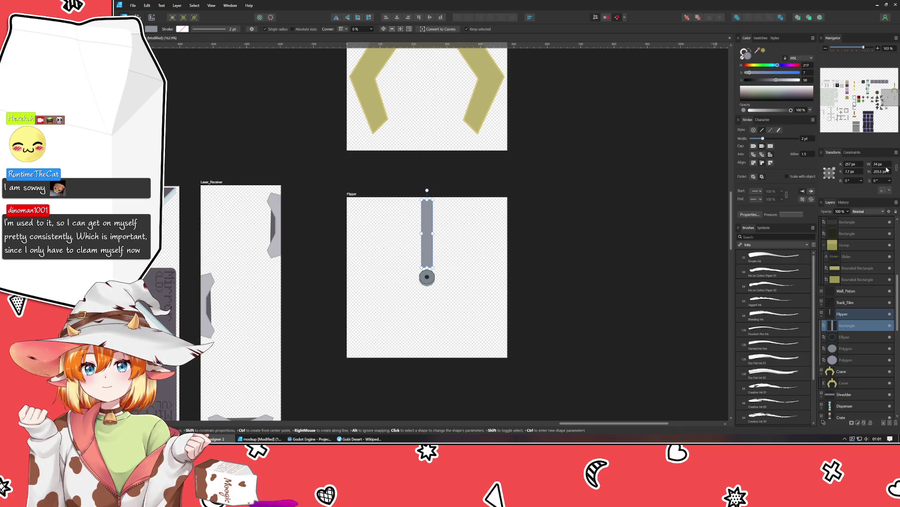
scroll(879, 166, down, 1)
scroll(879, 166, down, 1)
scroll(880, 171, down, 2)
drag(753, 79, 759, 79)
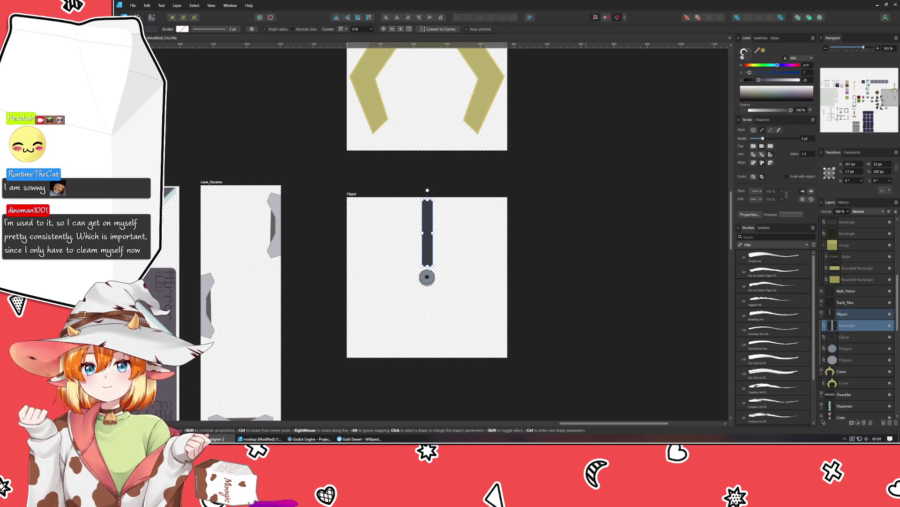
key(v)
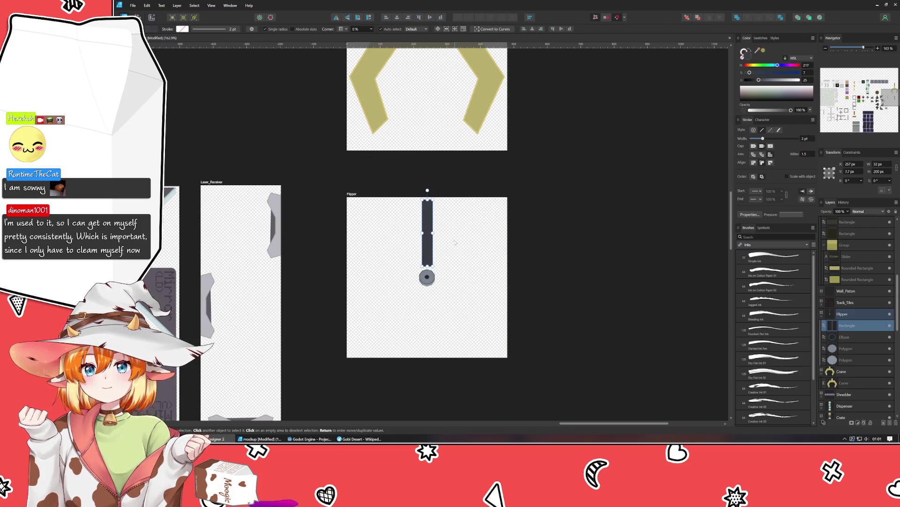
drag(427, 245, 428, 254)
key(ctrl+d)
Group the pivot's inner circle and both polygons with Ctrl+G
click(425, 259)
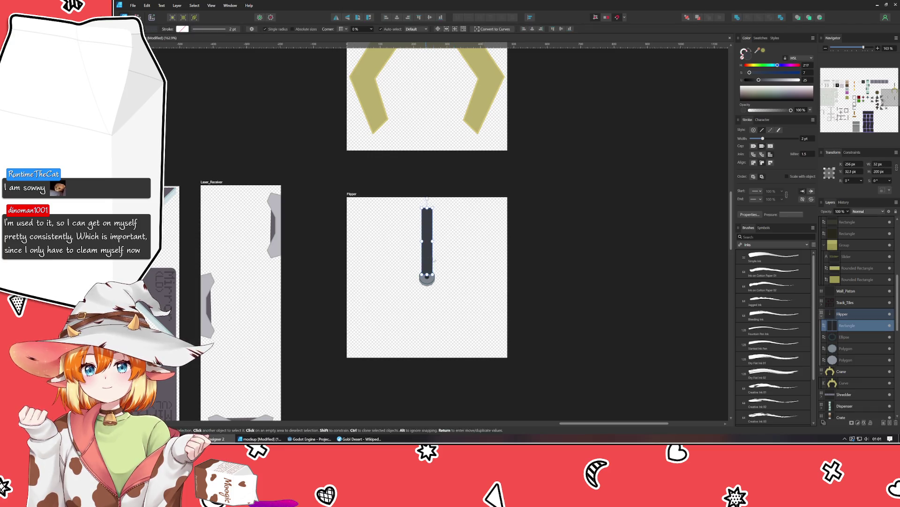
click(848, 337)
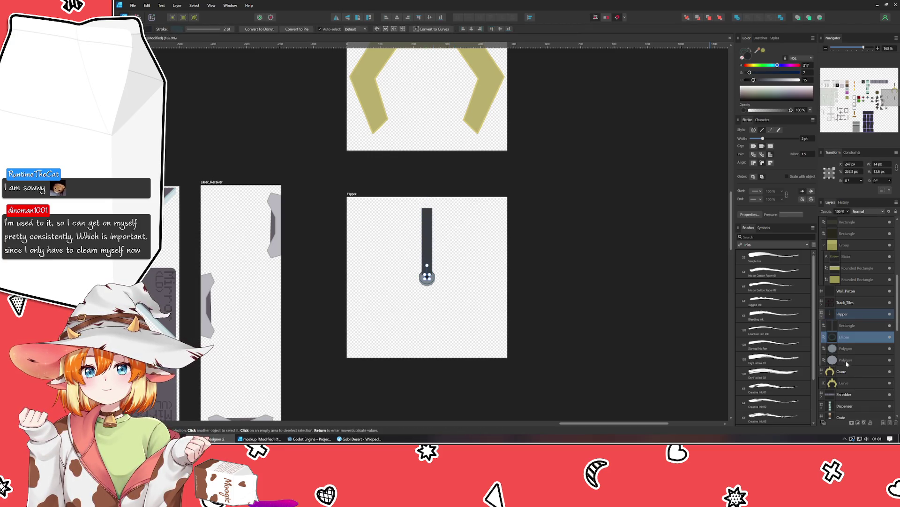
shift+click(848, 359)
key(ctrl+g)
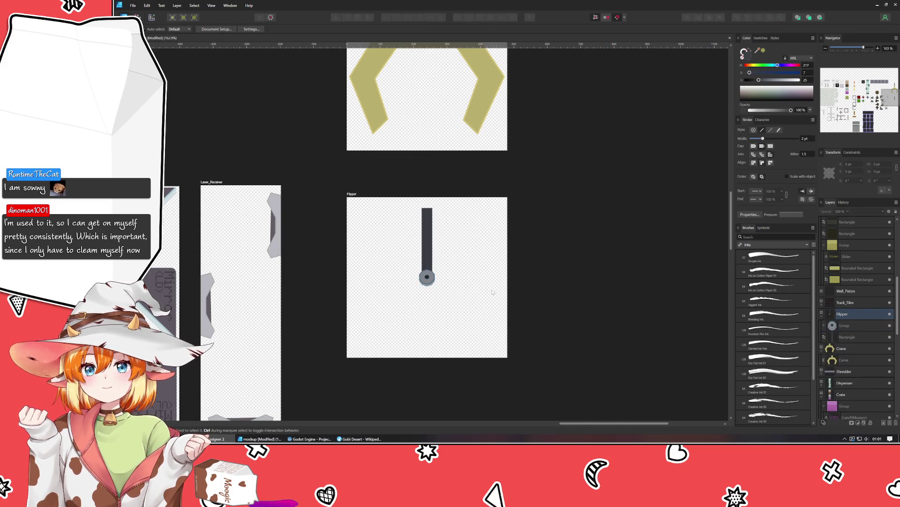
scroll(453, 290, up, 2)
Darken the arm's fill further and duplicate it for a second arm
click(420, 232)
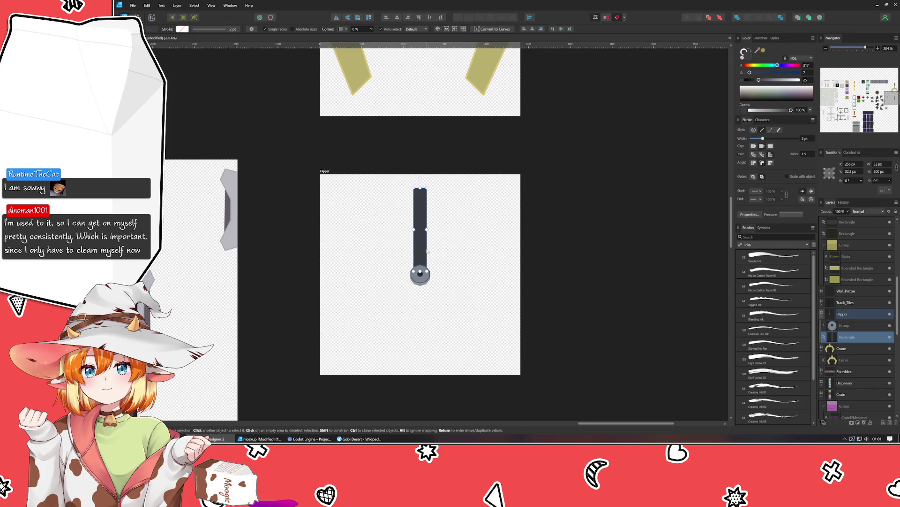
click(755, 80)
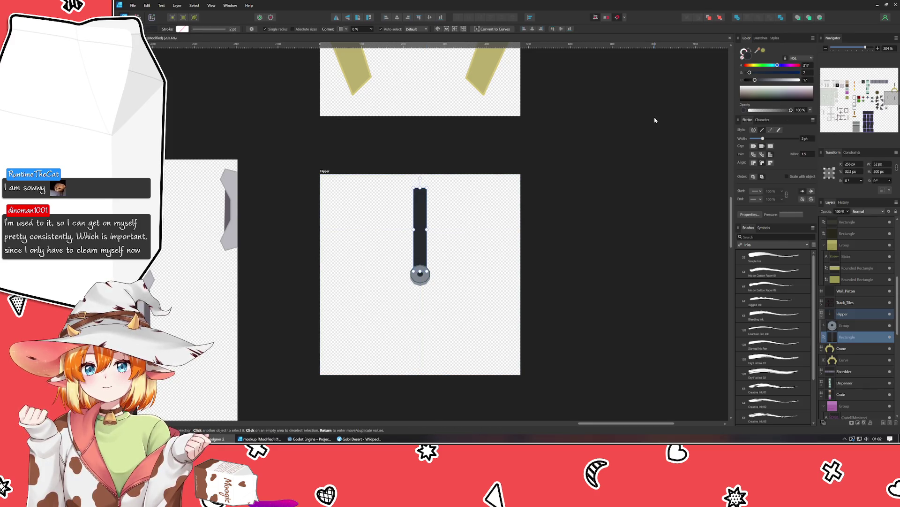
key(ctrl+j)
Rotate the copied bar horizontal and join it to the pivot's left as an L shape
drag(420, 178, 345, 223)
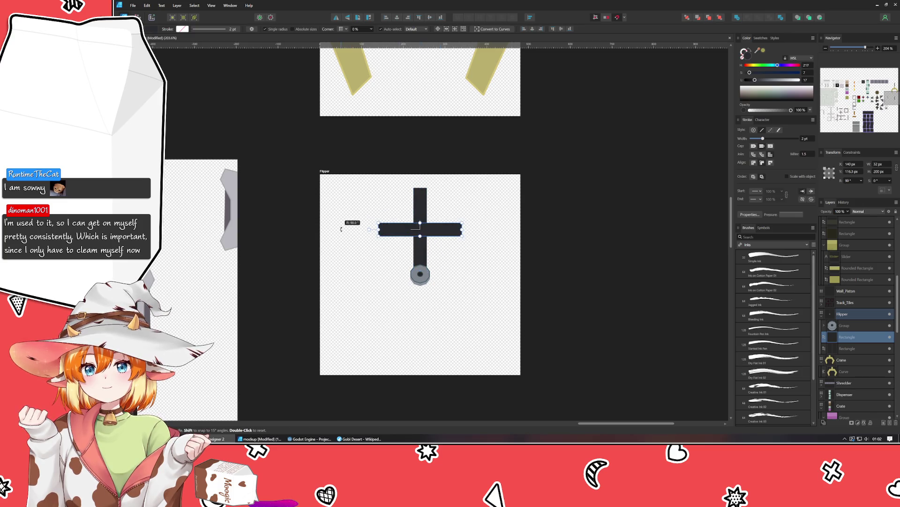
mouse_move(438, 236)
mouse_down()
mouse_move(389, 275)
mouse_move(397, 272)
mouse_up()
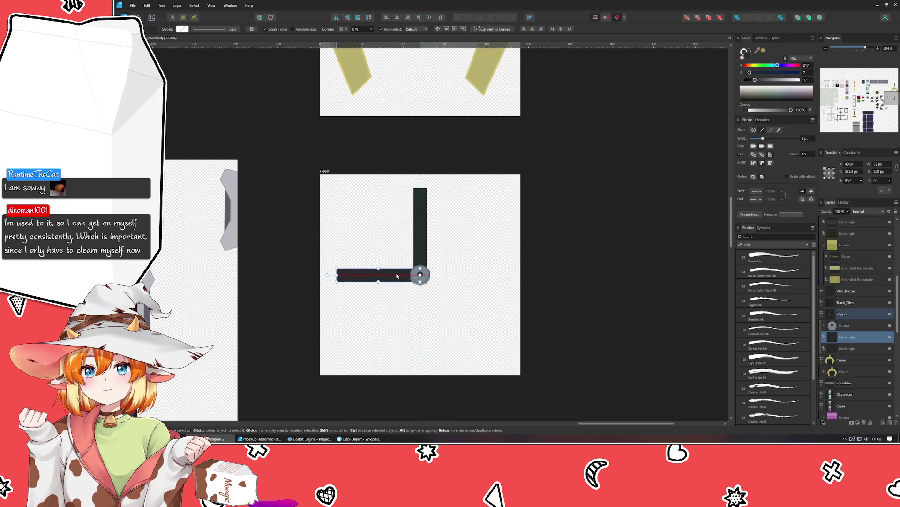
click(389, 342)
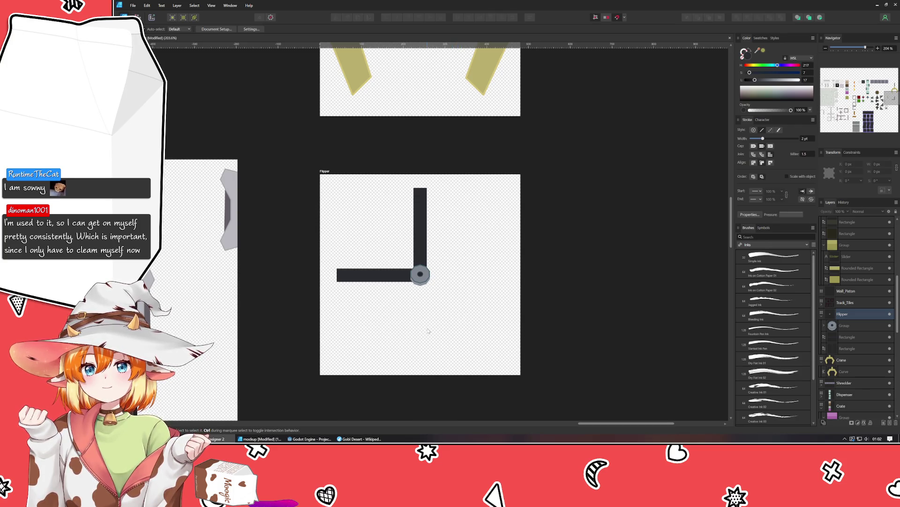
ctrl+scroll(428, 331, down, 5)
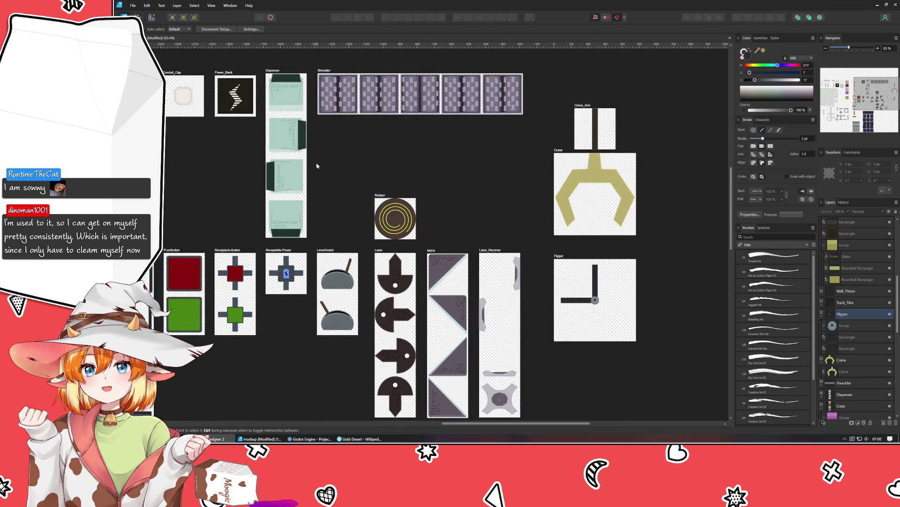
scroll(170, 134, left, 3)
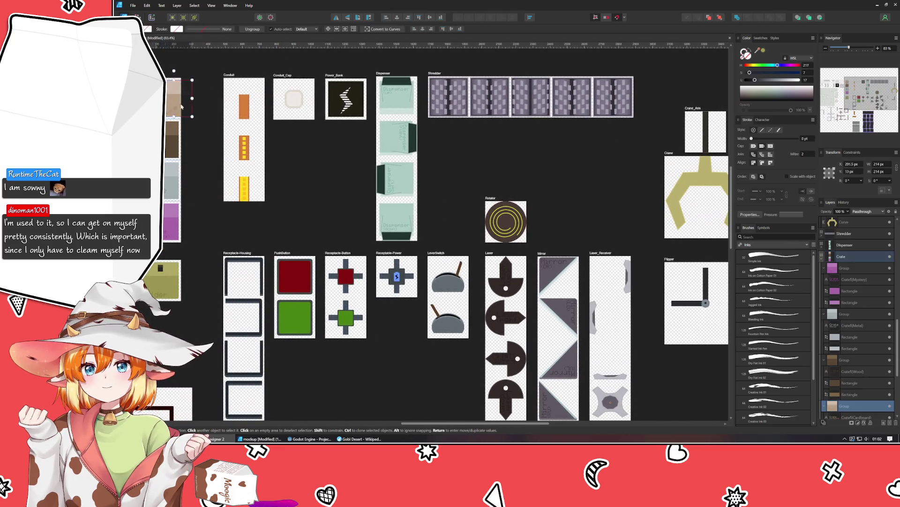
Try the beige Crate tile at several spots on the Flipper artboard, then remove it and deselect
click(678, 276)
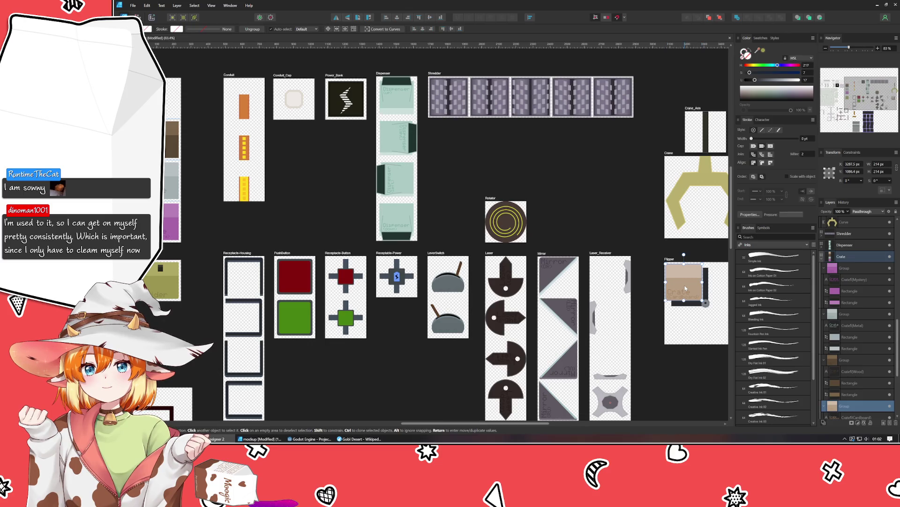
scroll(514, 348, right, 4)
scroll(514, 348, right, 2)
mouse_move(486, 285)
mouse_down()
mouse_move(528, 285)
mouse_move(479, 342)
mouse_up()
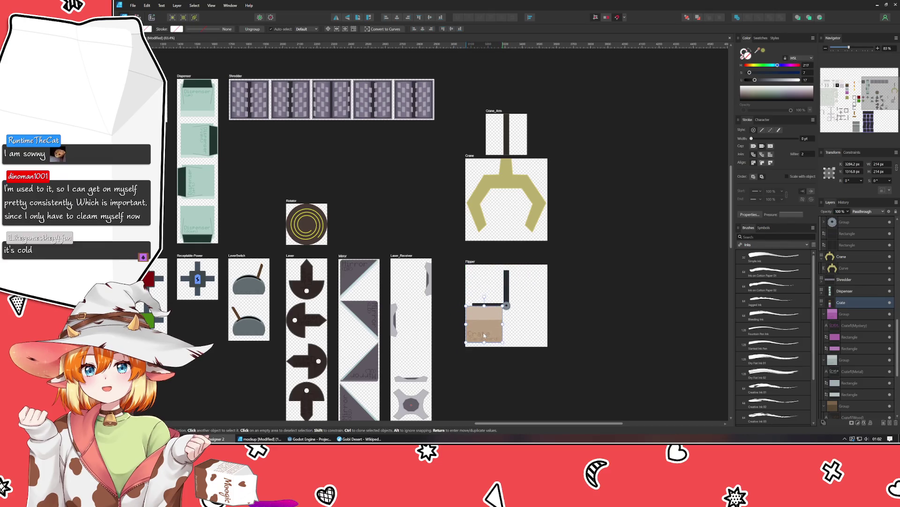
mouse_move(479, 342)
mouse_down()
mouse_move(481, 290)
mouse_move(448, 324)
mouse_move(484, 295)
mouse_up()
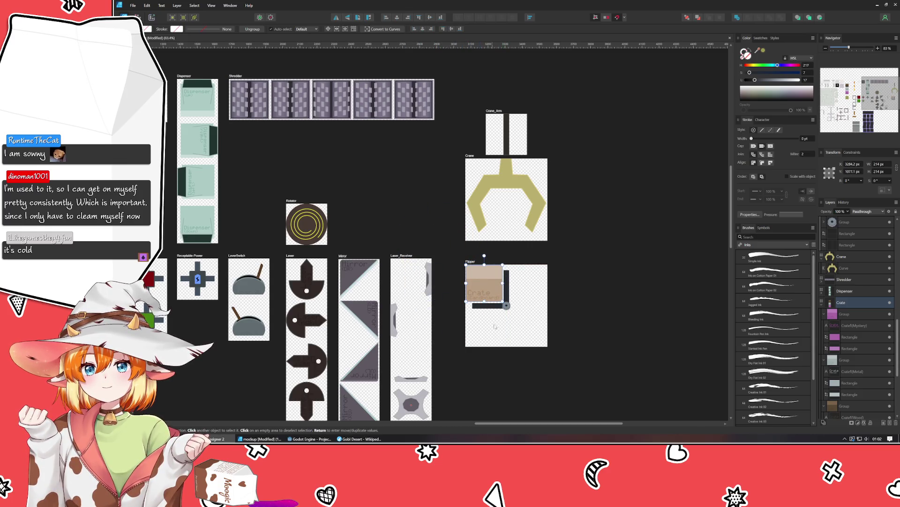
drag(485, 294, 527, 294)
key(Delete)
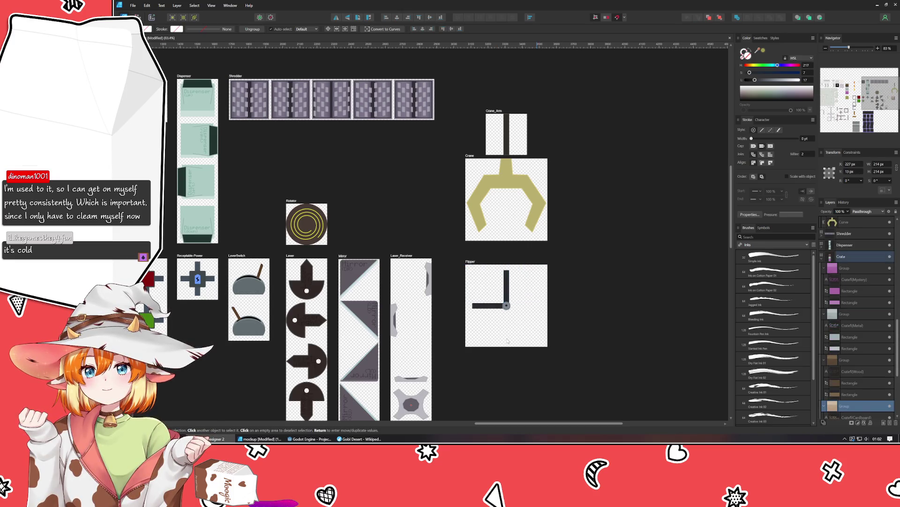
scroll(537, 330, left, 5)
scroll(530, 265, up, 2)
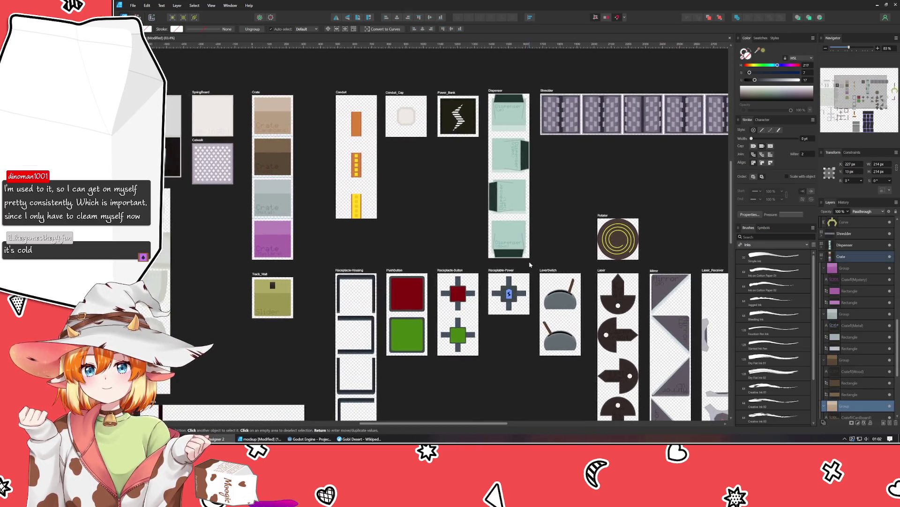
click(462, 230)
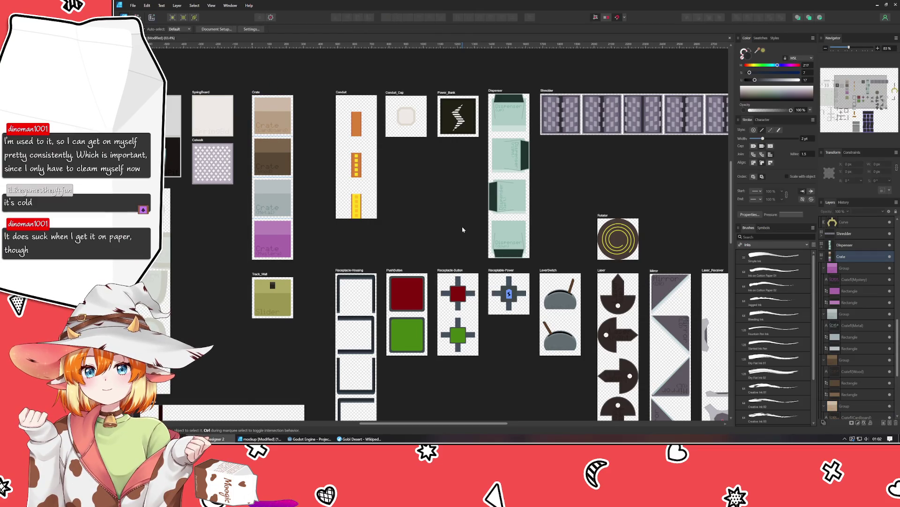
scroll(553, 231, right, 3)
scroll(577, 256, right, 2)
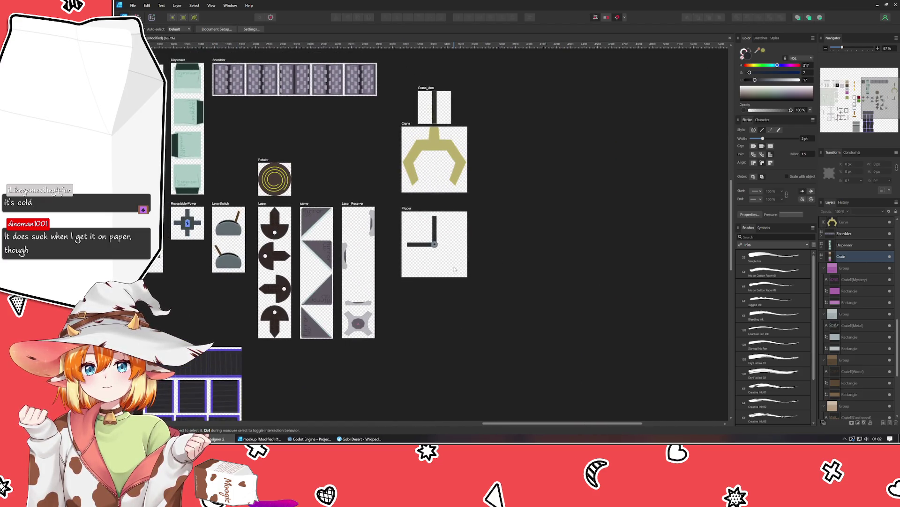
scroll(455, 268, up, 2)
scroll(453, 270, up, 1)
scroll(449, 273, up, 1)
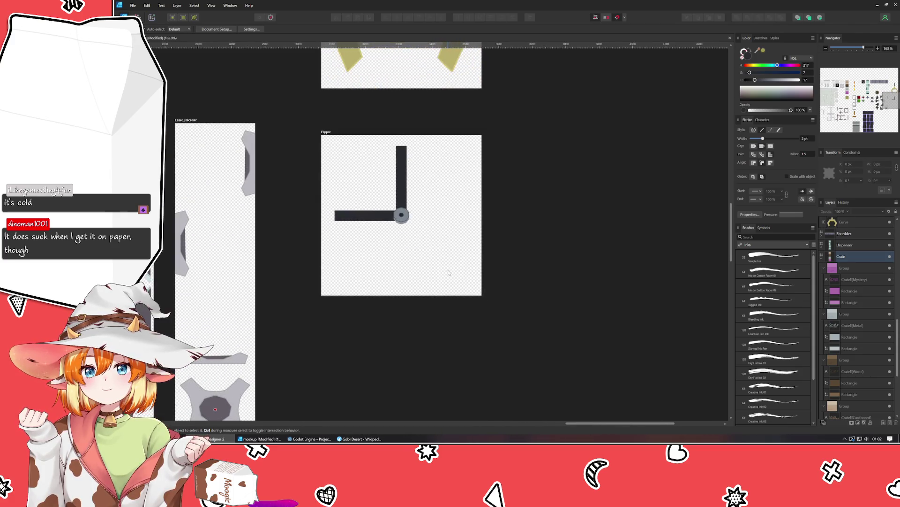
Group the two arm rectangles (Ctrl+G), undo the trial rotations, and select the vertical arm inside
drag(426, 239, 327, 141)
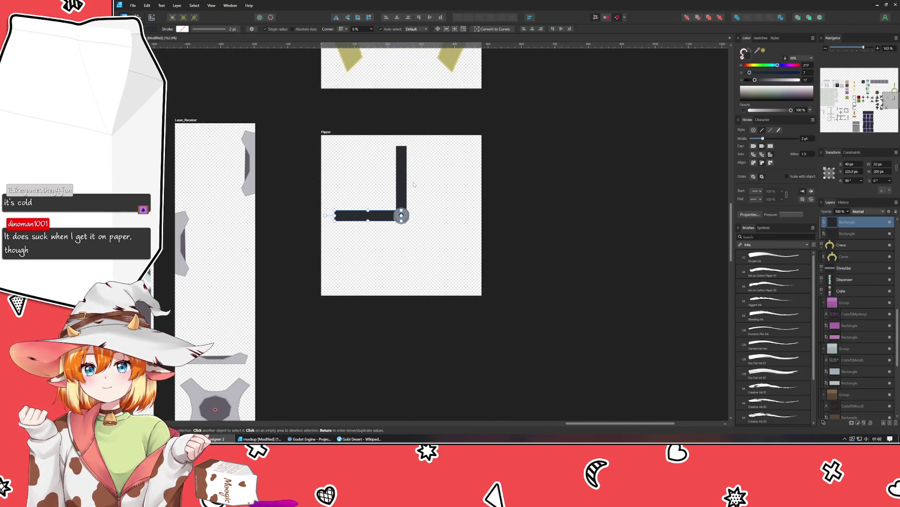
key(ctrl+g)
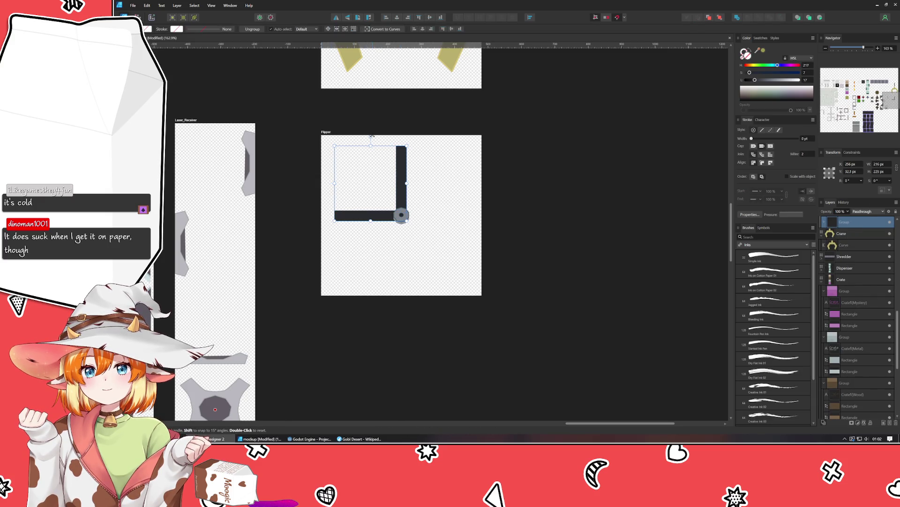
mouse_move(371, 137)
mouse_down()
mouse_move(371, 230)
mouse_move(441, 249)
mouse_up()
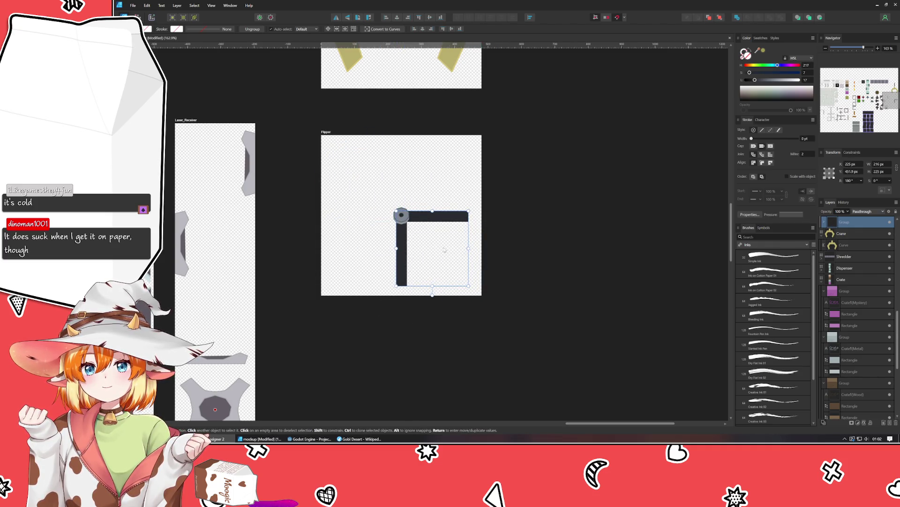
click(623, 264)
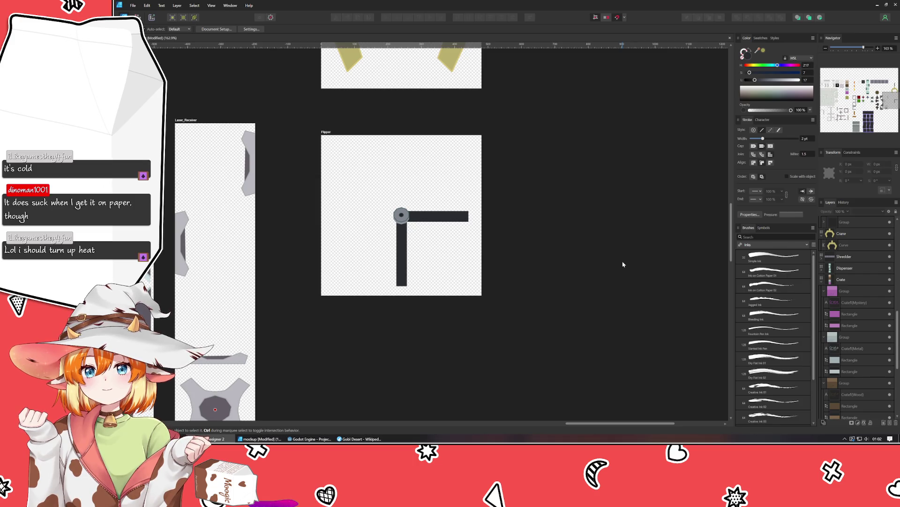
key(ctrl+z)
key(ctrl+z)
key(ctrl+z)
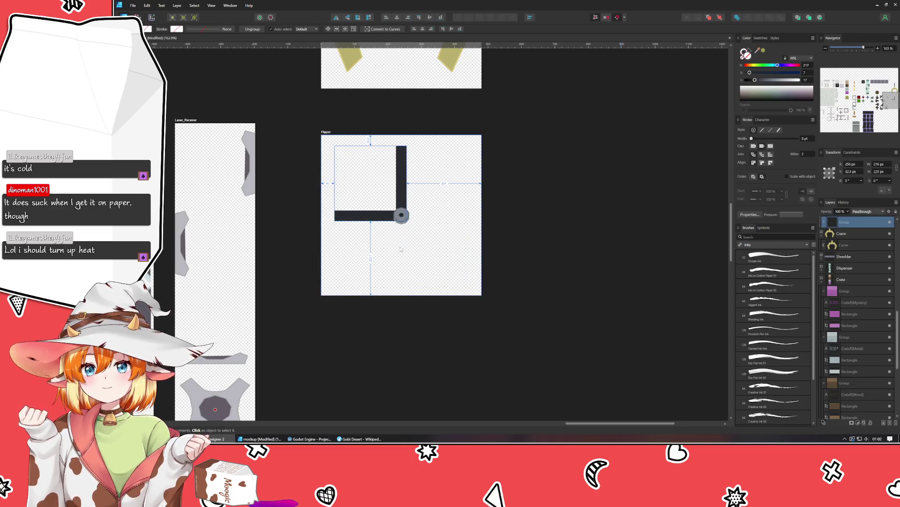
scroll(401, 248, up, 2)
scroll(332, 326, up, 2)
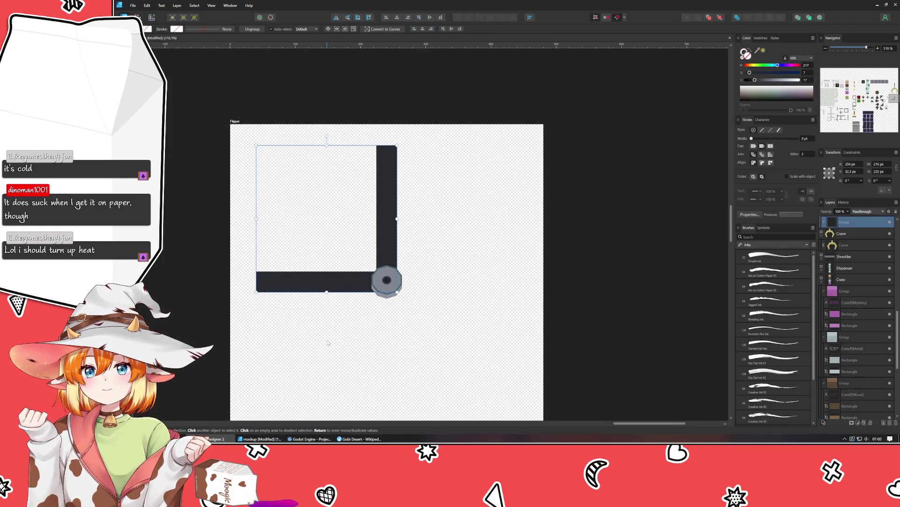
double_click(386, 225)
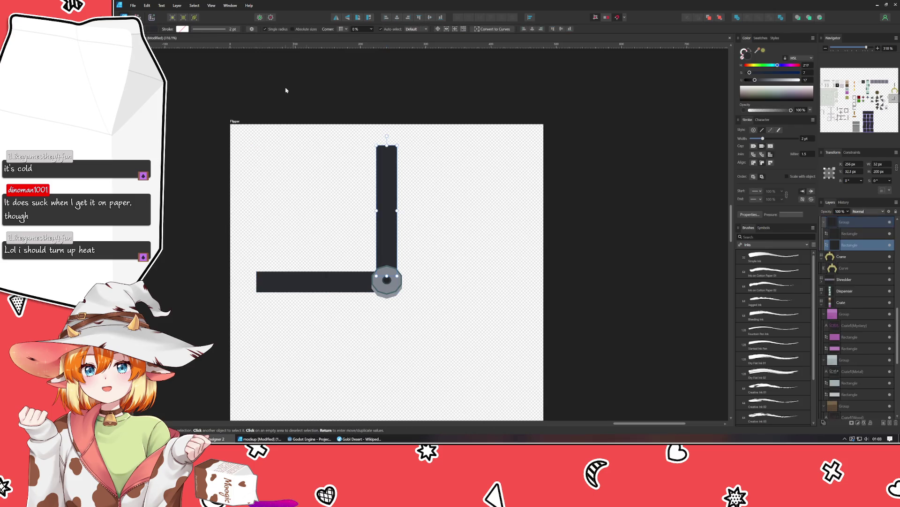
Switch the vertical arm's fill to a linear gradient running across the arm
click(153, 30)
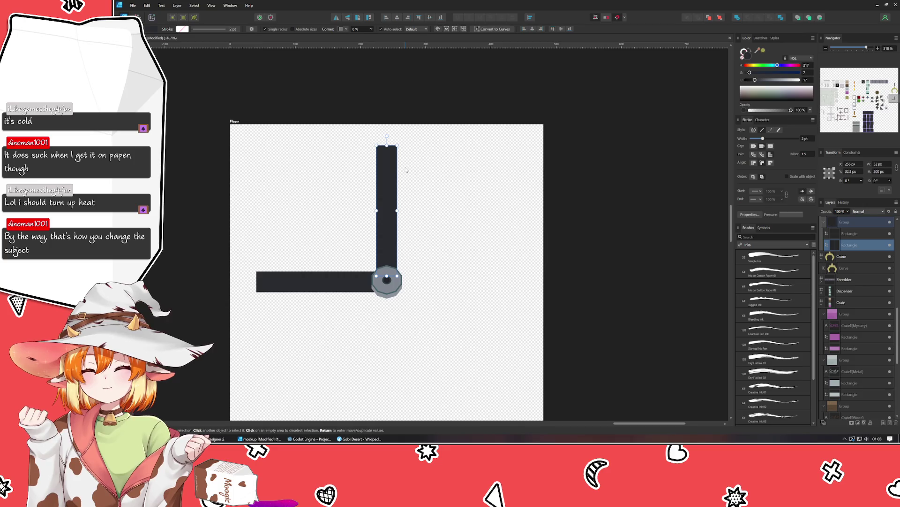
click(157, 33)
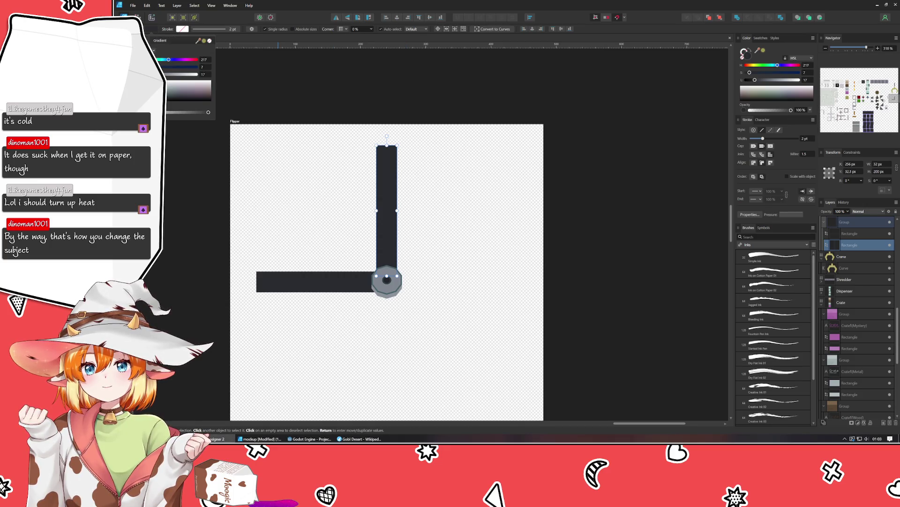
click(159, 47)
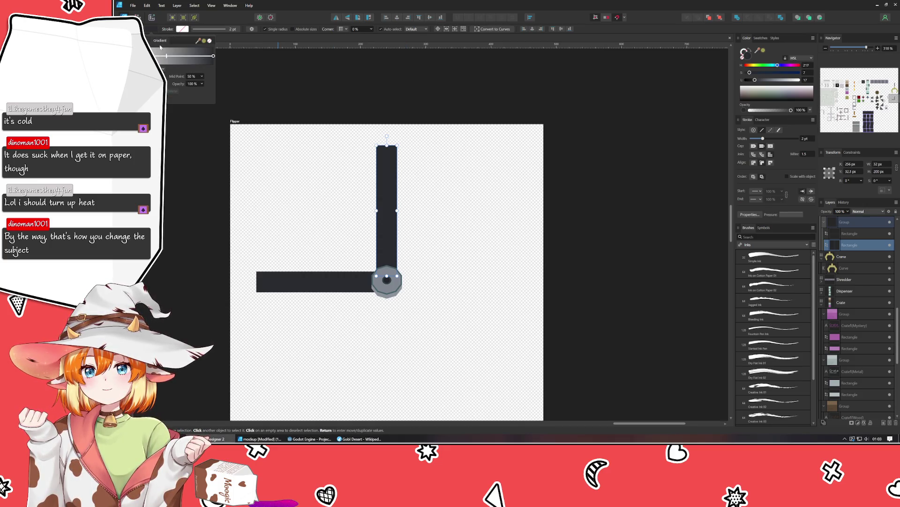
drag(387, 144, 387, 271)
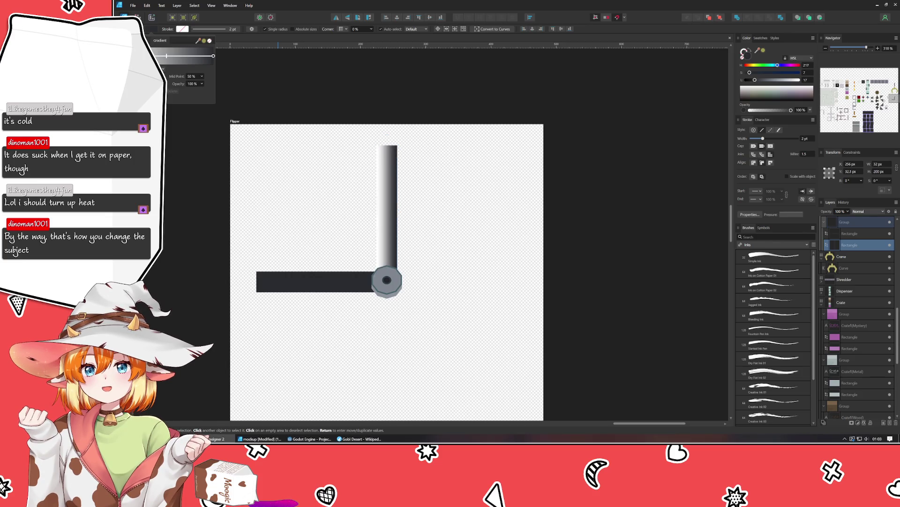
drag(282, 221, 282, 278)
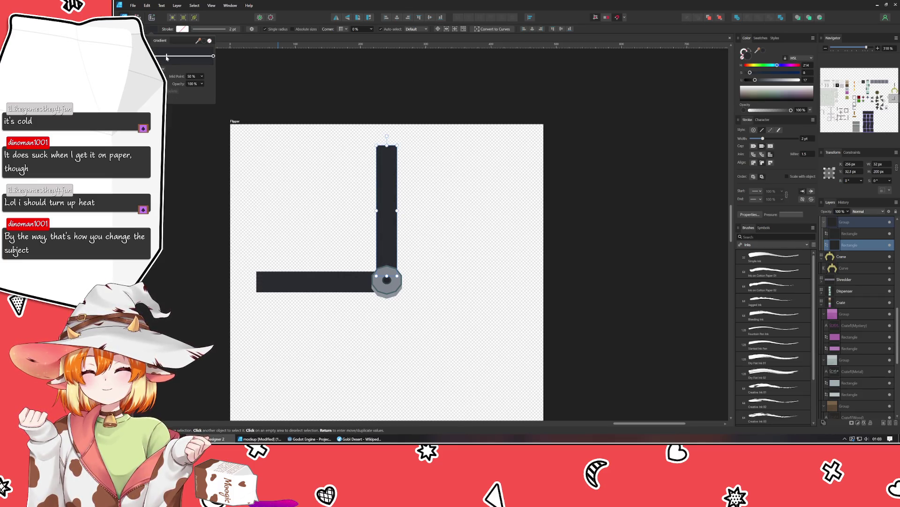
Add a lighter centre colour stop and set the gradient Mid Point to 67%
click(167, 58)
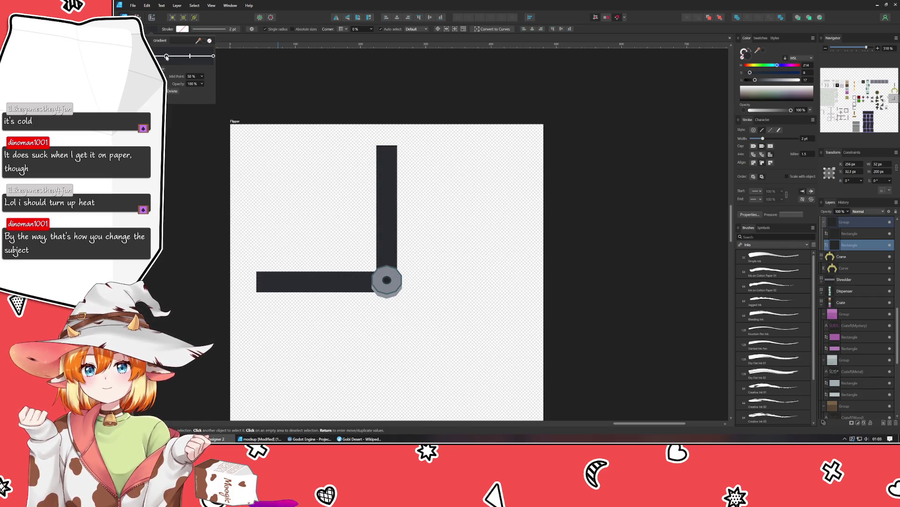
click(167, 58)
drag(175, 134, 184, 128)
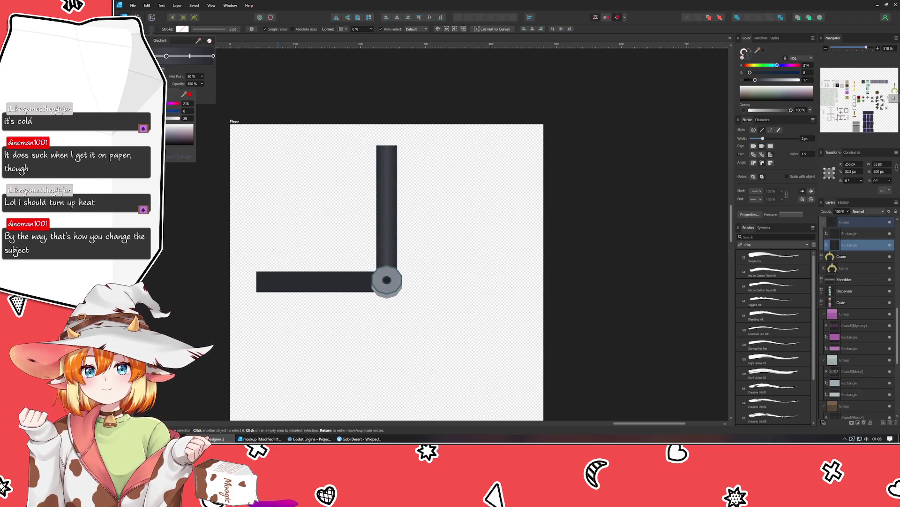
key(ctrl+d)
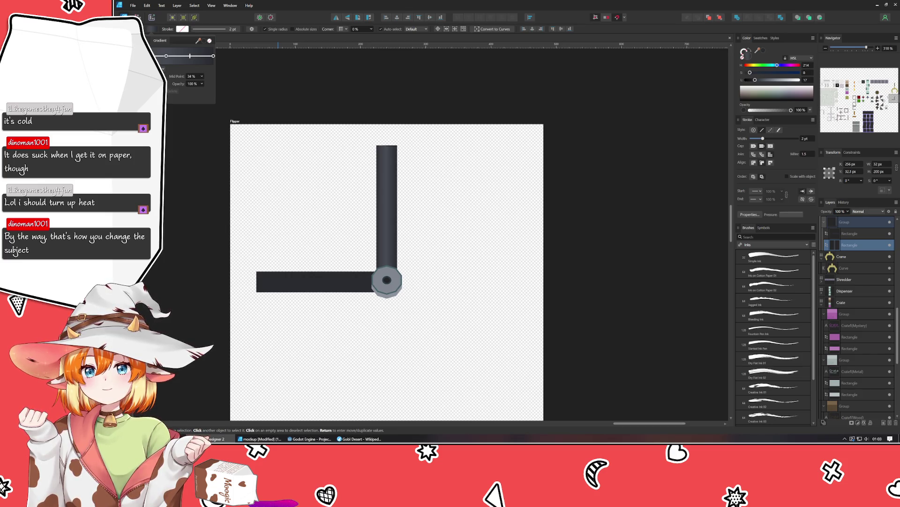
drag(189, 56, 197, 56)
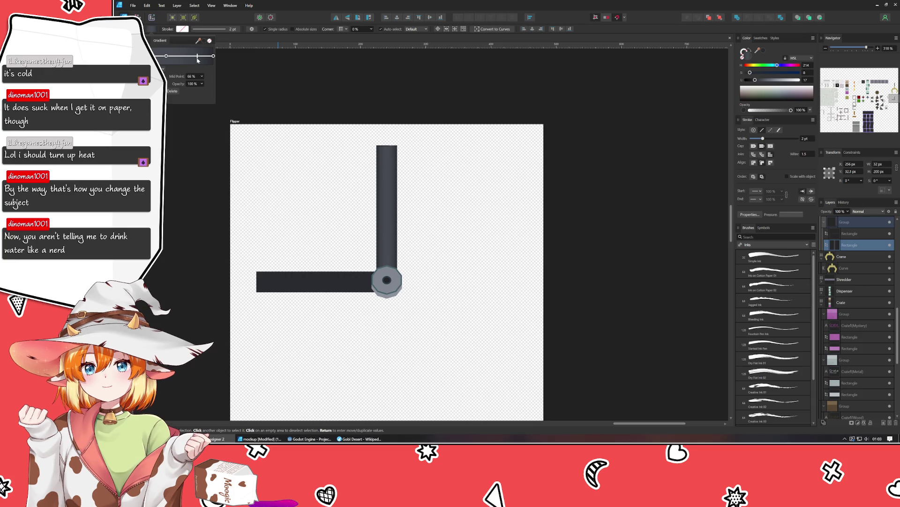
click(217, 198)
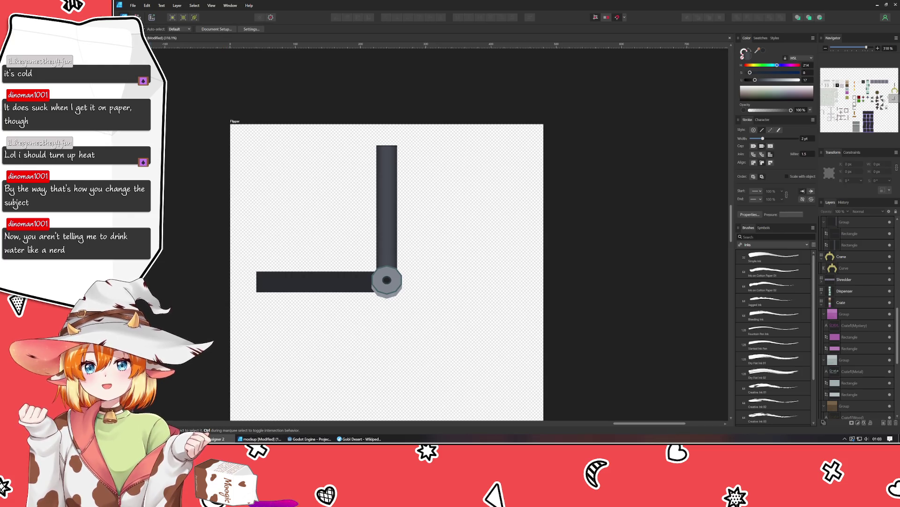
Delete the plain horizontal arm and duplicate the shaded vertical arm (Ctrl+J)
click(300, 281)
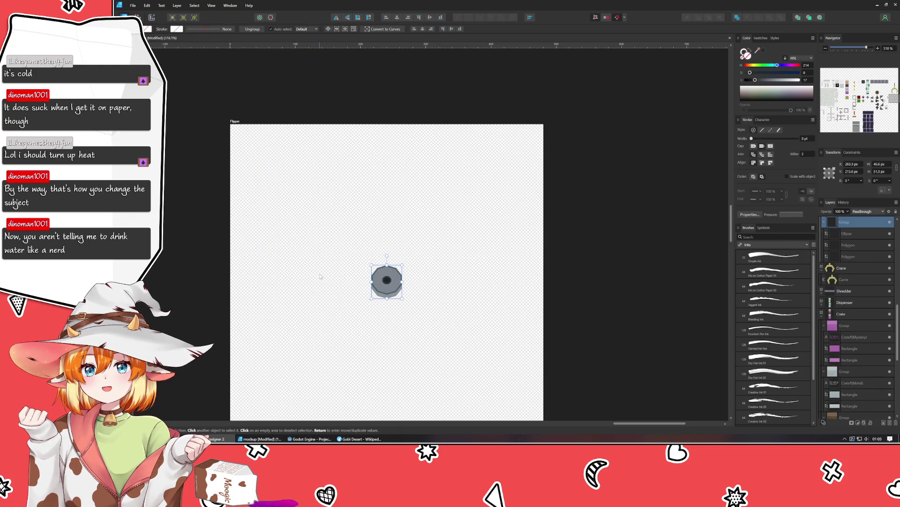
double_click(299, 282)
key(Delete)
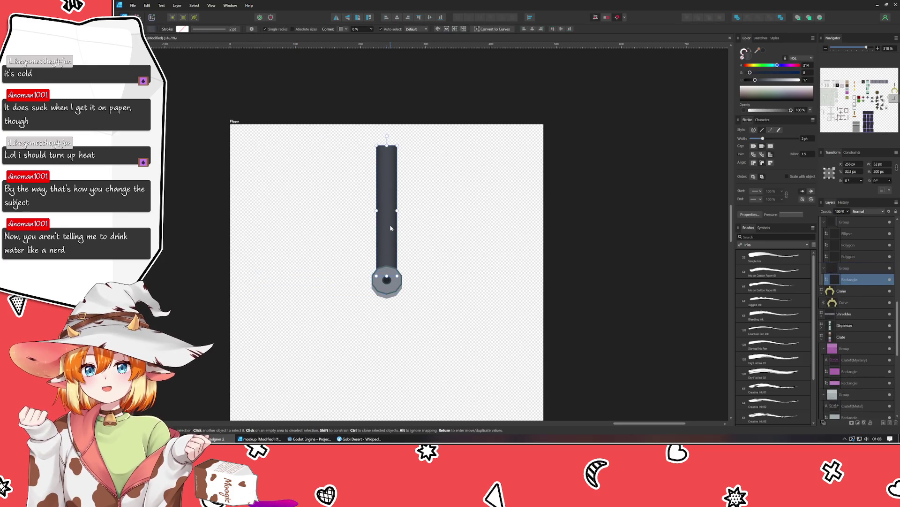
key(ctrl+j)
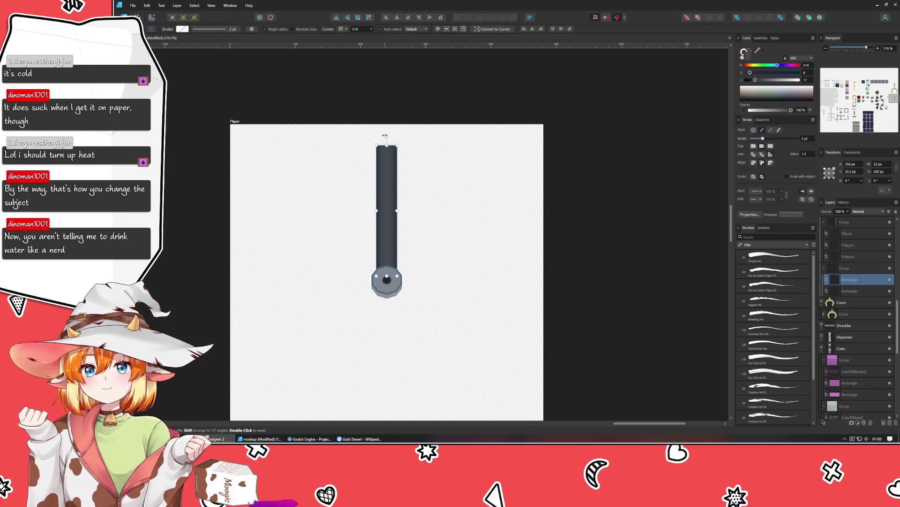
Rotate the copy 90° to lie horizontally and seat both arms on the grey pivot
drag(387, 136, 293, 210)
drag(374, 218, 304, 286)
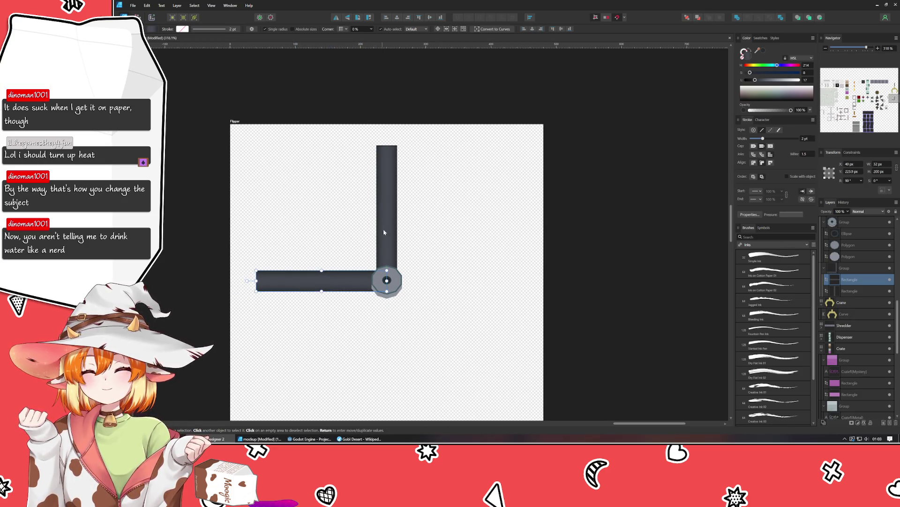
drag(382, 232, 389, 223)
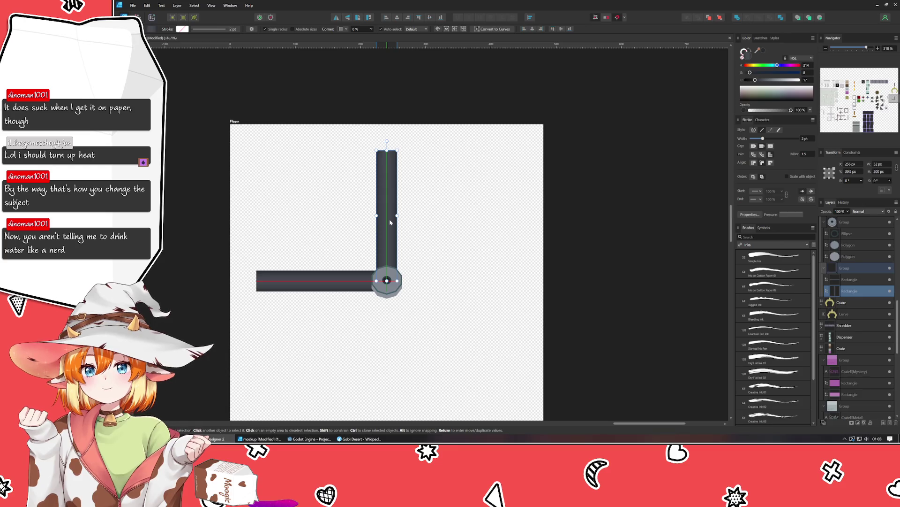
click(451, 235)
scroll(451, 235, down, 3)
scroll(447, 235, up, 4)
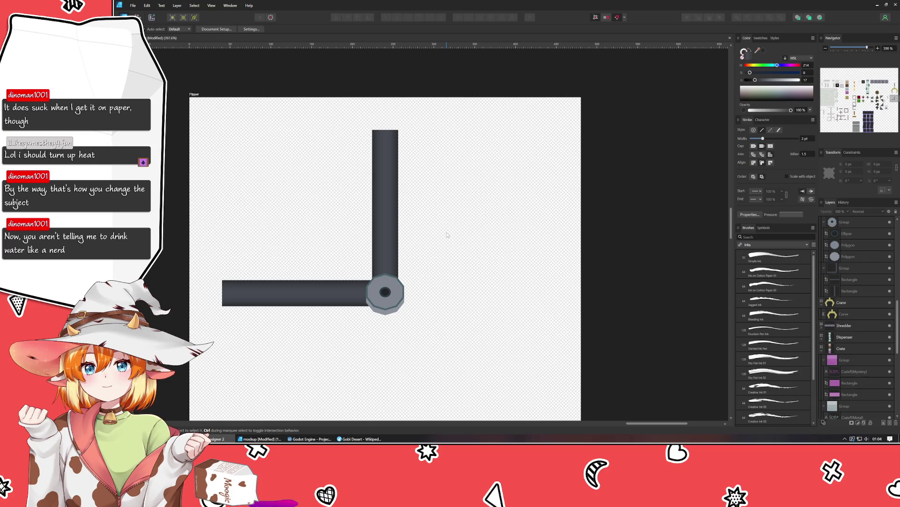
scroll(447, 236, up, 2)
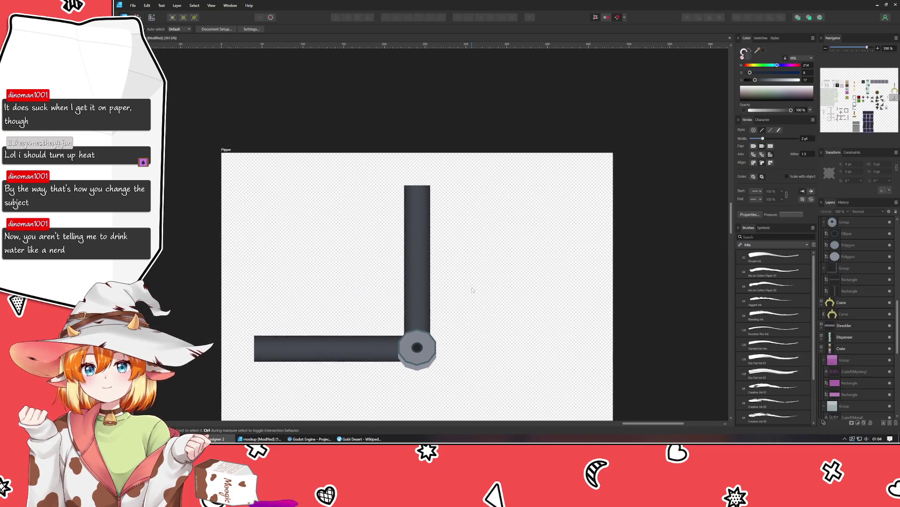
Convert both Flipper arms to editable curves
click(404, 246)
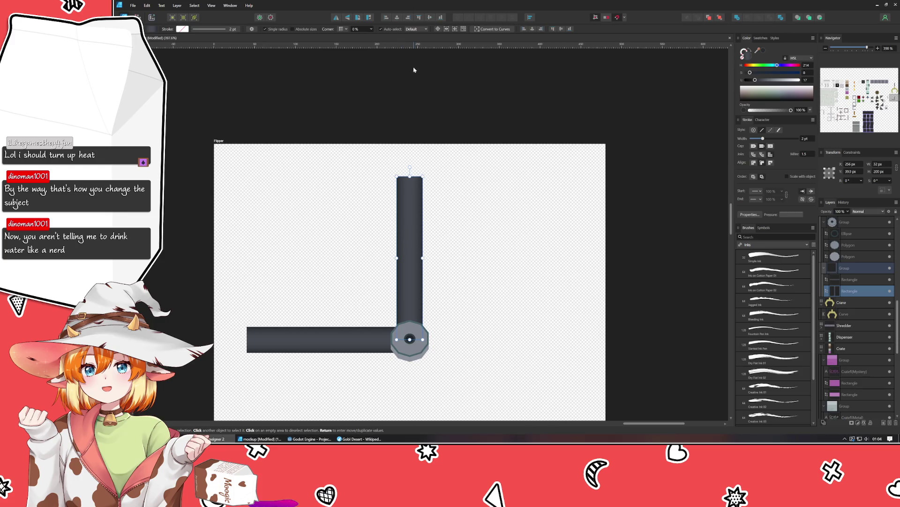
click(494, 31)
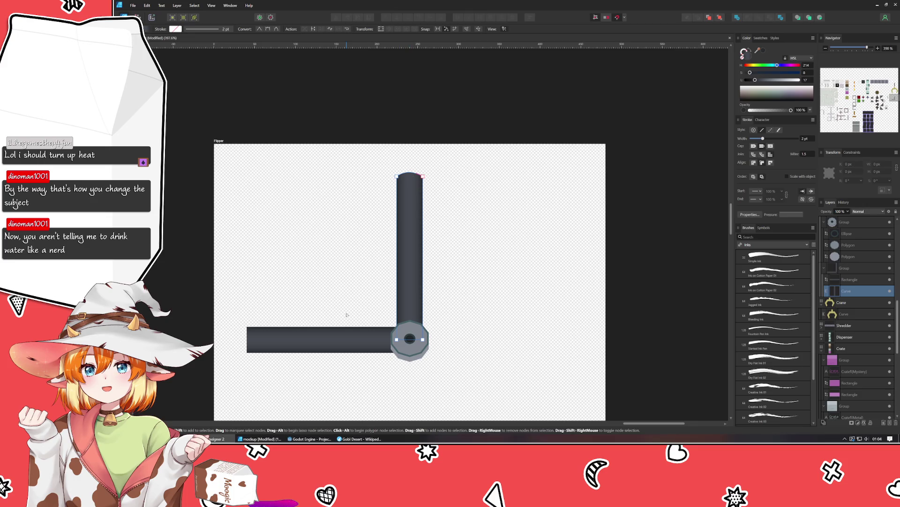
click(286, 346)
click(441, 29)
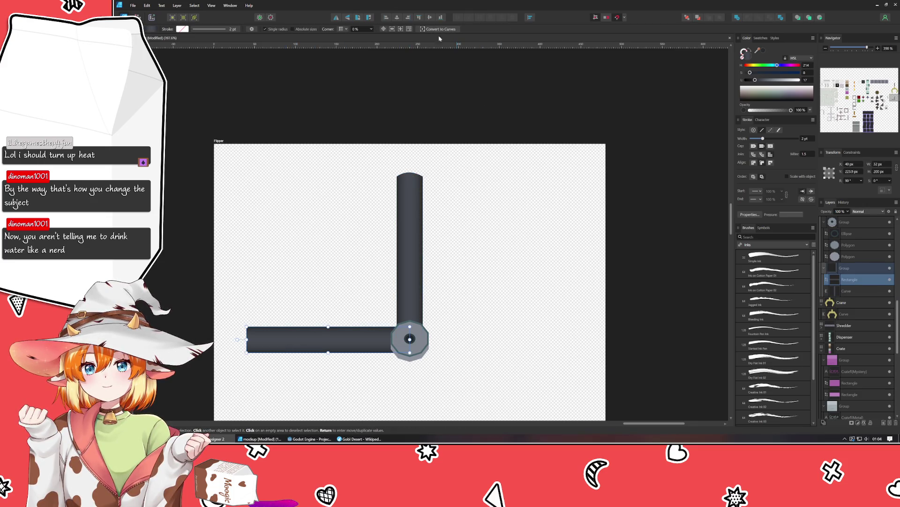
Bow the horizontal arm's left end into a rounded tip, then pan toward the Mirror artboards
drag(248, 342, 244, 341)
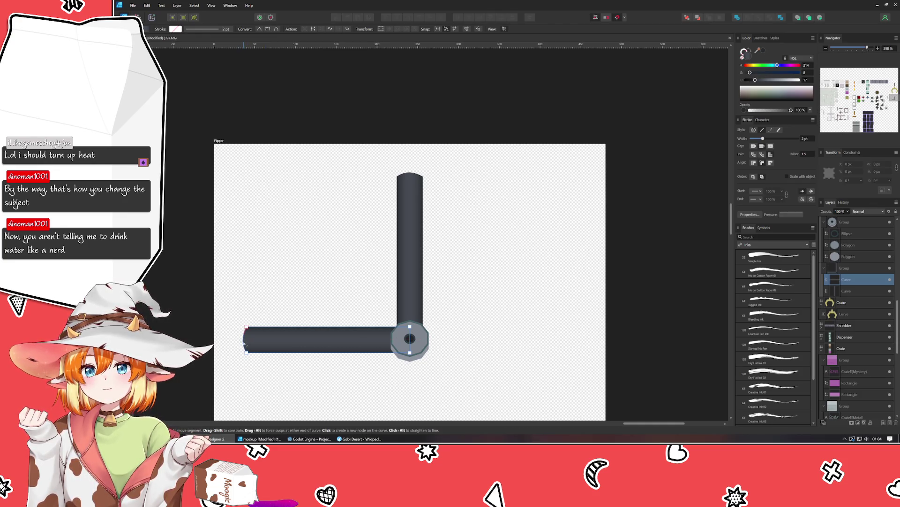
click(258, 291)
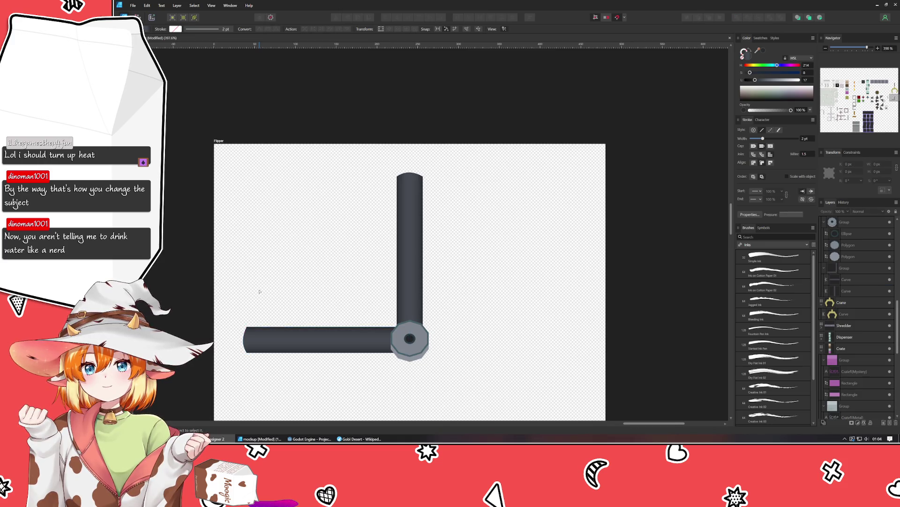
scroll(259, 291, down, 5)
key(v)
drag(415, 299, 520, 240)
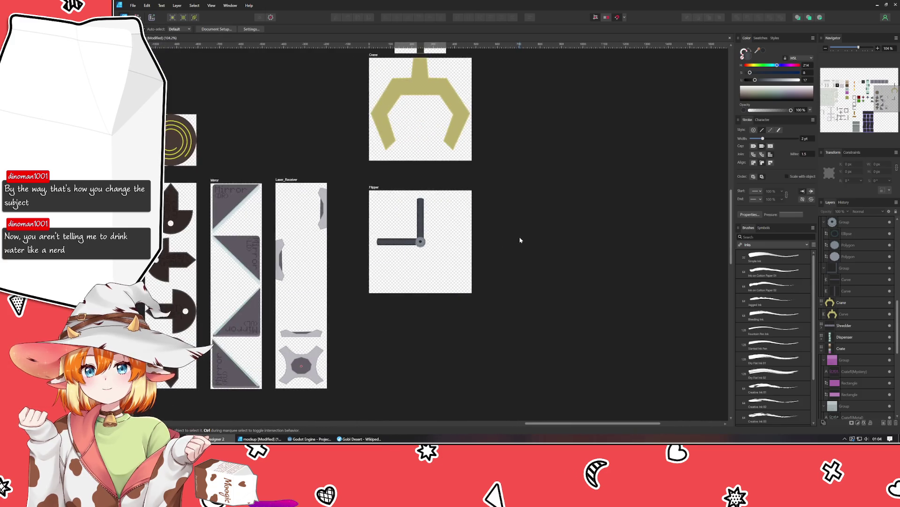
scroll(520, 240, down, 2)
scroll(520, 241, up, 1)
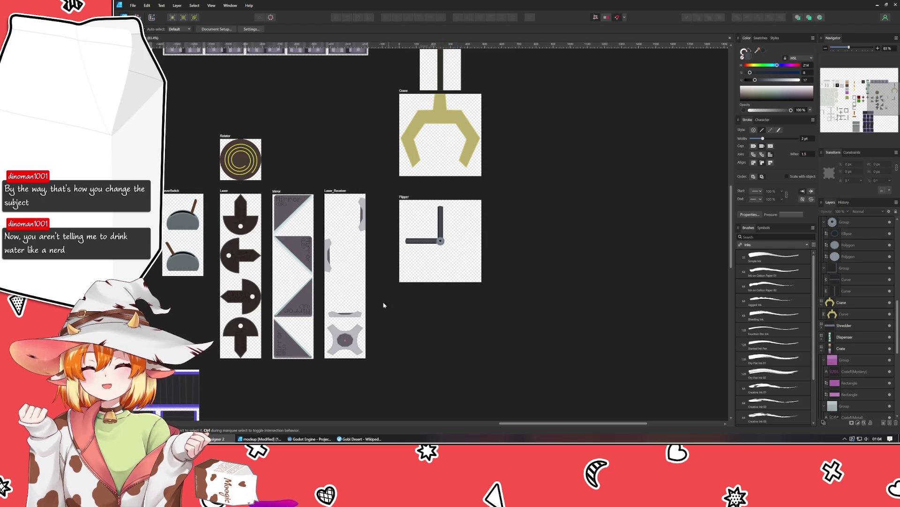
scroll(355, 254, down, 3)
scroll(422, 282, up, 2)
scroll(436, 232, down, 3)
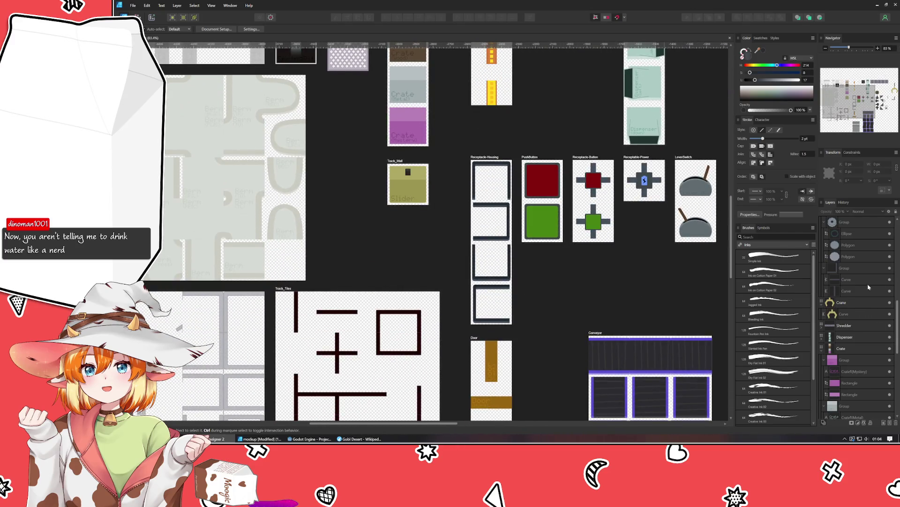
scroll(558, 262, up, 2)
drag(590, 265, 580, 269)
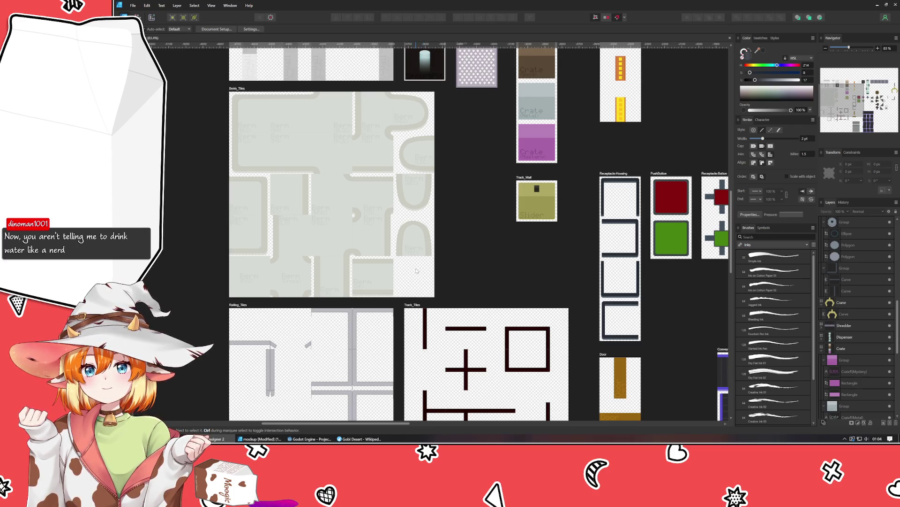
scroll(565, 271, right, 5)
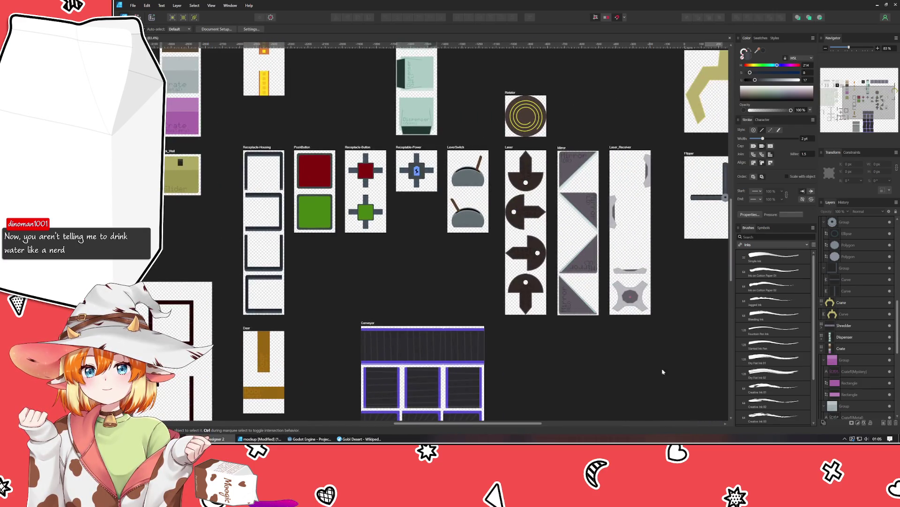
drag(369, 281, 627, 289)
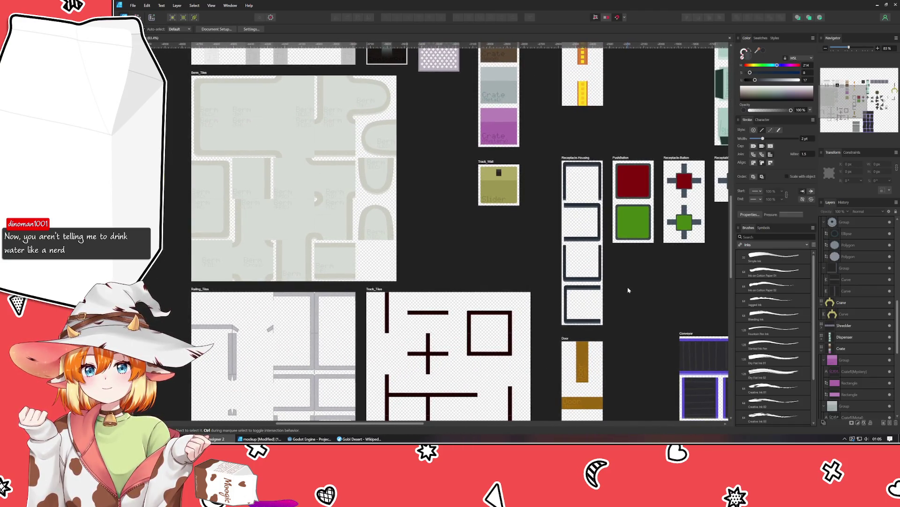
scroll(613, 285, right, 6)
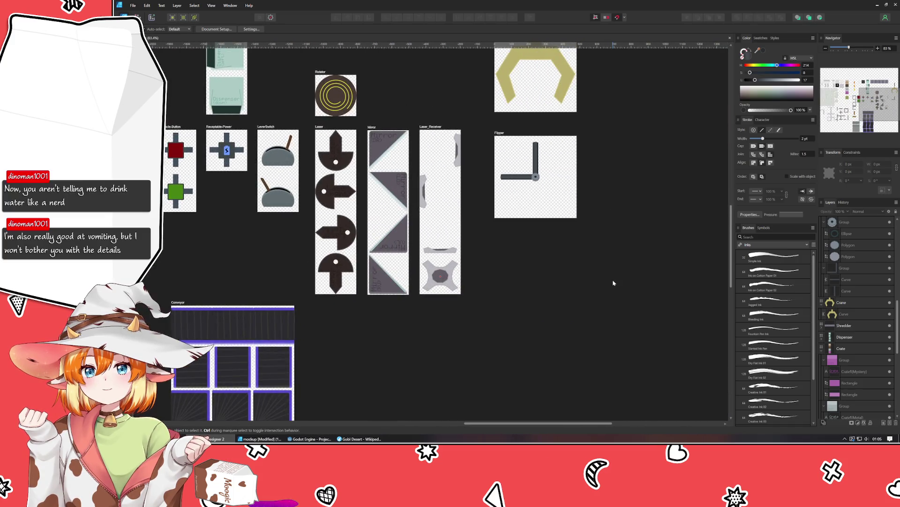
scroll(577, 275, right, 1)
drag(541, 267, 538, 271)
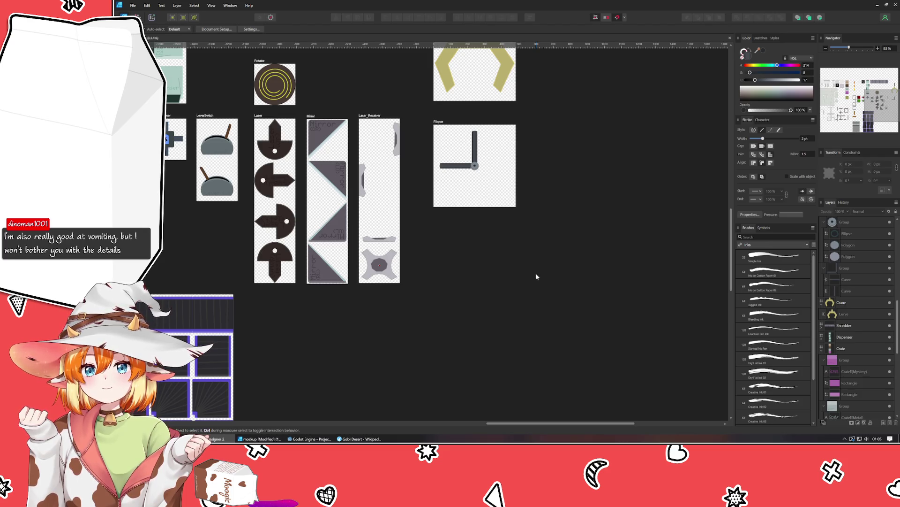
mouse_move(539, 186)
mouse_down()
mouse_move(545, 328)
mouse_move(547, 256)
mouse_move(495, 255)
mouse_up()
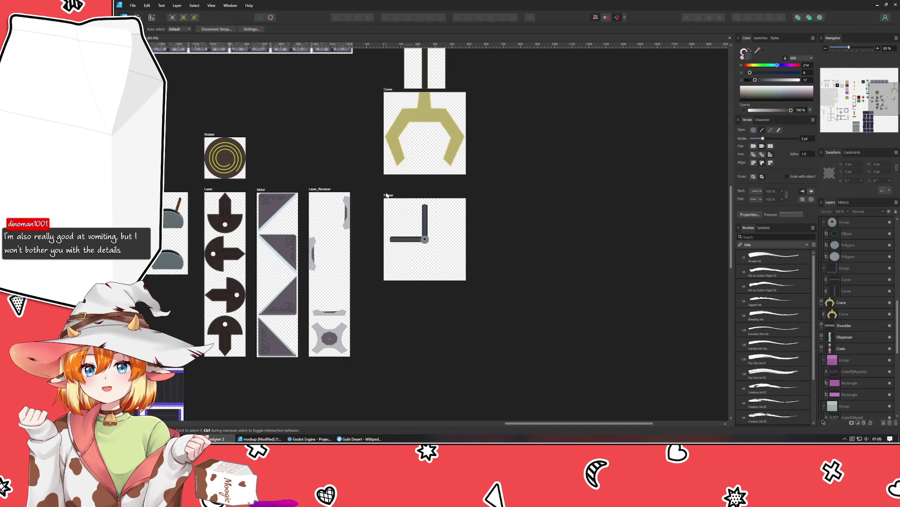
scroll(386, 195, down, 1)
scroll(386, 195, down, 1)
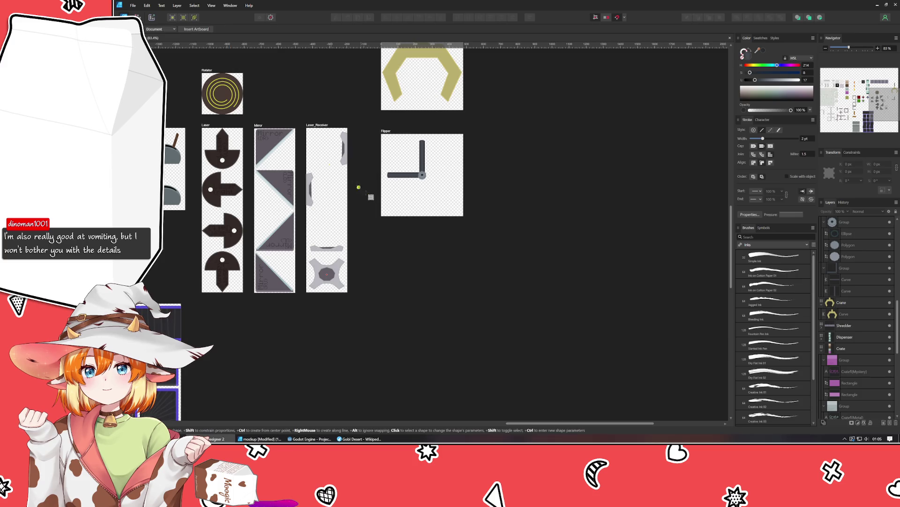
Drag out a new artboard below Flipper and name it Flipper_Limits
mouse_move(382, 225)
mouse_down()
mouse_move(458, 305)
mouse_move(426, 310)
mouse_up()
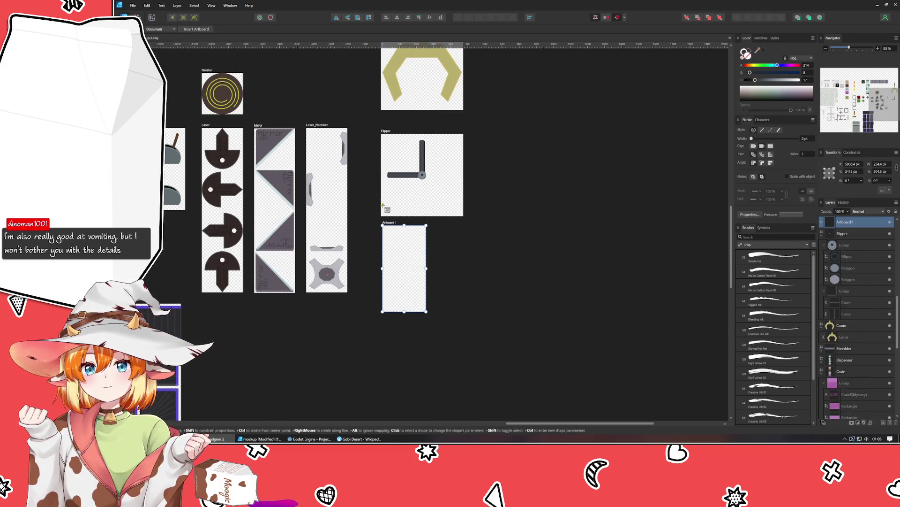
double_click(414, 219)
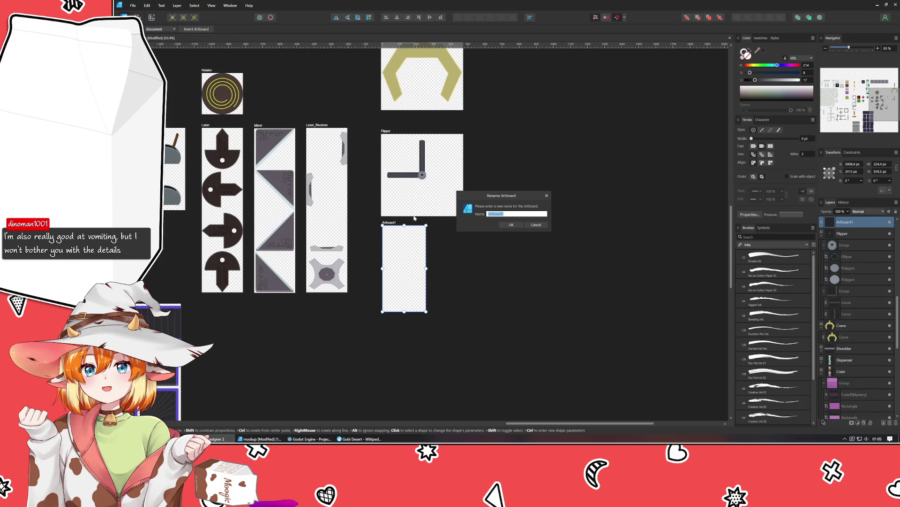
text(S)
text(lipper_Lvl)
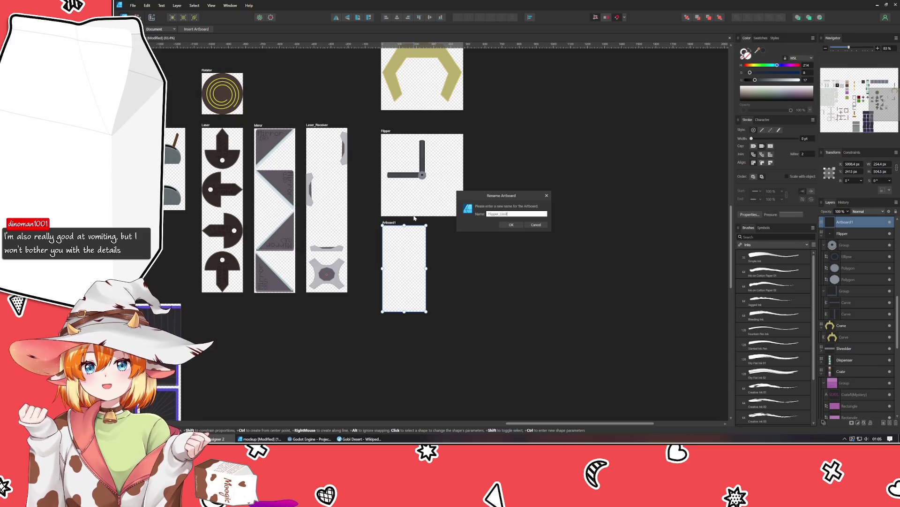
key(Return)
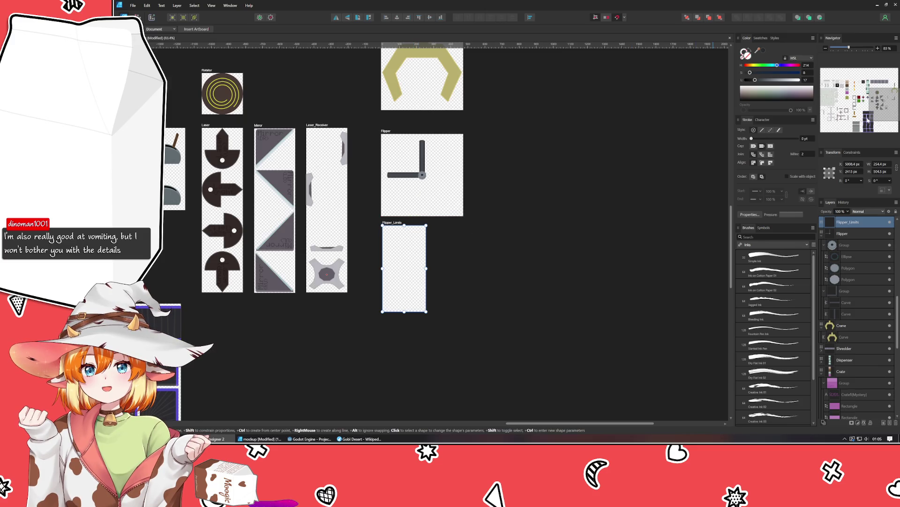
Set the Flipper_Limits artboard to 240 px wide by 960 px high in the Transform panel
click(880, 164)
text(240)
key(Tab)
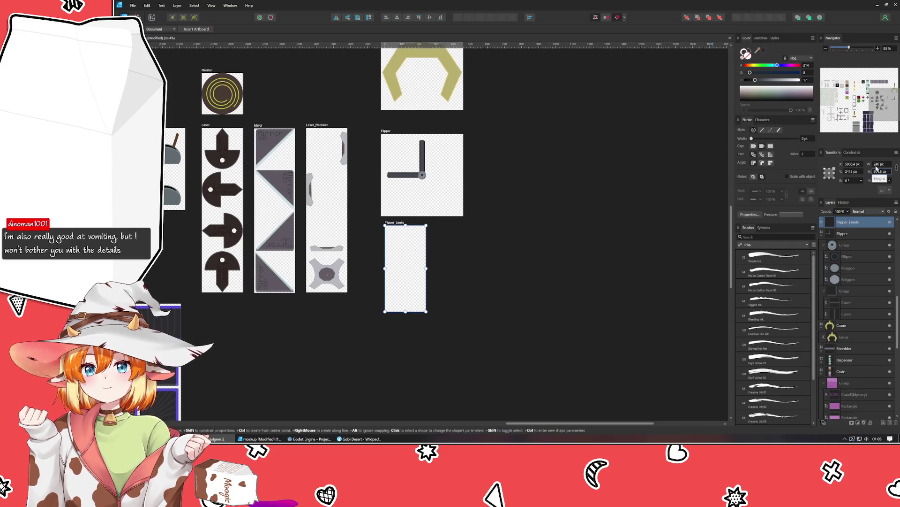
text(930)
key(Return)
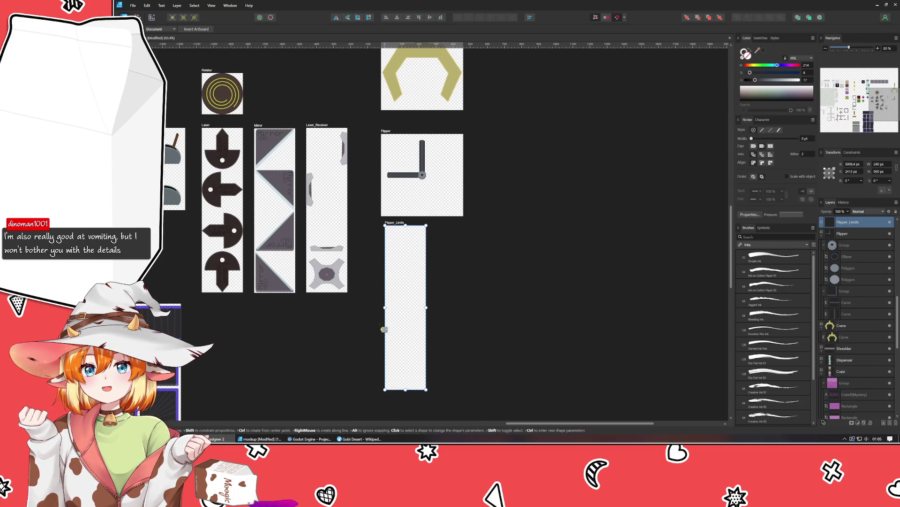
scroll(412, 322, up, 2)
scroll(425, 327, up, 2)
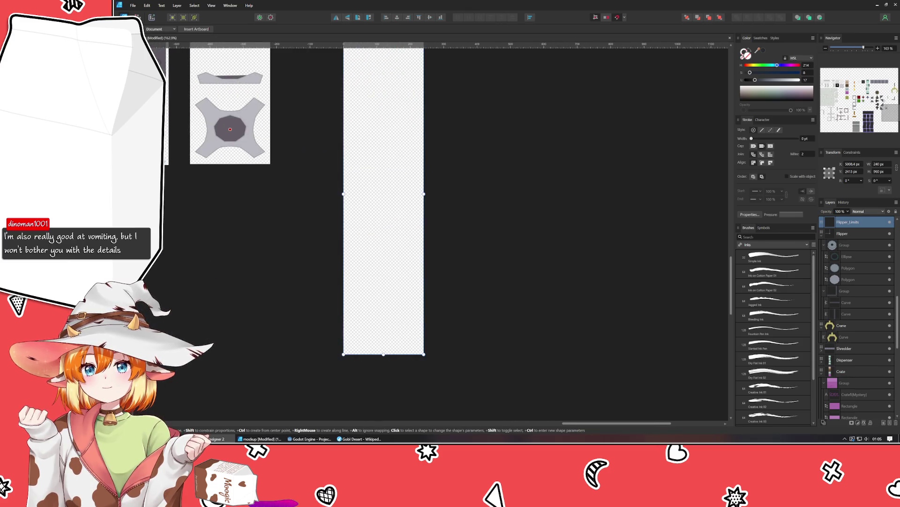
Drag horizontal guides from the ruler onto Flipper_Limits to mark its 240 px sections, then deselect
key(v)
scroll(351, 101, up, 2)
drag(319, 45, 337, 281)
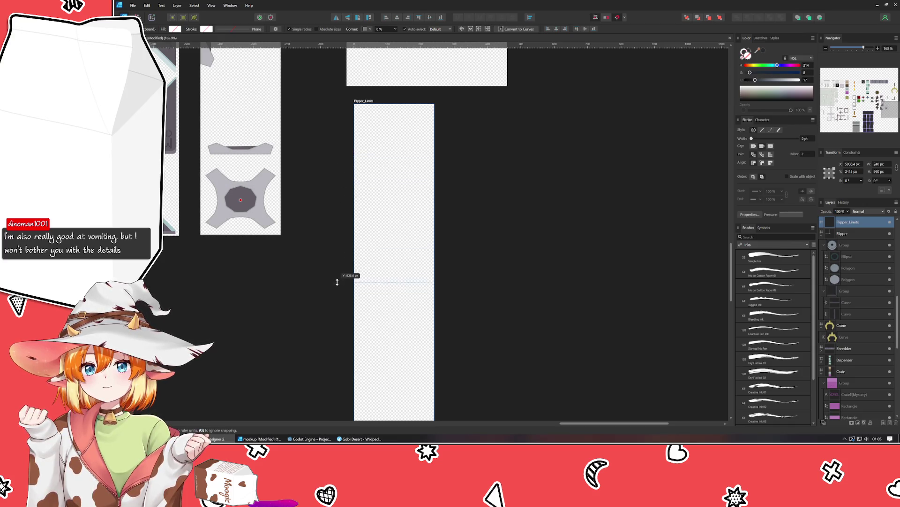
drag(336, 282, 340, 265)
drag(356, 44, 383, 184)
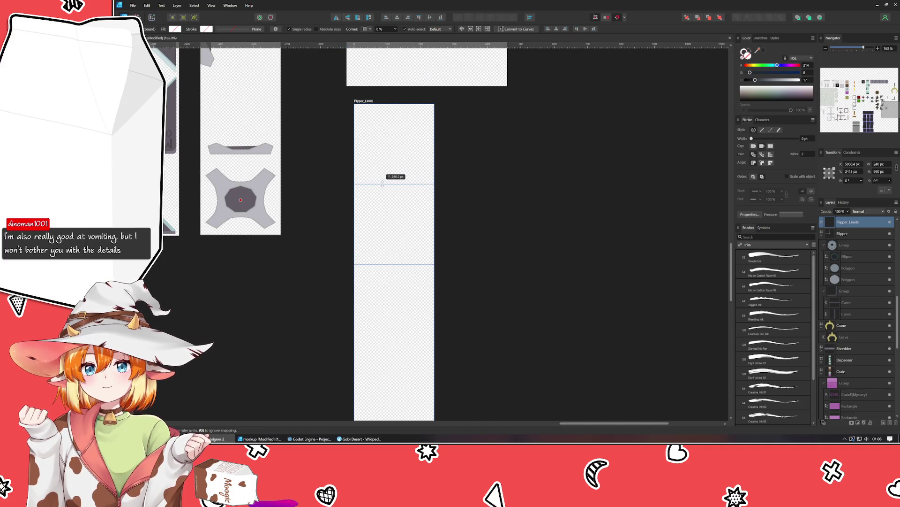
scroll(380, 187, down, 2)
mouse_move(383, 184)
mouse_down()
mouse_move(340, 187)
mouse_move(350, 261)
mouse_up()
click(468, 169)
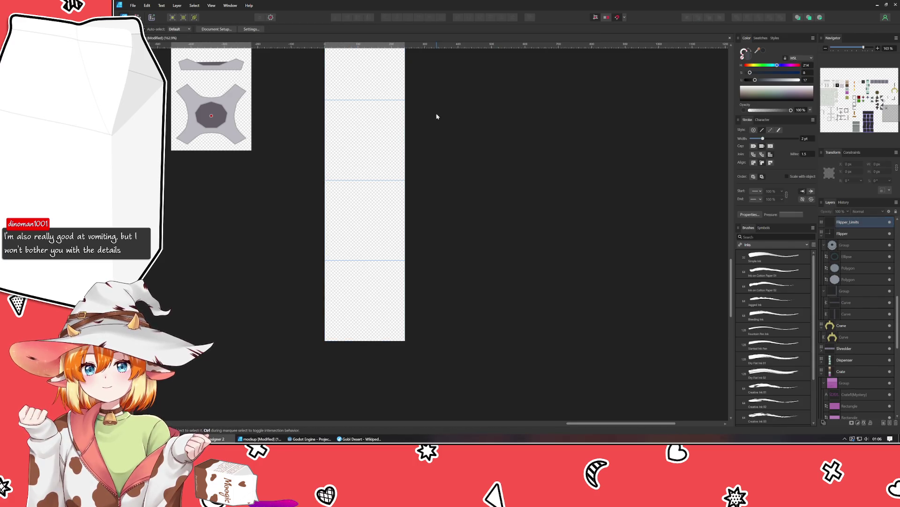
scroll(433, 211, up, 4)
scroll(431, 272, up, 2)
scroll(431, 273, left, 1)
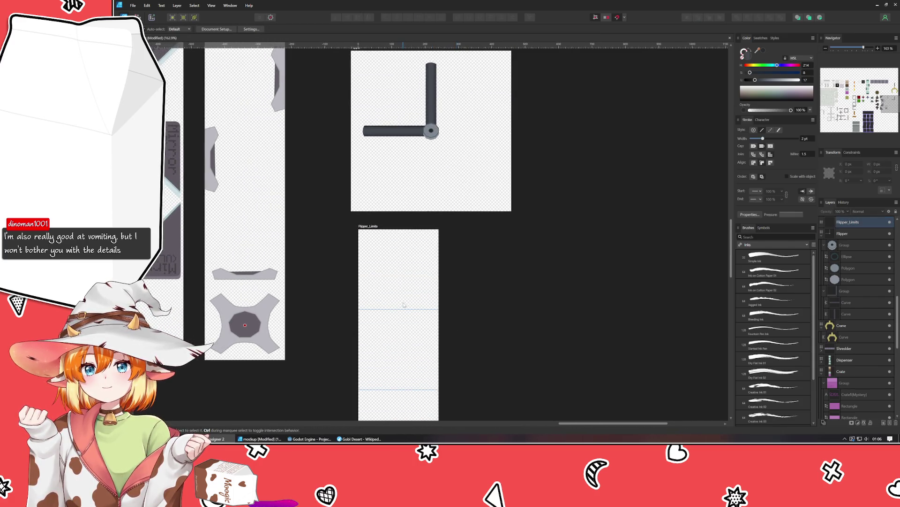
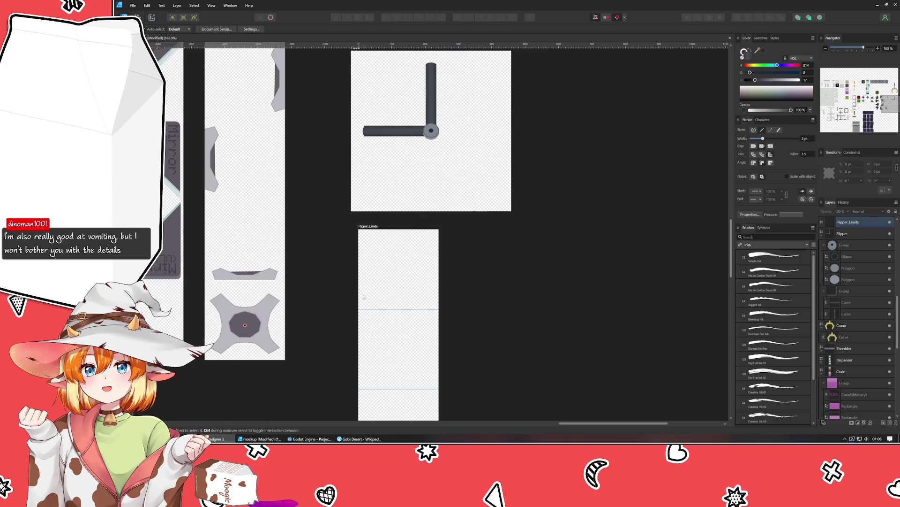
Navigate between the Flipper_Limits and Flipper artboards, inspecting the hub and arm groups
drag(362, 292, 340, 155)
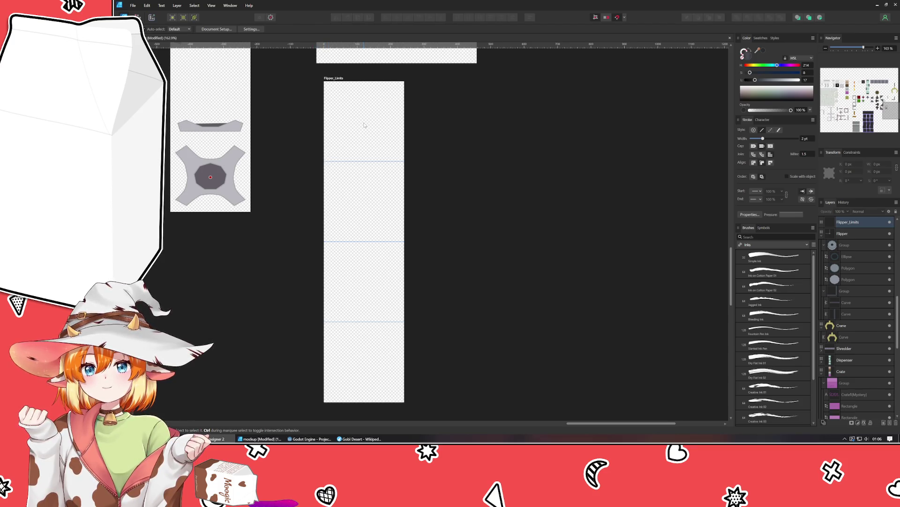
click(366, 124)
drag(367, 124, 356, 280)
click(356, 280)
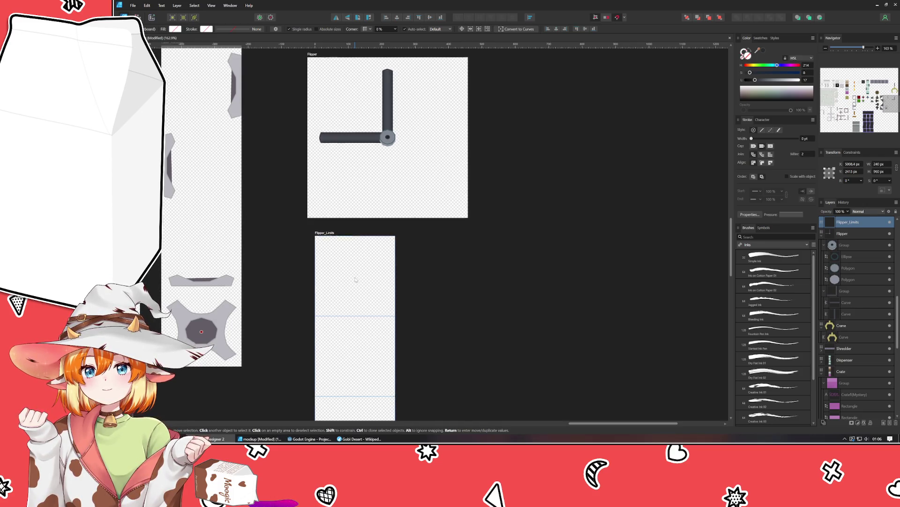
scroll(388, 174, up, 2)
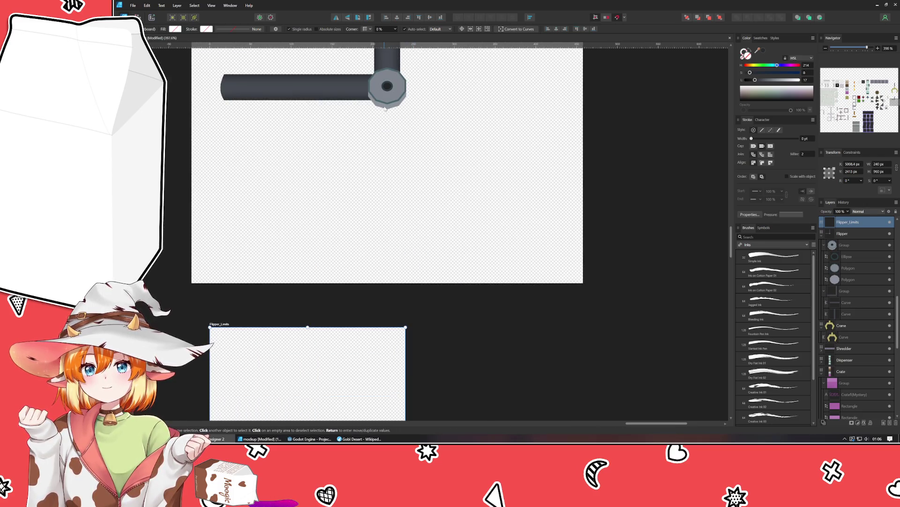
click(406, 86)
drag(406, 87, 399, 199)
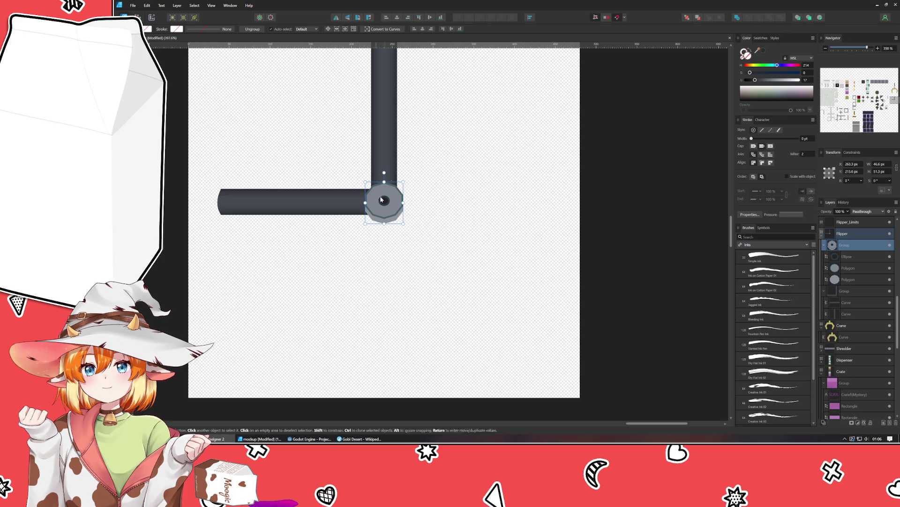
click(391, 118)
click(502, 203)
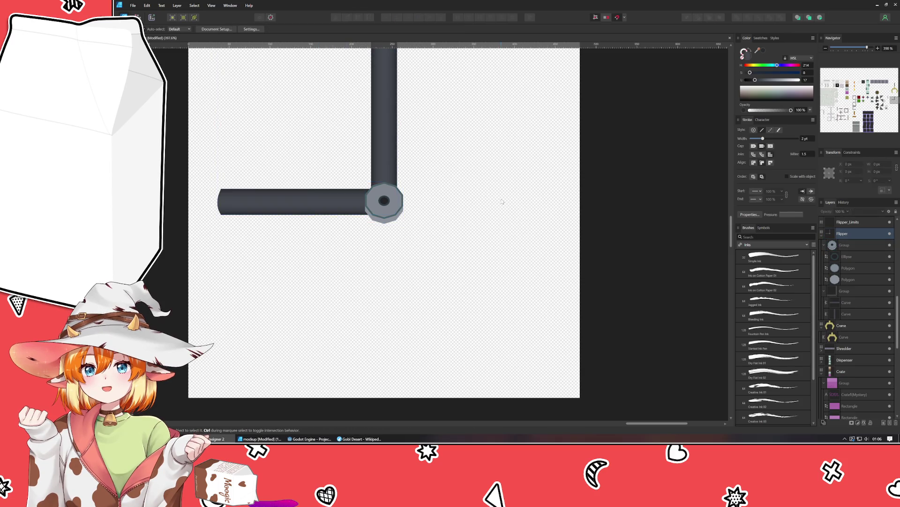
scroll(549, 243, down, 2)
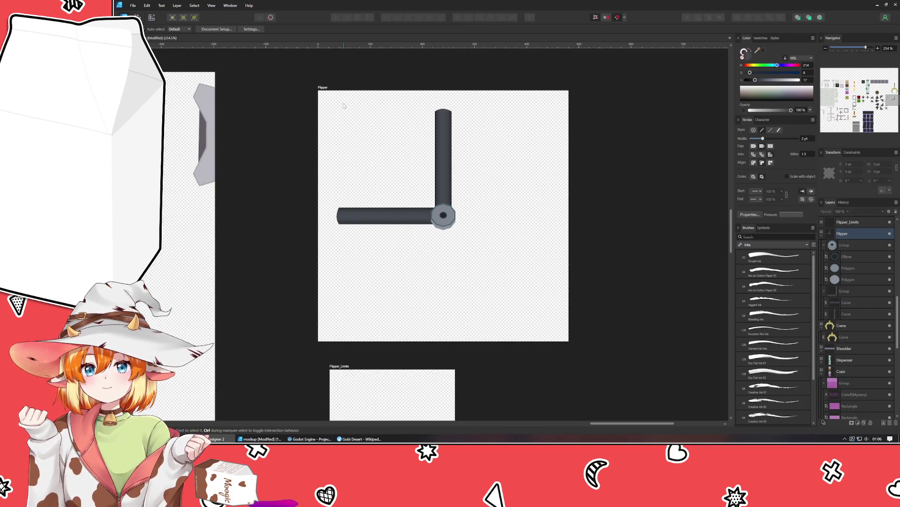
click(321, 86)
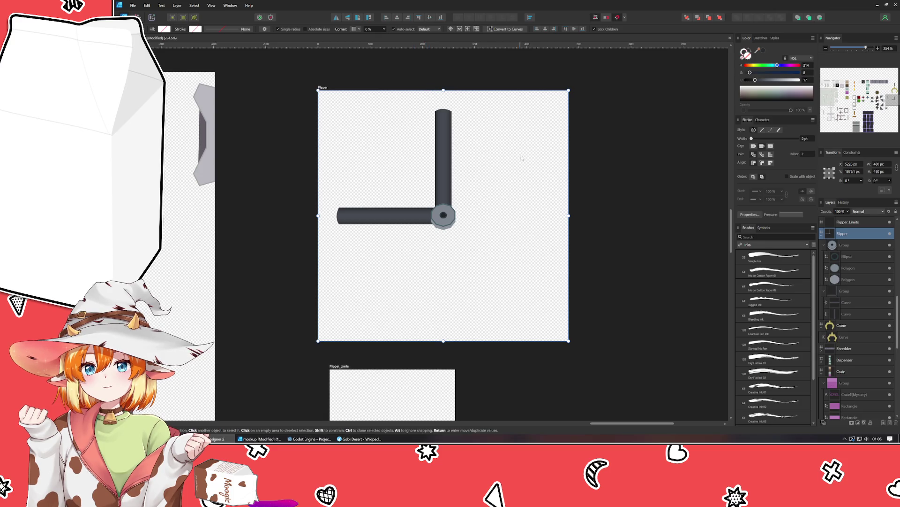
click(480, 227)
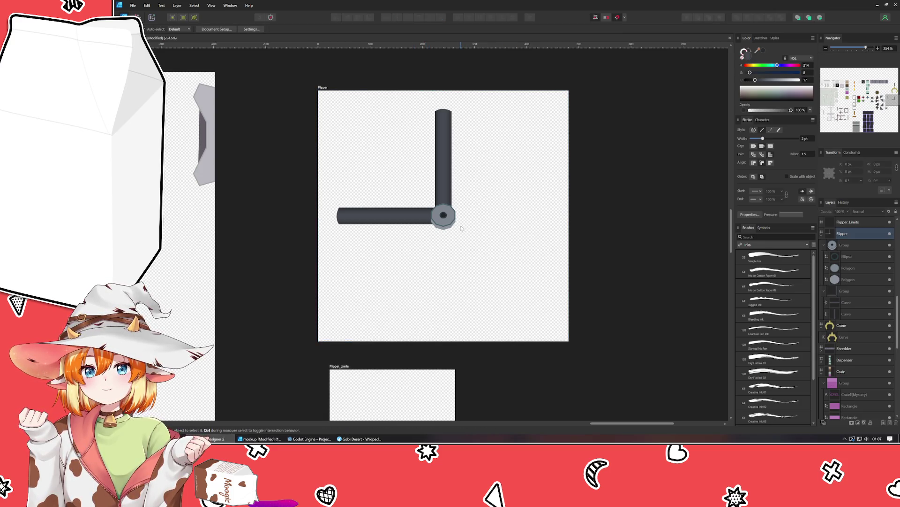
Raise the pivot hub's outer polygon from 8 to 12 sides with the Polygon tool
click(449, 223)
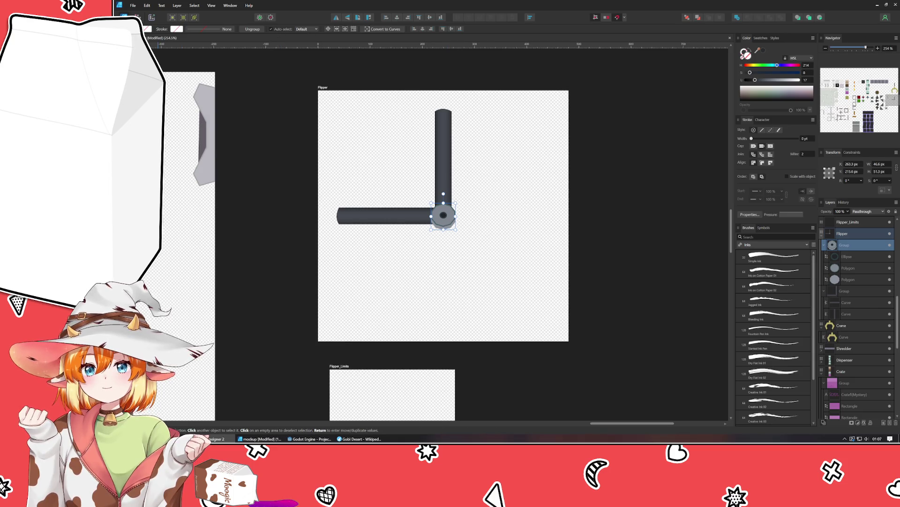
click(121, 125)
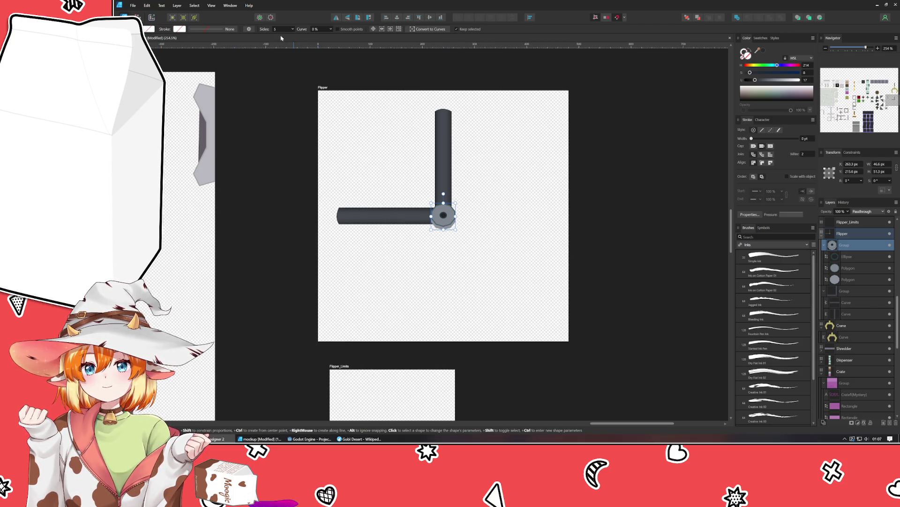
click(860, 271)
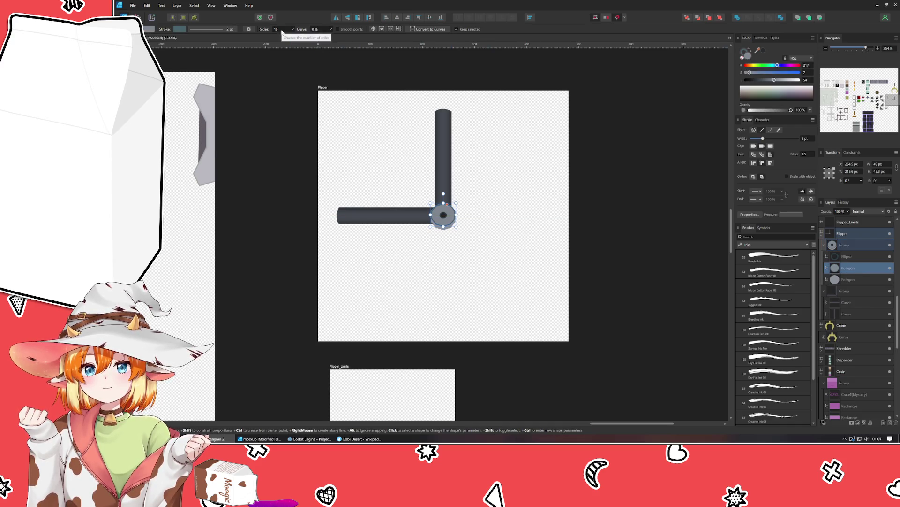
click(278, 32)
drag(288, 38, 302, 38)
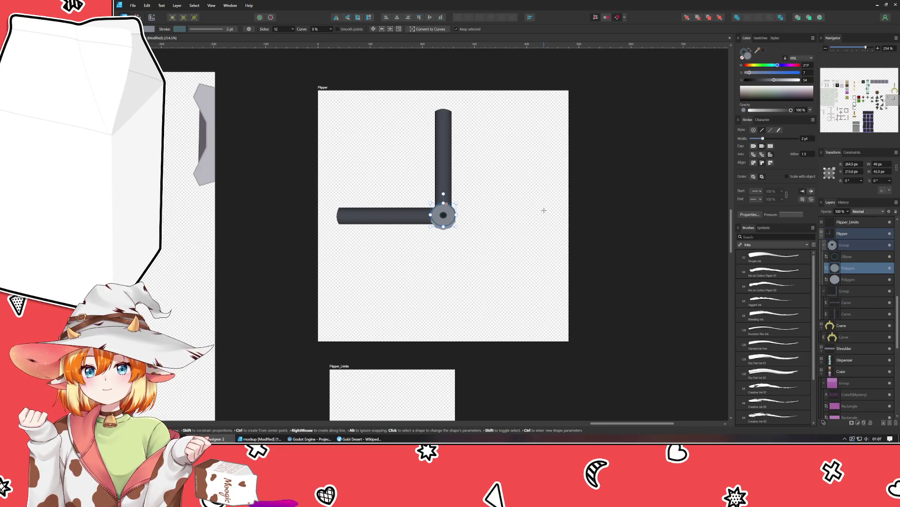
key(ctrl+d)
scroll(462, 216, up, 4)
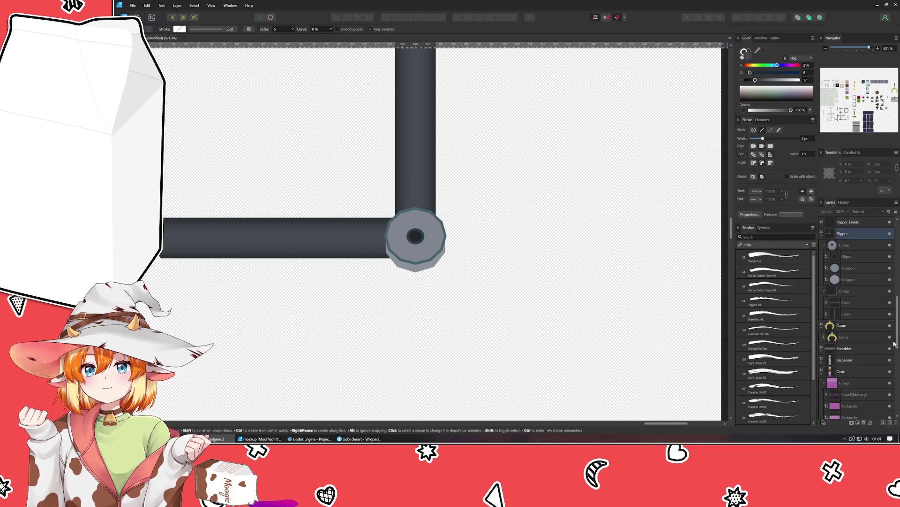
Stretch the hub polygon's top edge upward to about 51.3 px height, then return to Move
click(853, 279)
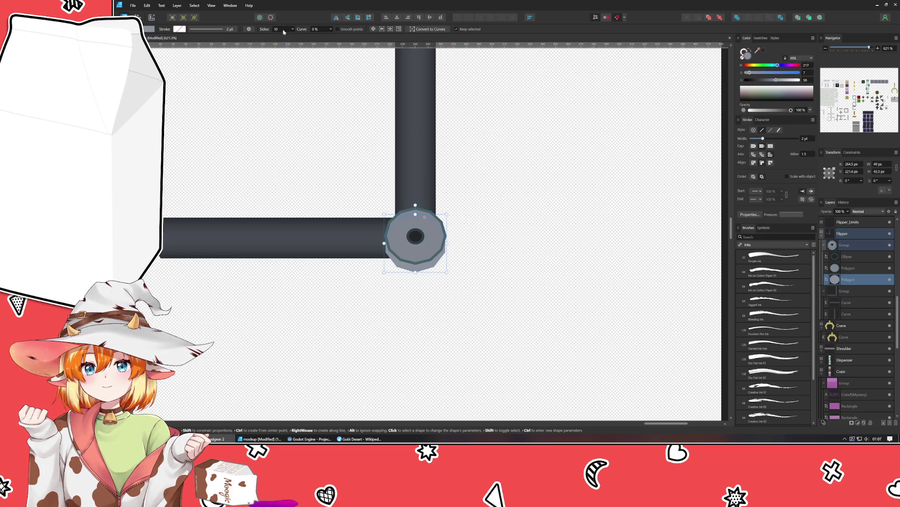
key(ctrl+d)
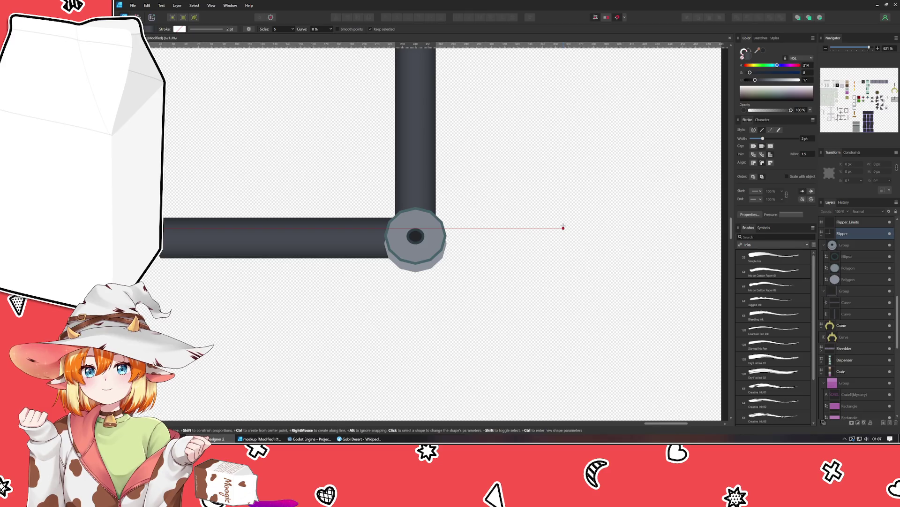
click(853, 280)
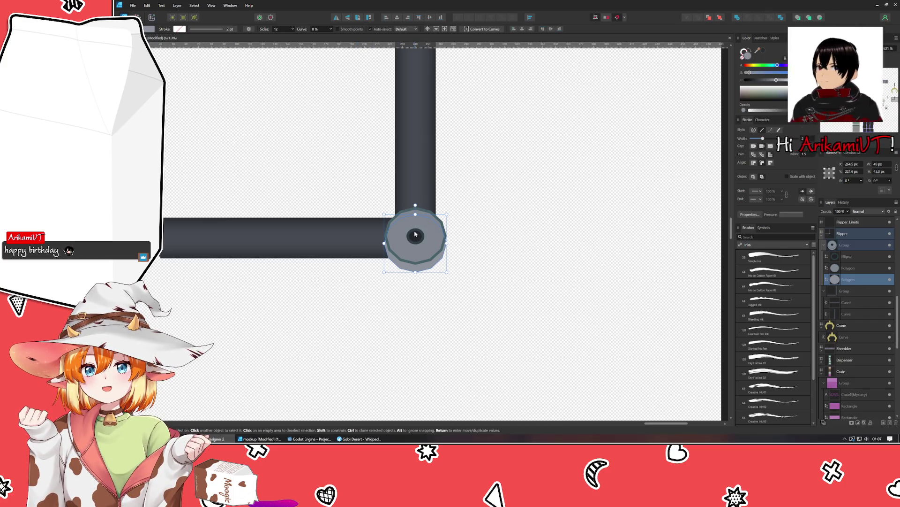
drag(415, 212, 415, 206)
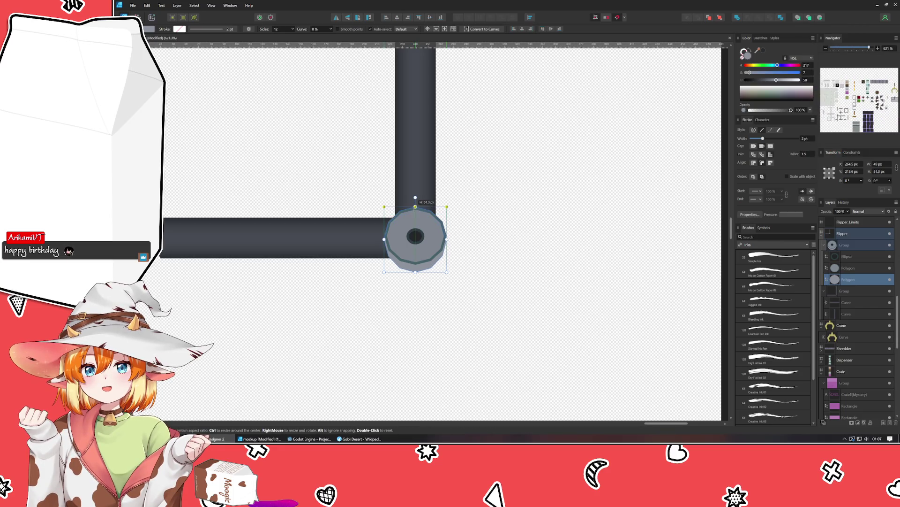
key(v)
click(482, 244)
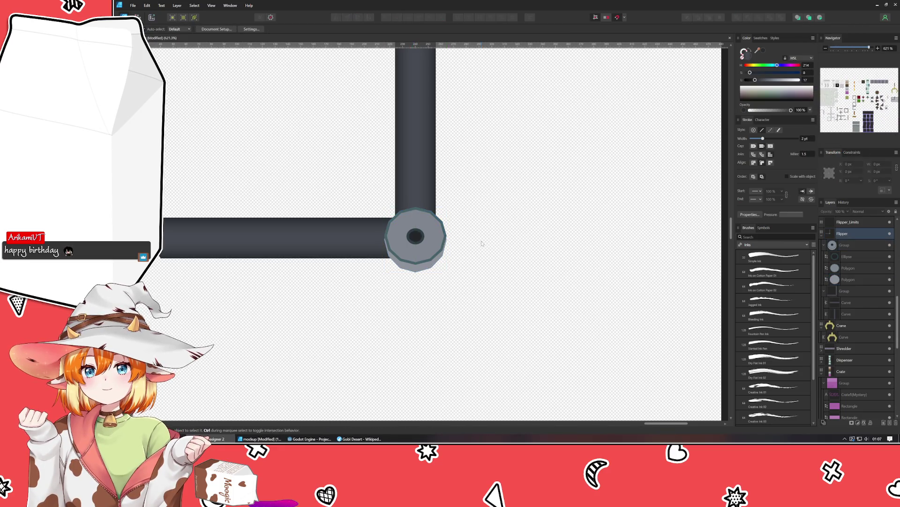
scroll(428, 274, up, 2)
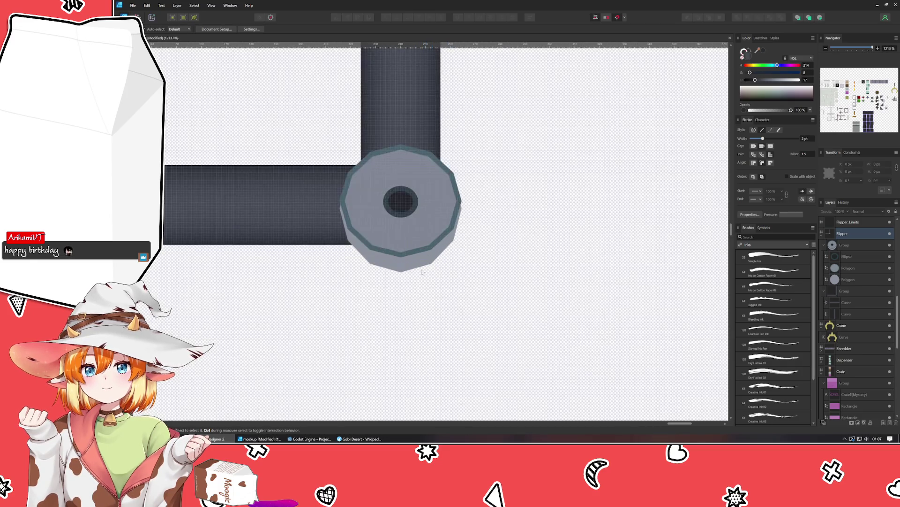
Set the hub's outer polygon back to 8 sides, undo once, and reselect the hub group
click(408, 268)
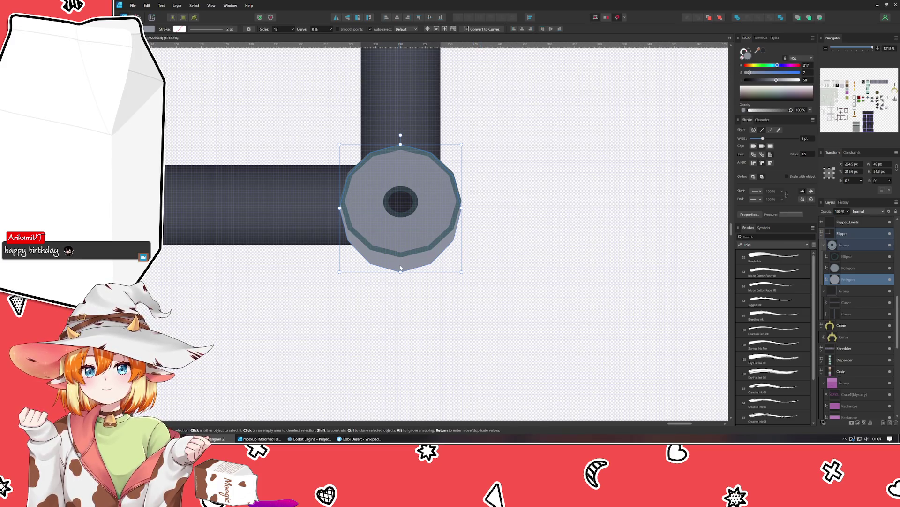
key(ctrl+d)
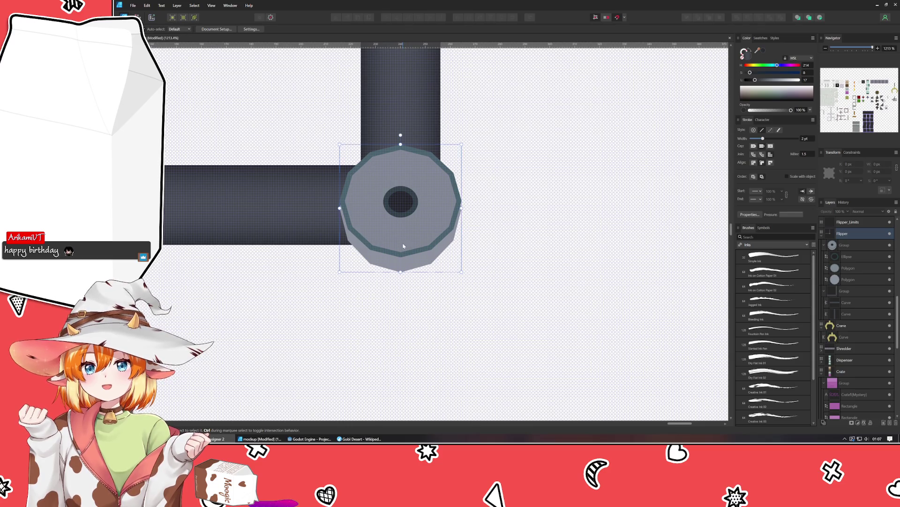
click(404, 262)
click(845, 269)
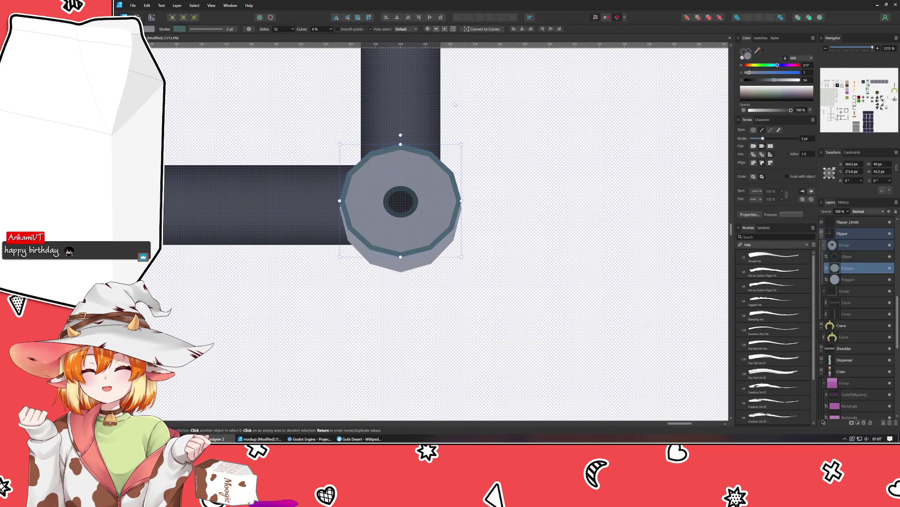
drag(287, 36, 284, 37)
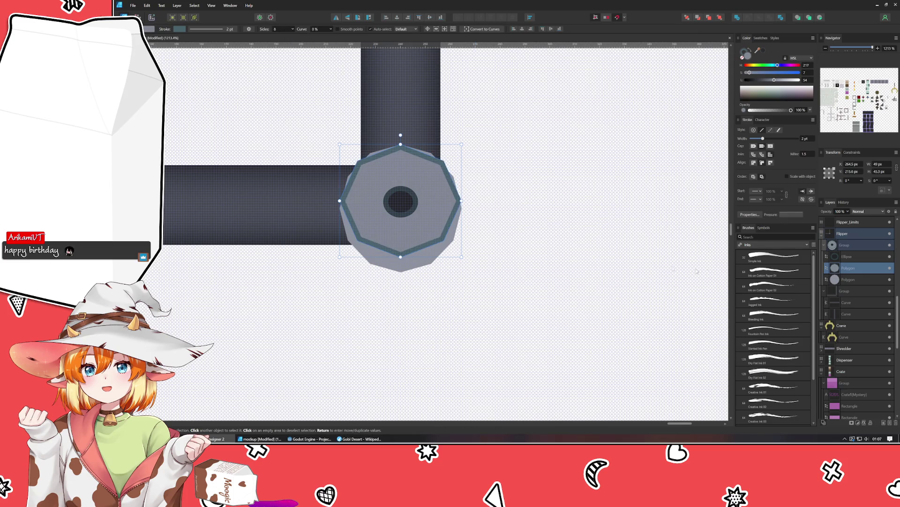
key(ctrl+z)
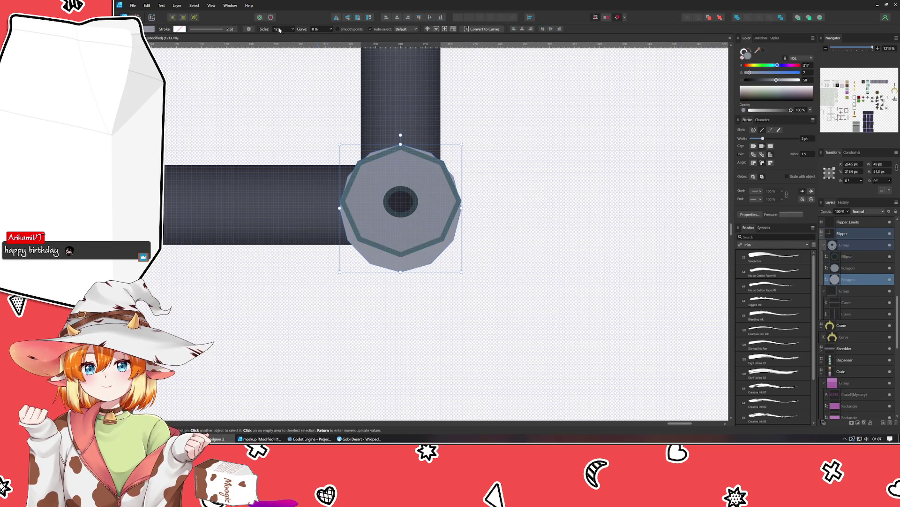
scroll(279, 28, down, 2)
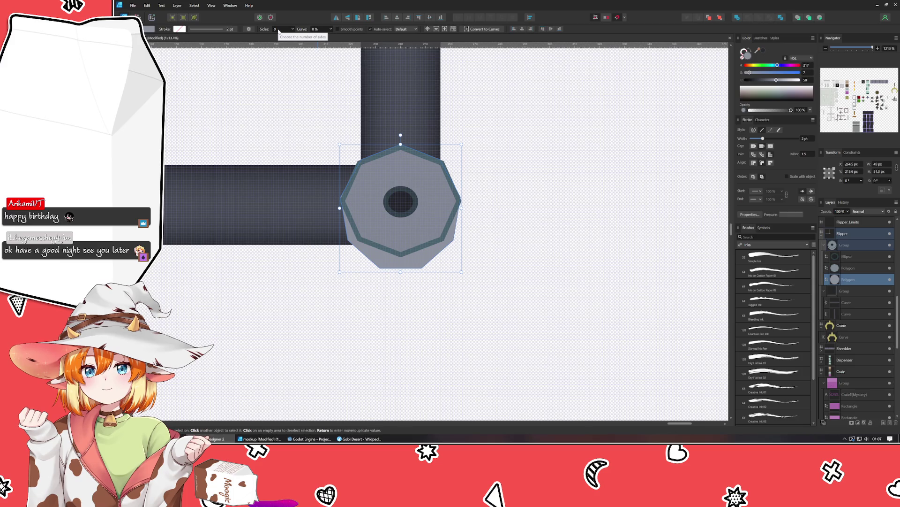
scroll(279, 29, down, 1)
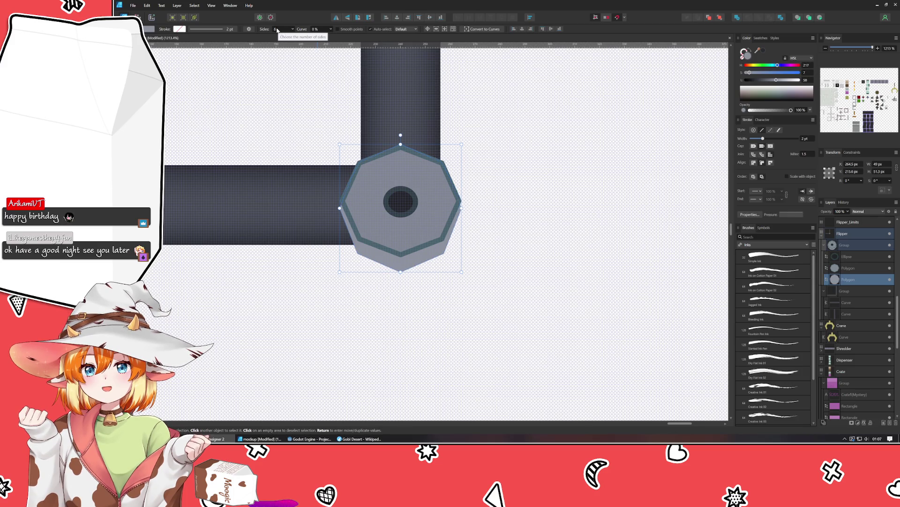
key(v)
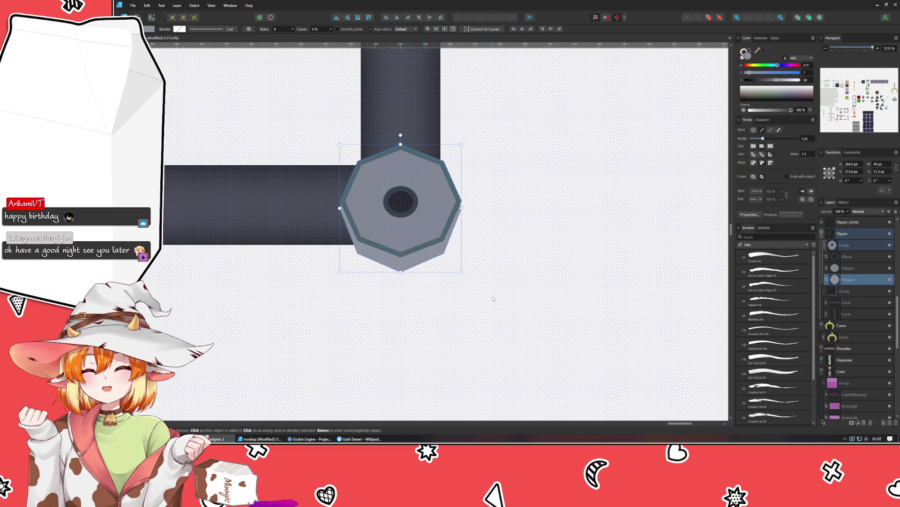
click(395, 266)
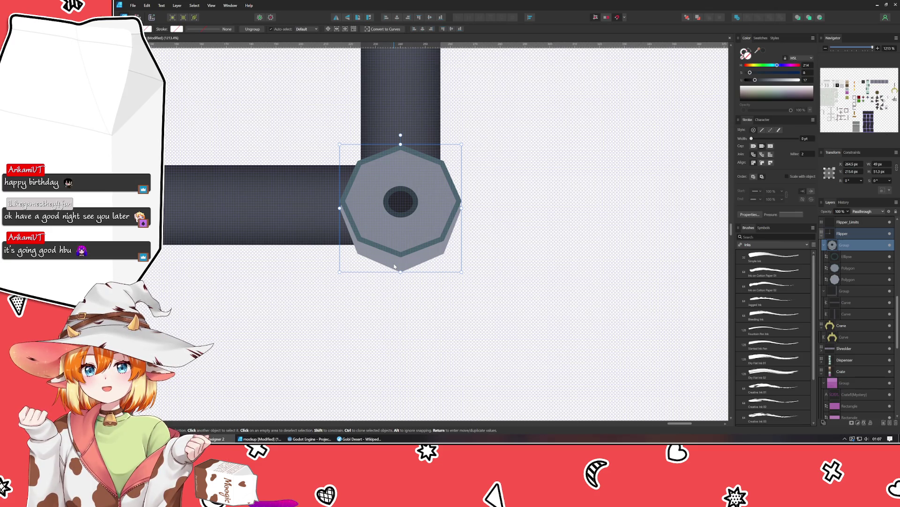
scroll(395, 267, down, 1)
scroll(549, 257, down, 1)
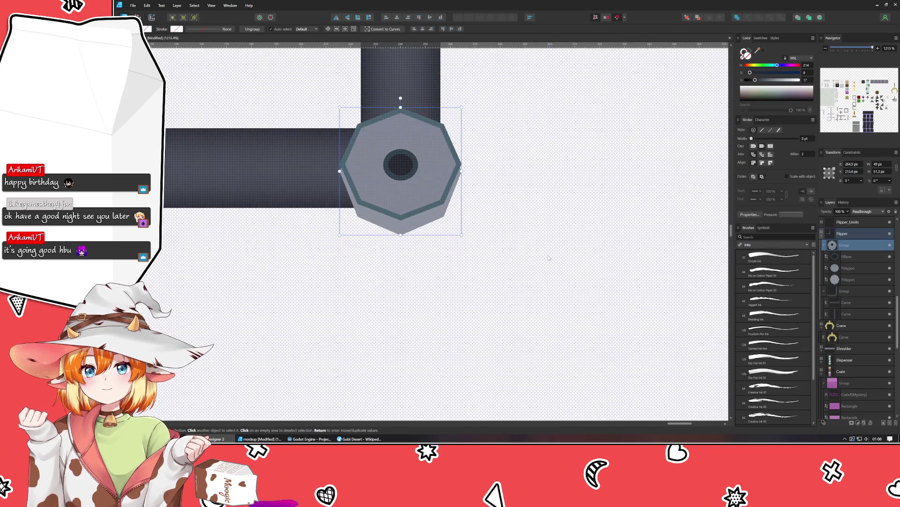
scroll(549, 259, down, 5)
scroll(548, 257, down, 5)
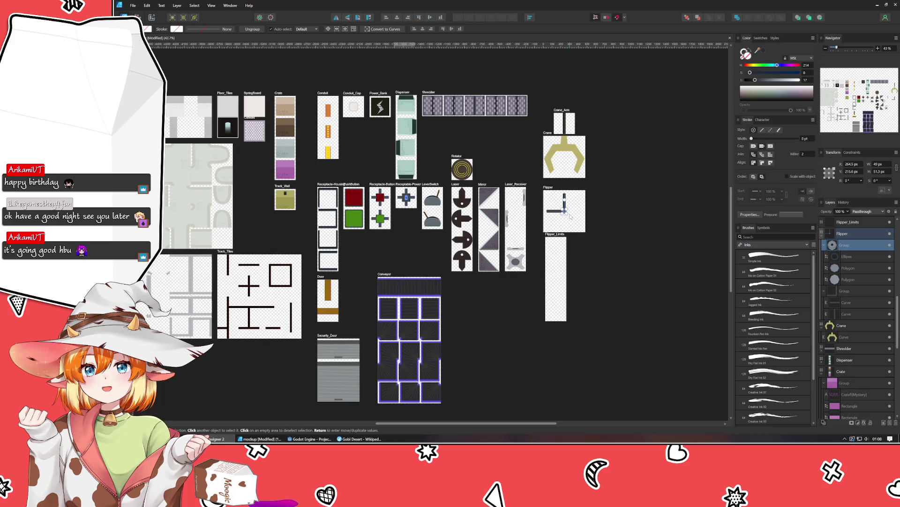
scroll(433, 233, left, 2)
scroll(433, 232, right, 3)
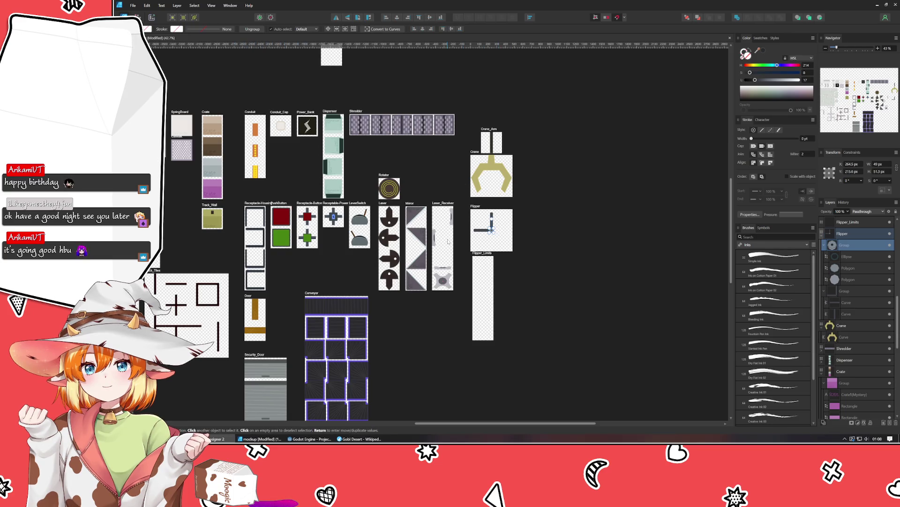
scroll(461, 244, up, 3)
scroll(461, 245, up, 4)
scroll(445, 328, up, 1)
scroll(436, 338, up, 2)
scroll(421, 352, up, 1)
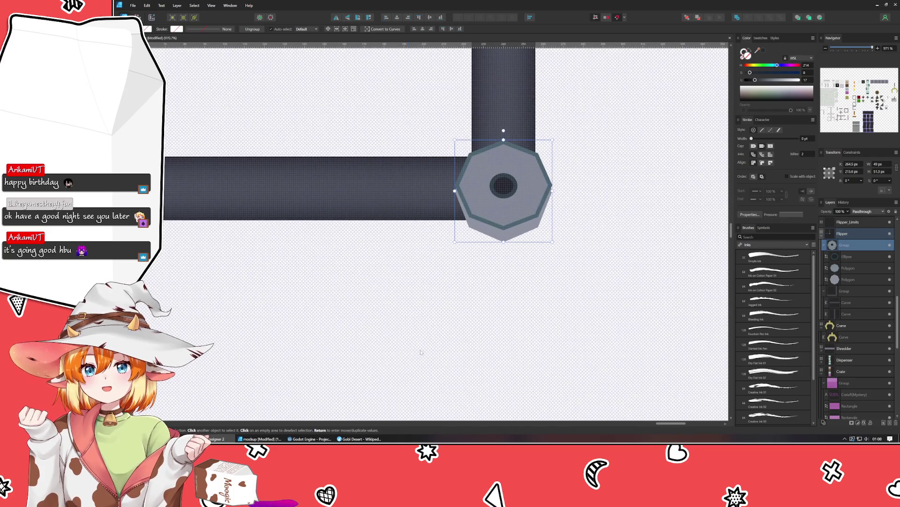
Convert the hub group's octagon polygon into an editable curve
double_click(516, 233)
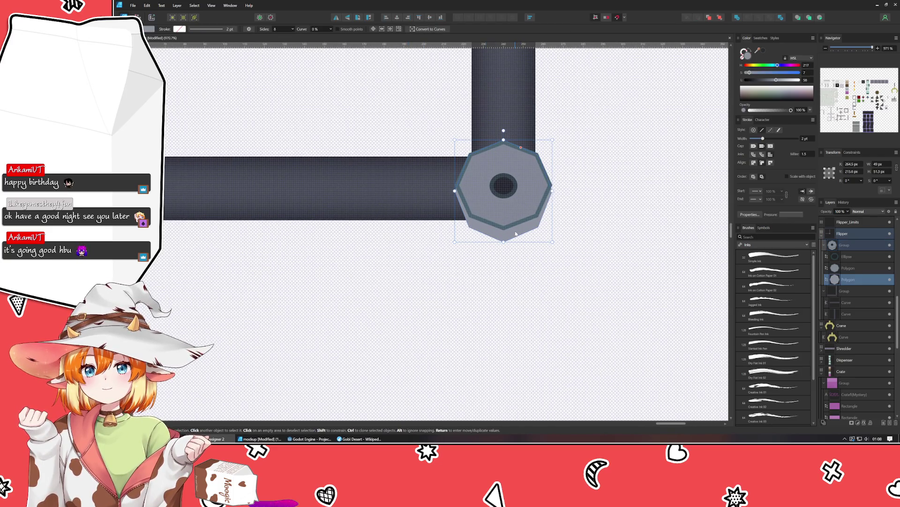
key(a)
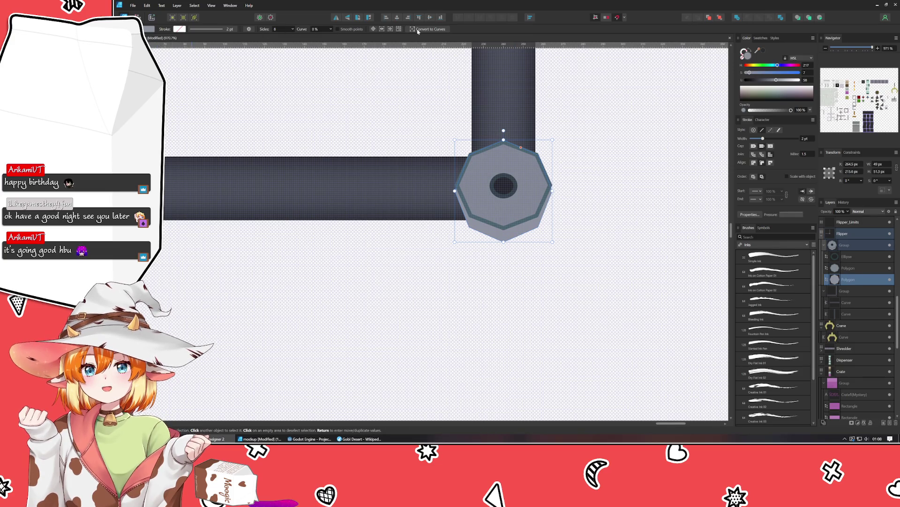
click(429, 28)
Marquee-select the octagon's middle and bottom nodes with the Node tool, then deselect
drag(450, 132, 583, 181)
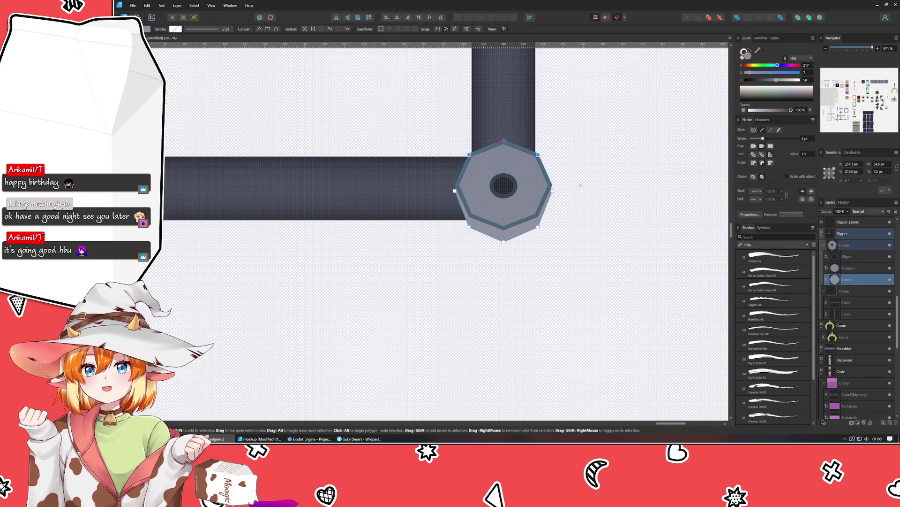
drag(467, 176, 582, 209)
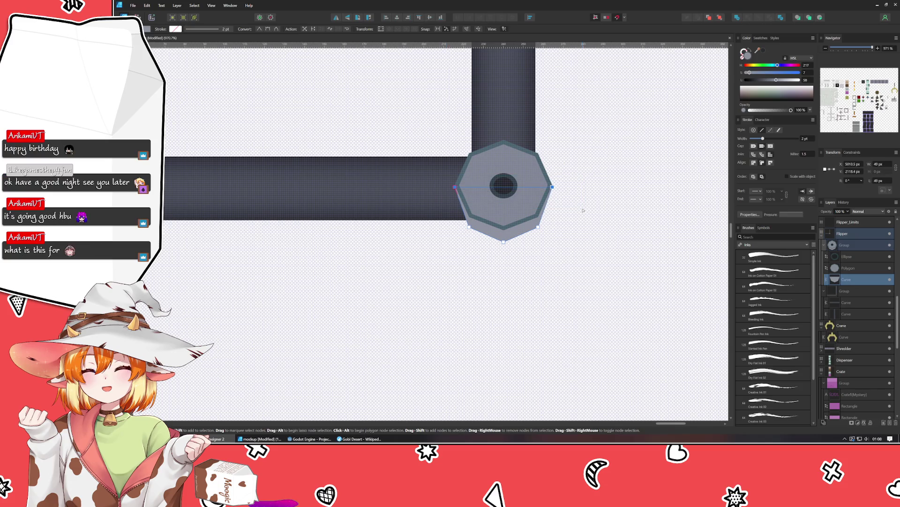
click(538, 226)
click(465, 227)
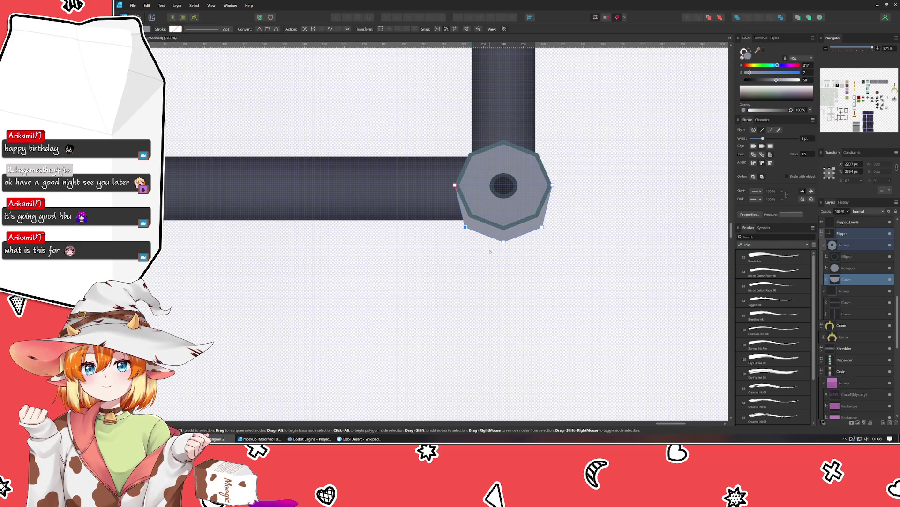
key(ctrl+d)
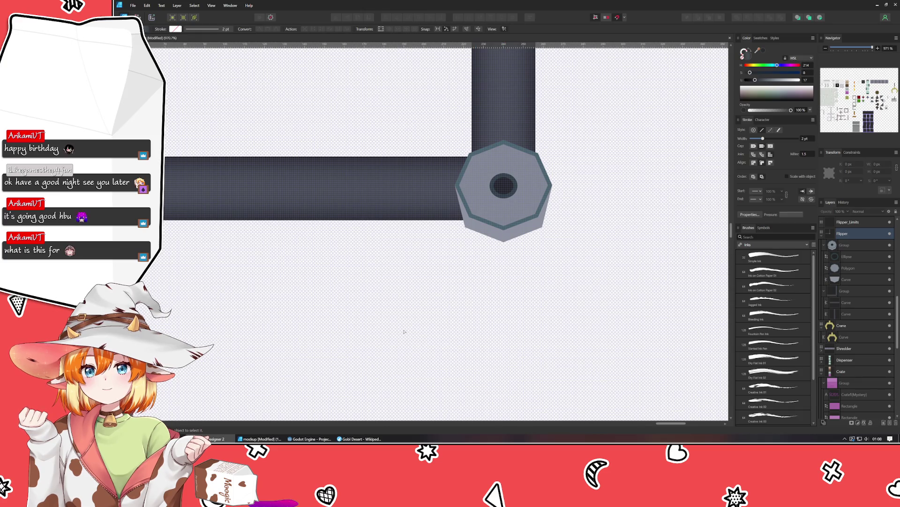
scroll(405, 331, down, 10)
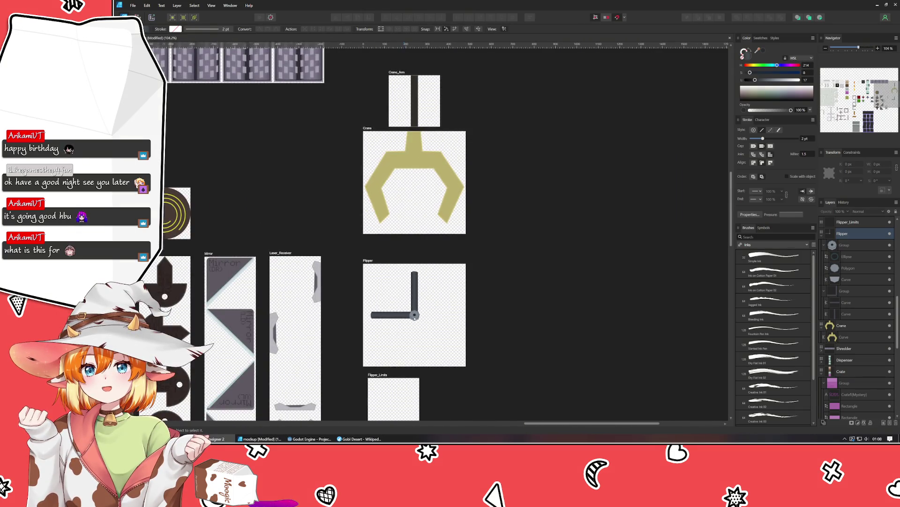
Review the Flipper artboard, then open the BlockPusher project from Godot's Project Manager
drag(405, 331, 493, 271)
click(310, 438)
double_click(420, 133)
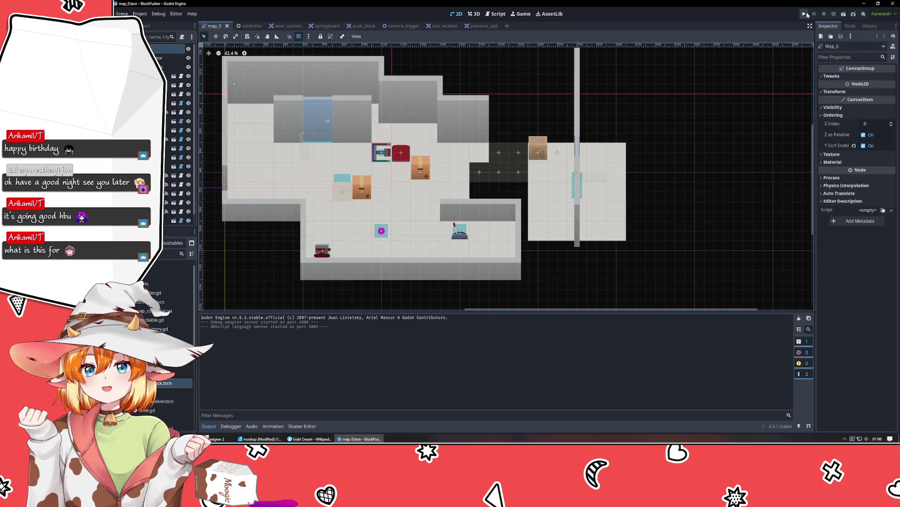
click(804, 14)
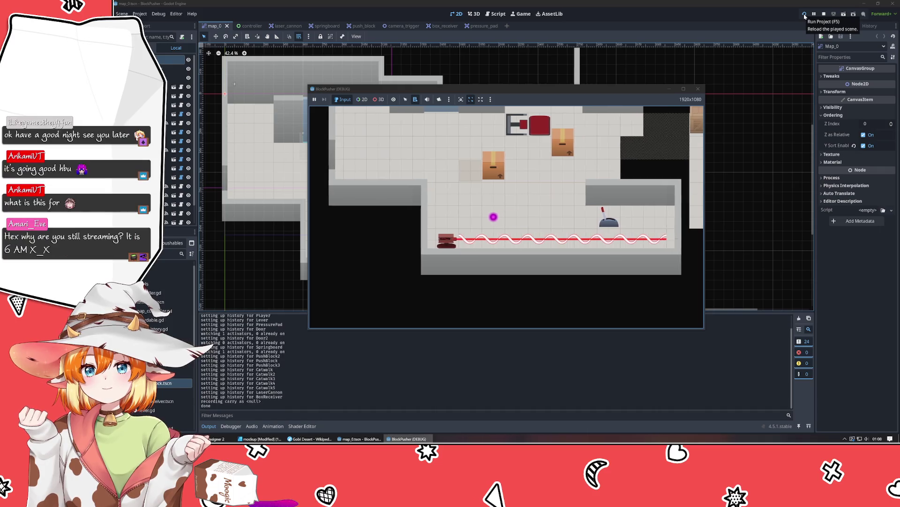
key(Up)
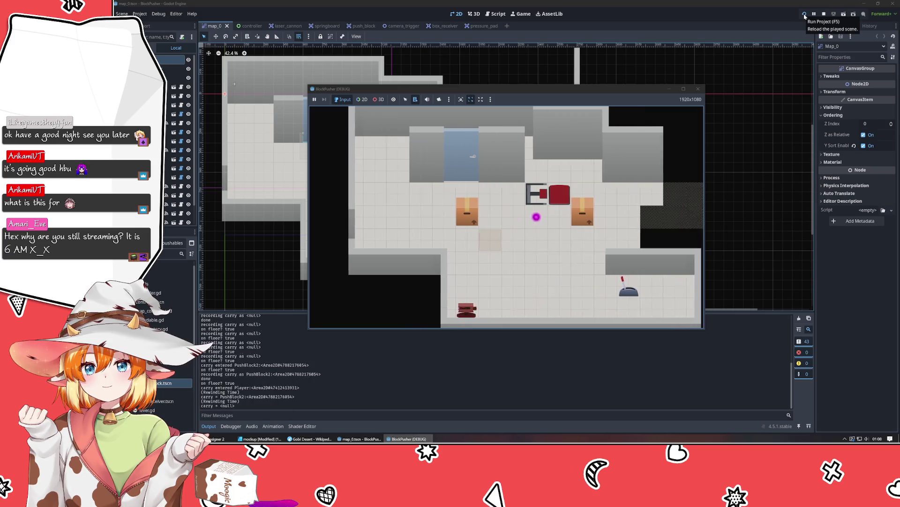
key(z)
key(z)
key(z)
key(z)
key(z)
key(z)
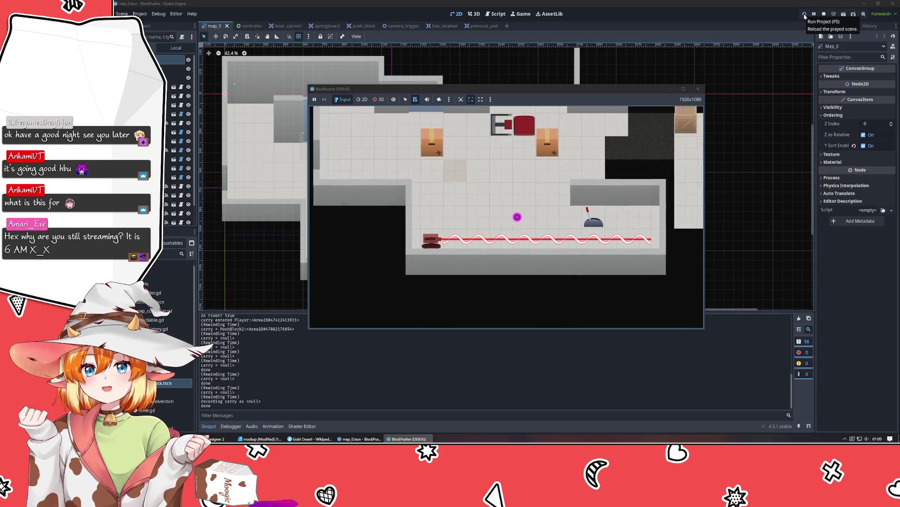
key(Right)
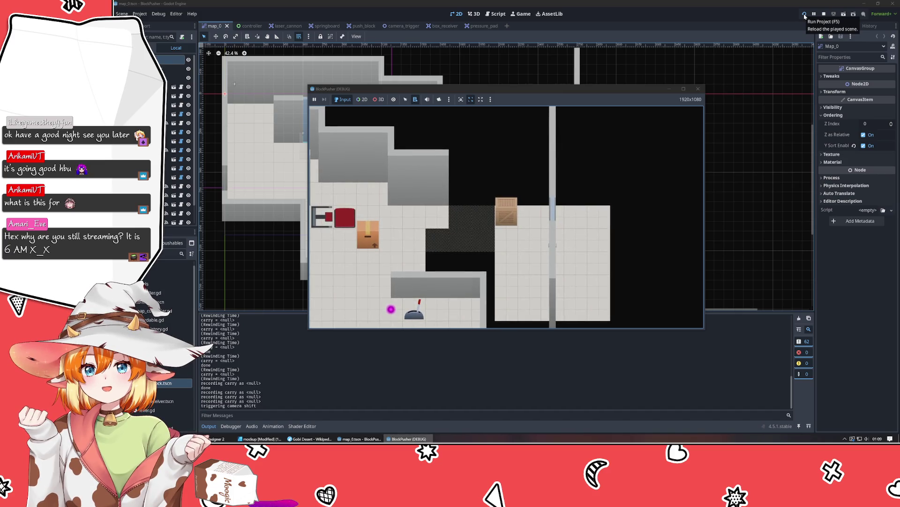
key(Up)
key(Up)
key(Up)
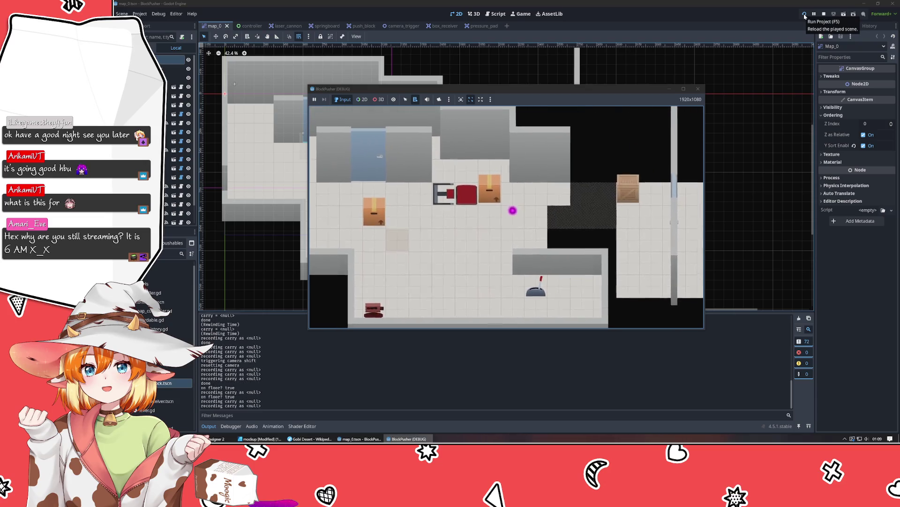
key(Up)
key(Left)
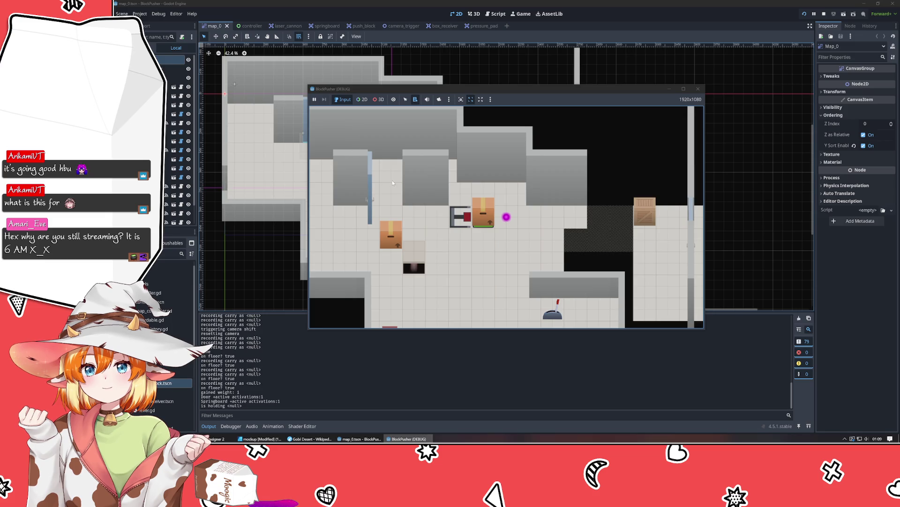
click(698, 89)
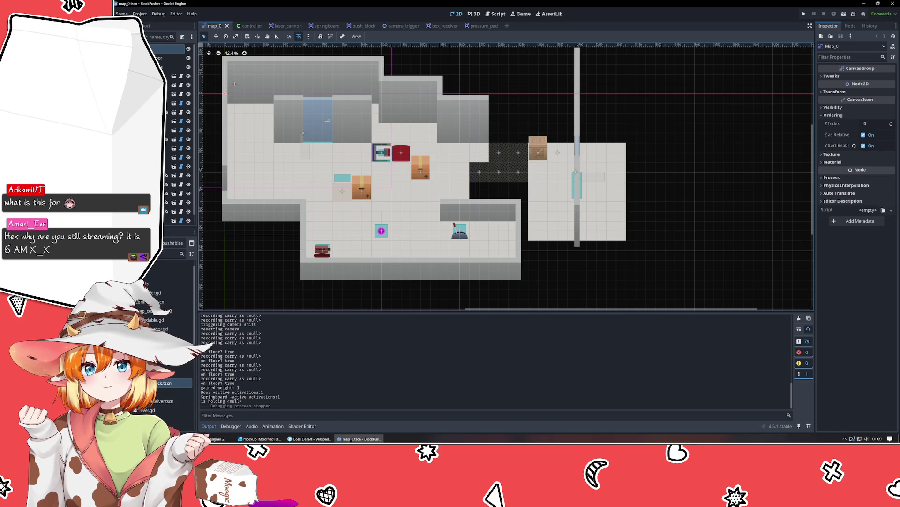
Switch back to Affinity Designer and enlarge the floating level mockup window
key(alt+Tab)
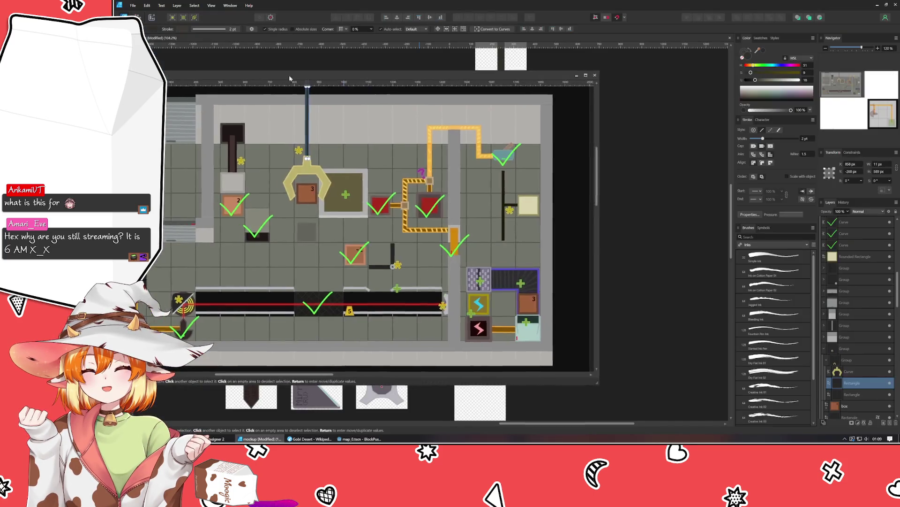
drag(285, 79, 428, 72)
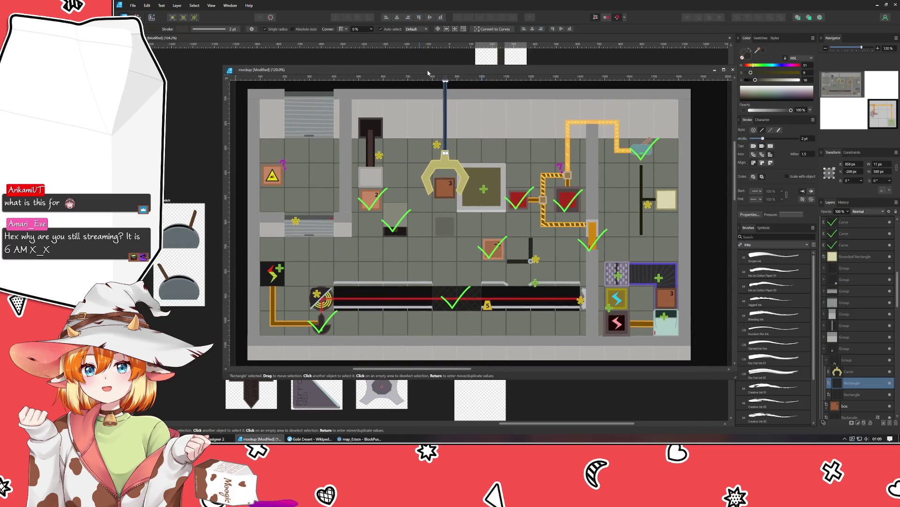
drag(428, 72, 430, 79)
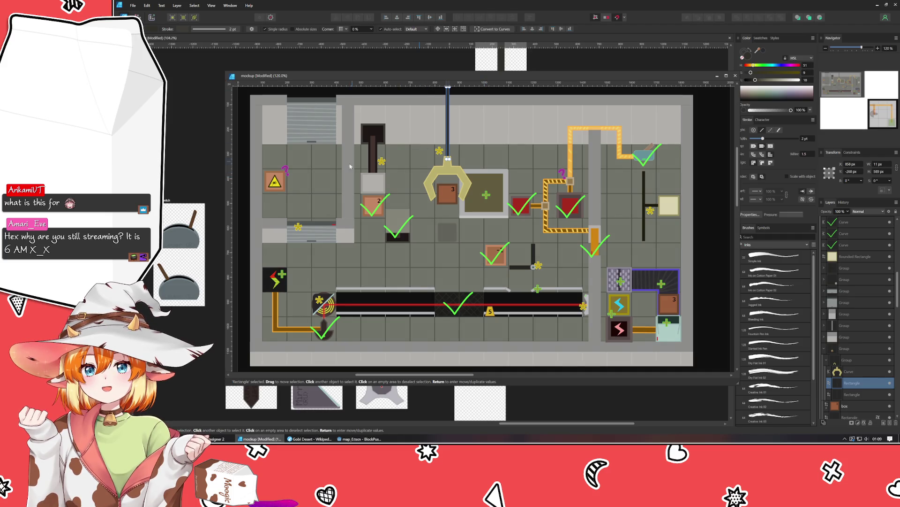